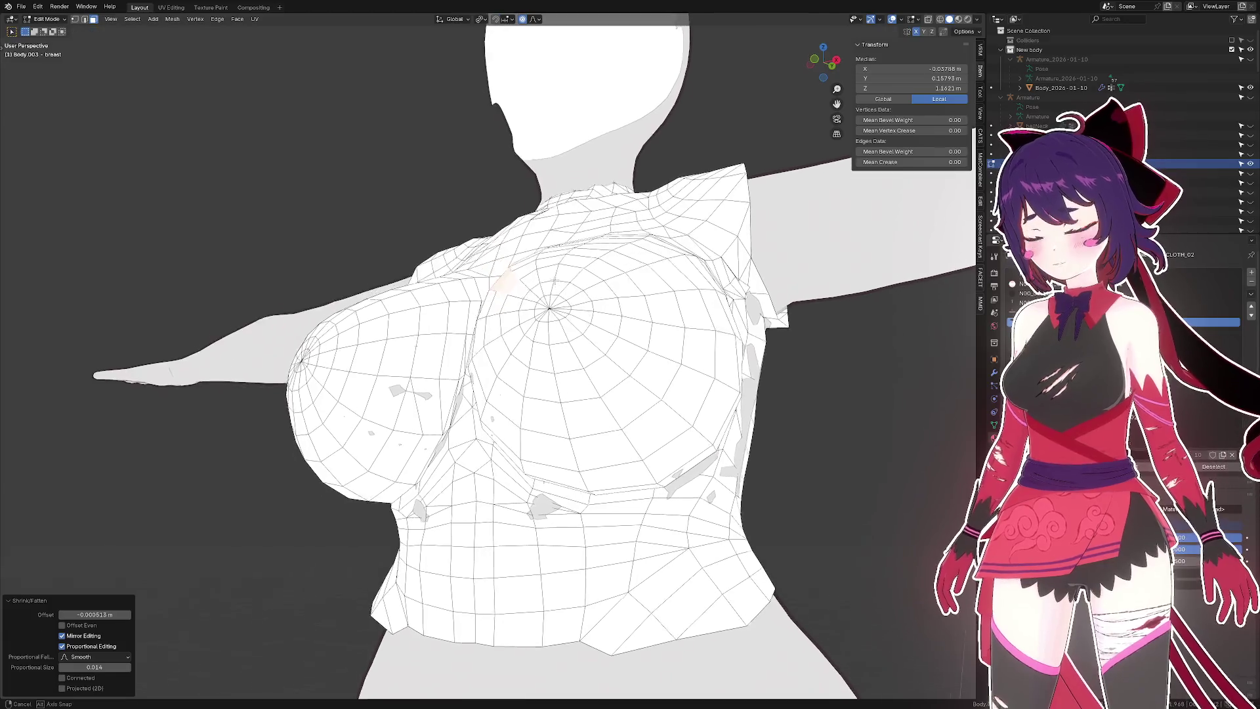
# - Switch the viewport shading to show the chest mesh with its textures
pyautogui.moveTo(754, 125); pyautogui.dragTo(693, 141)
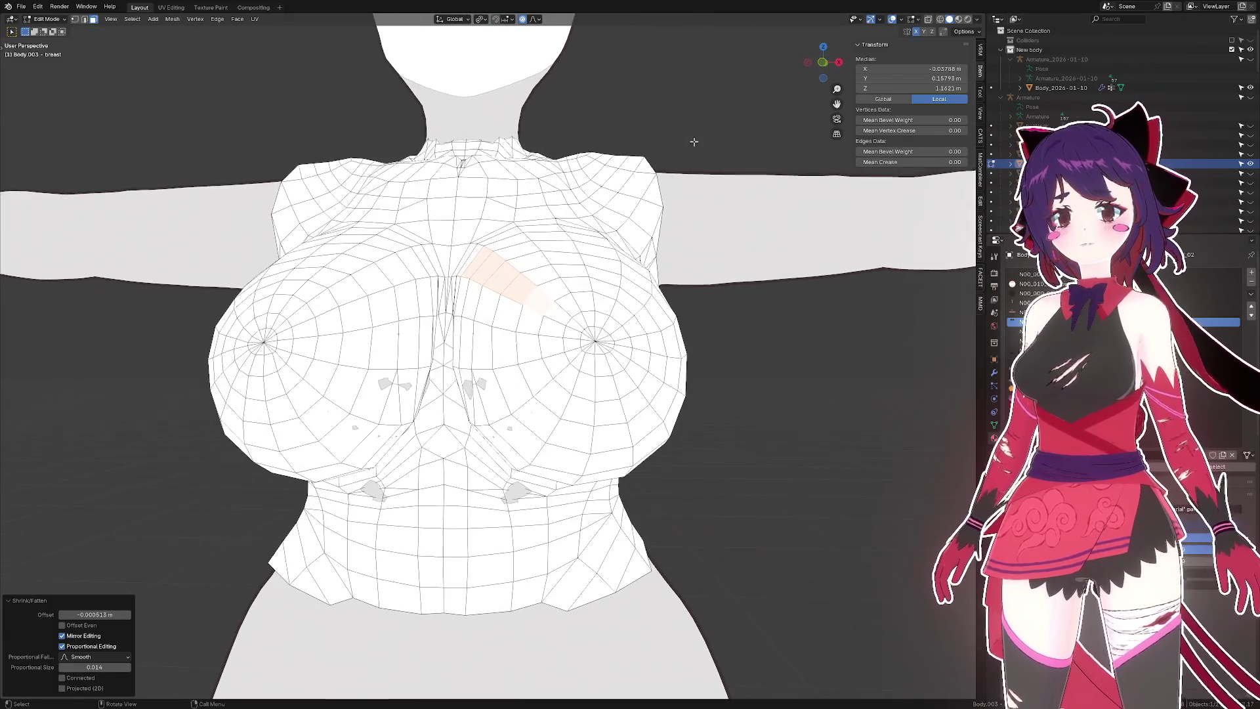
pyautogui.click(976, 20)
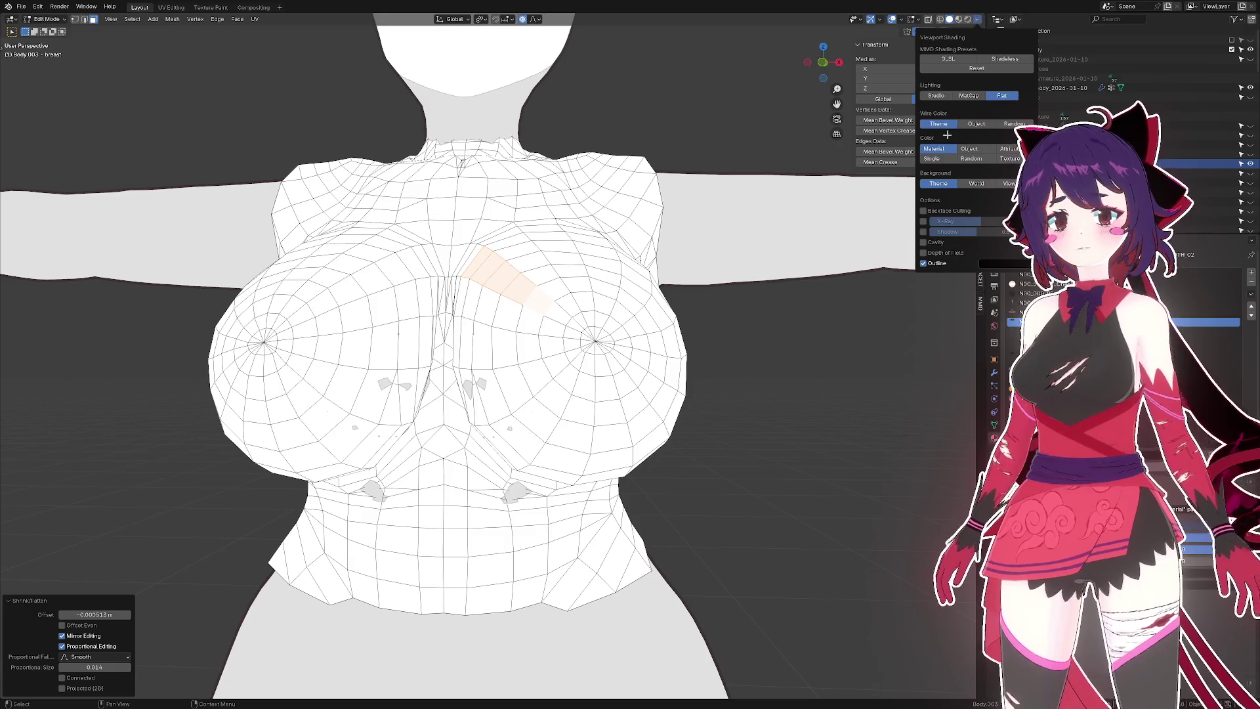
pyautogui.click(1009, 157)
pyautogui.moveTo(518, 249); pyautogui.dragTo(535, 224)
# - Grow the strap selection by one ring, then return shading to flat lighting with material colour
pyautogui.press('ctrl+KP_Add')
pyautogui.press('2')
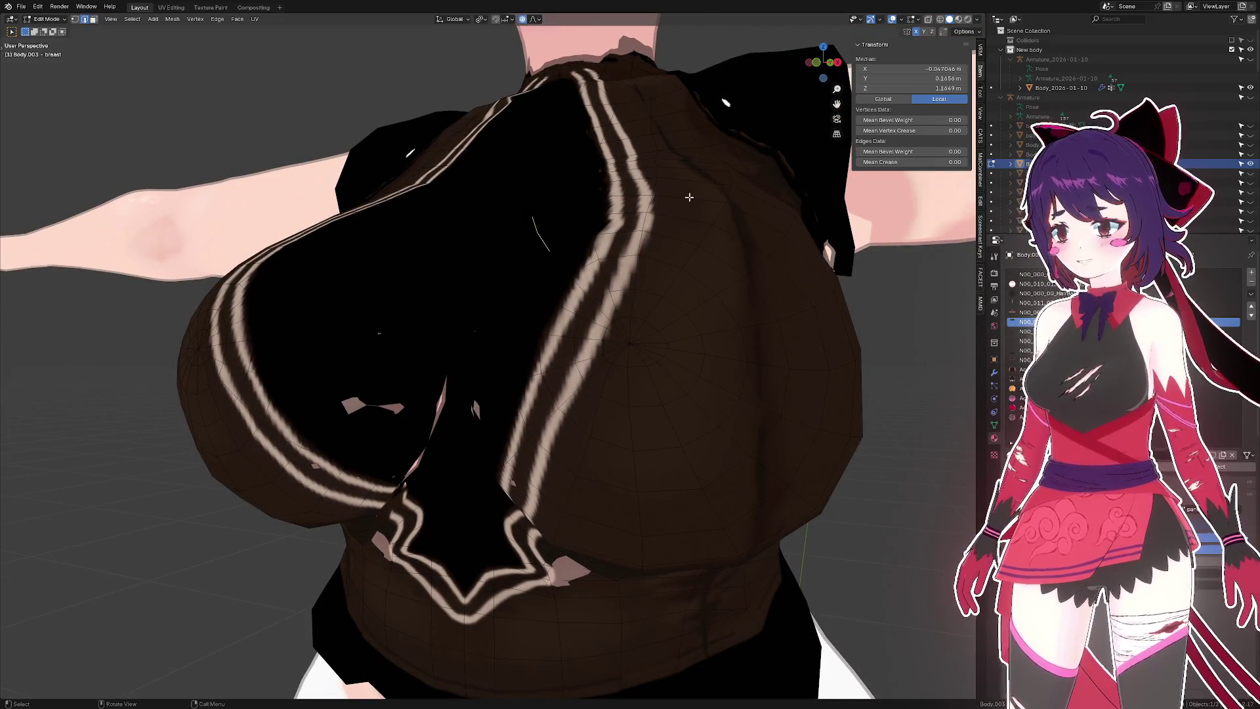
pyautogui.click(974, 68)
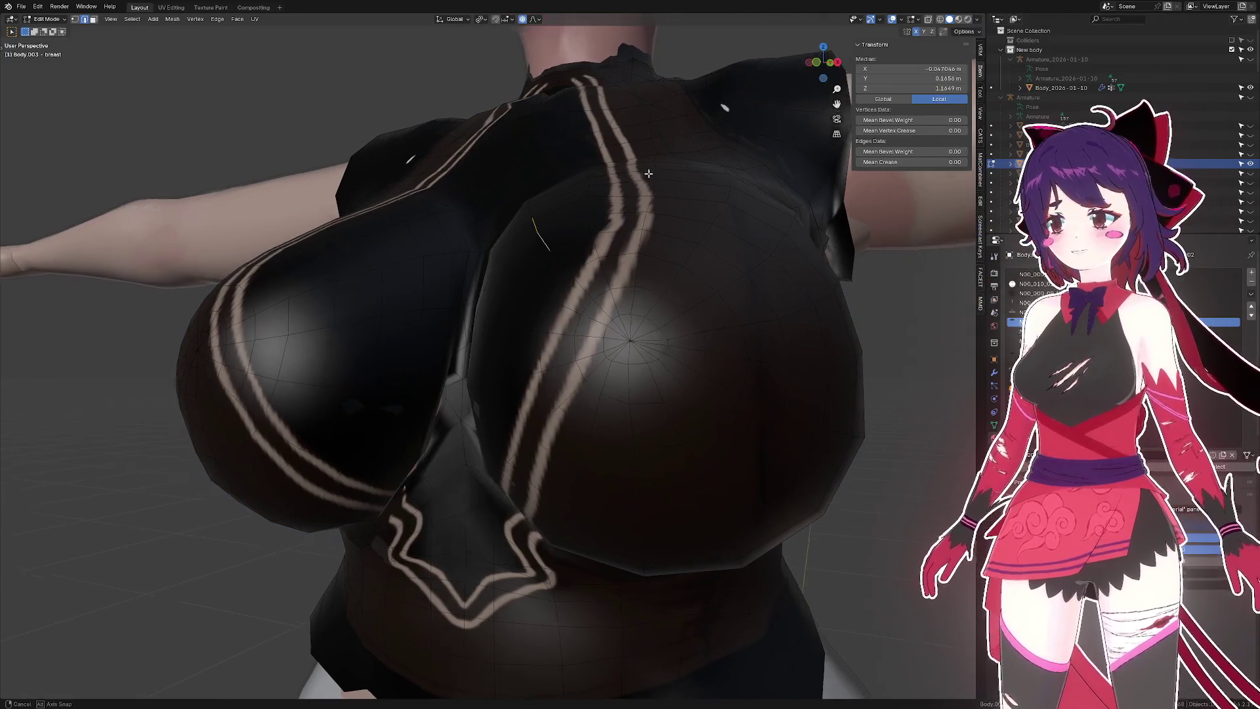
pyautogui.click(1001, 95)
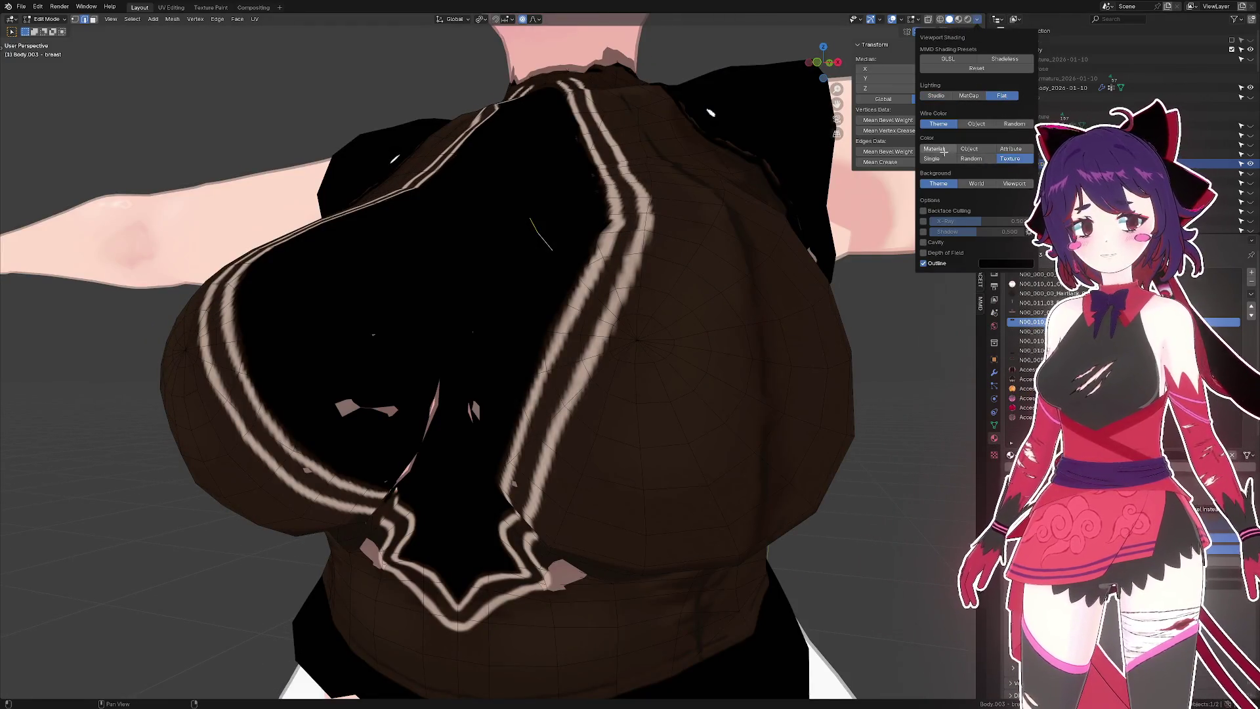
pyautogui.click(944, 151)
pyautogui.moveTo(591, 217); pyautogui.dragTo(660, 217)
# - Pull the strap faces inward against the chest using Shrink/Fatten and Edge Slide
pyautogui.click(601, 203)
pyautogui.click(610, 211)
pyautogui.click(646, 248)
pyautogui.hotkey('alt', 's')
pyautogui.click(649, 231)
pyautogui.click(655, 218)
# - Ctrl-select the shortest path along the strap edge
pyautogui.click(594, 195)
pyautogui.click(592, 195)
pyautogui.rightClick(642, 205)
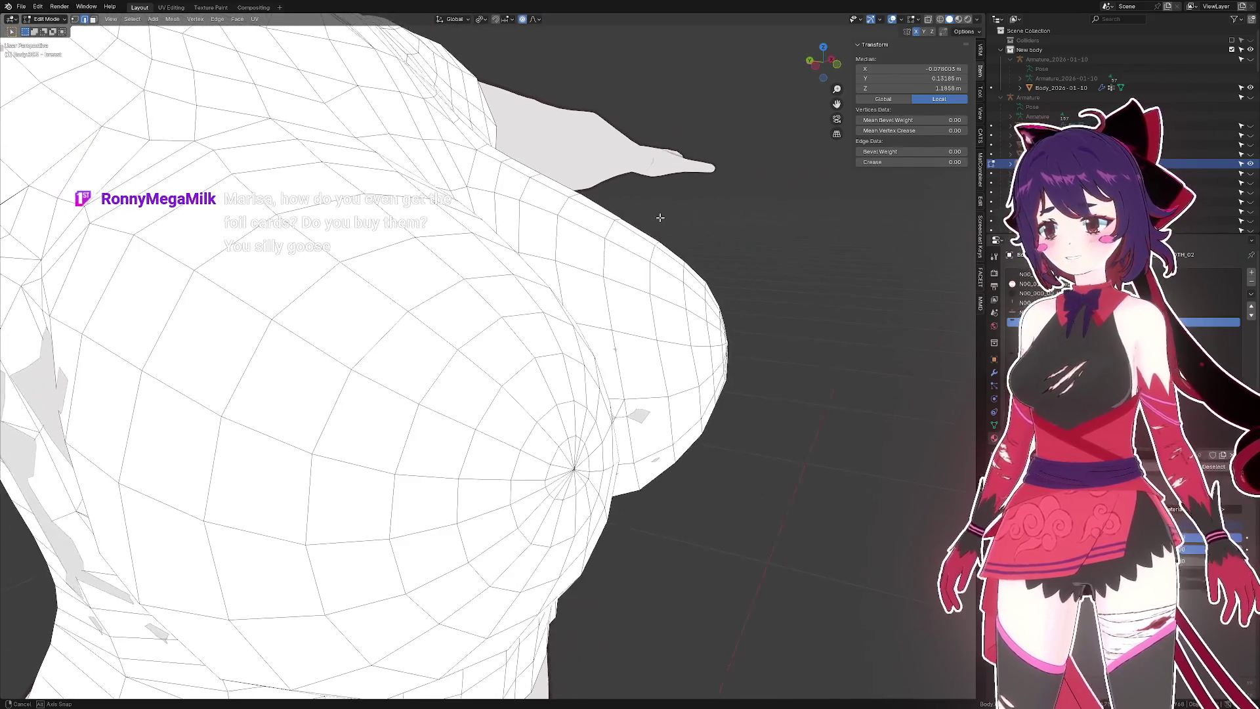
# - Push chest vertices along their normals (0.000183 m) and save as seacucumbo 2.blend
pyautogui.click(659, 213)
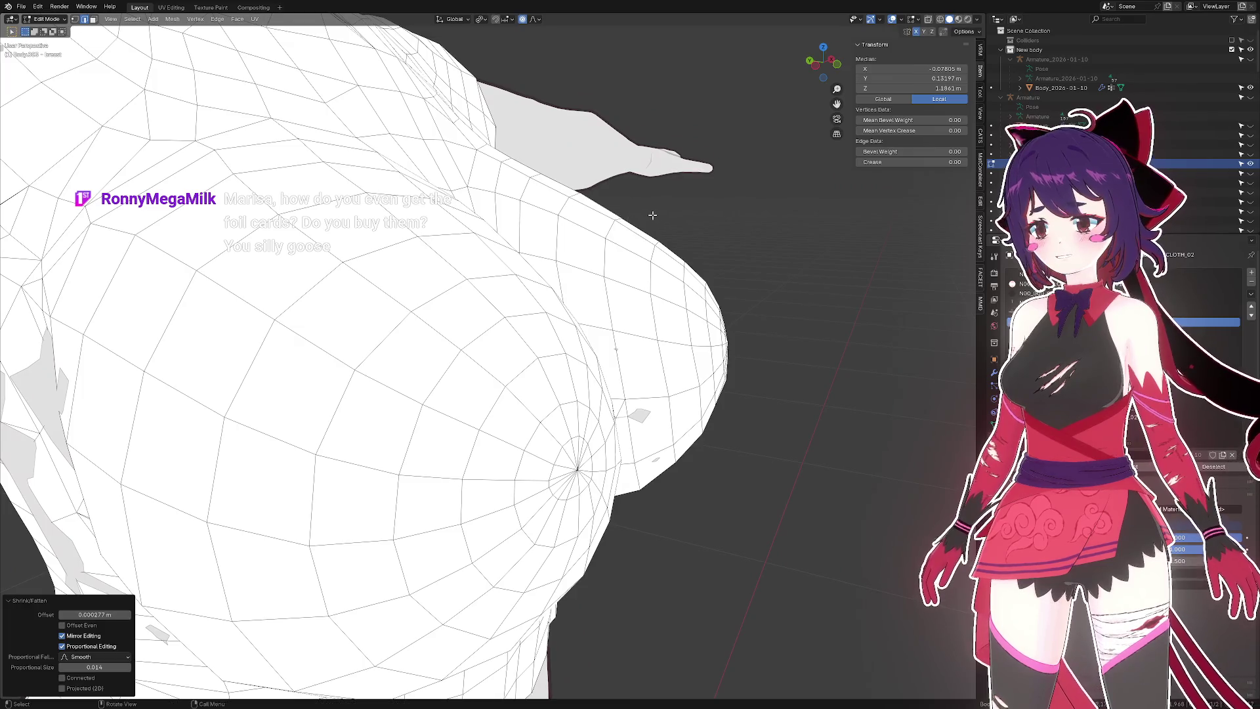
pyautogui.click(635, 218)
pyautogui.click(656, 211)
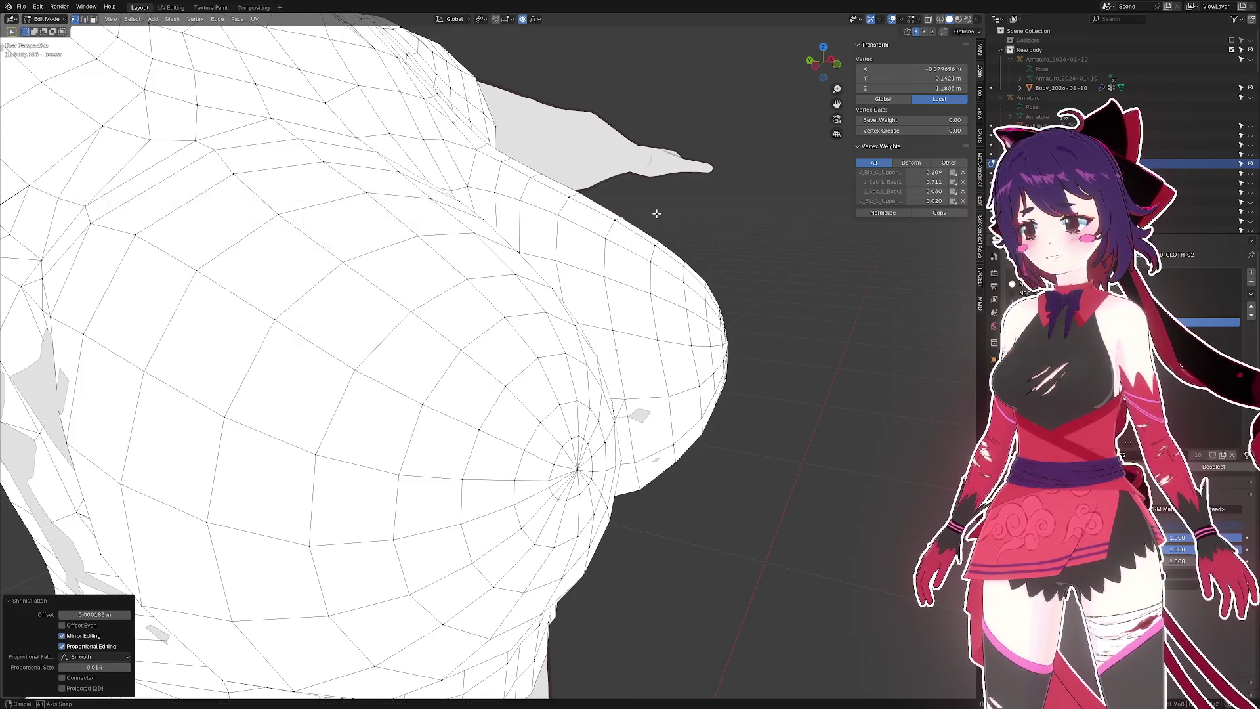
pyautogui.moveTo(657, 212); pyautogui.dragTo(579, 213)
pyautogui.hotkey('ctrl', 's')
pyautogui.scroll(3)
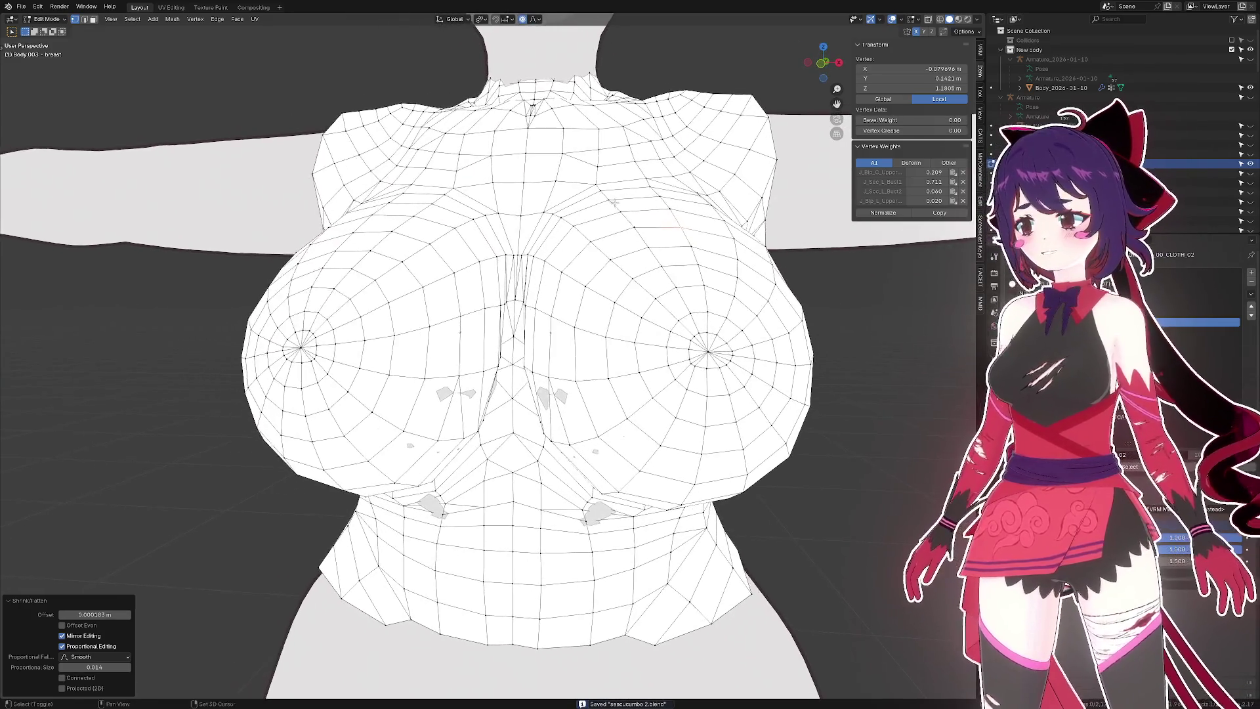
# - Vertex Slide the central crease vertices into a smoother line
pyautogui.press('2')
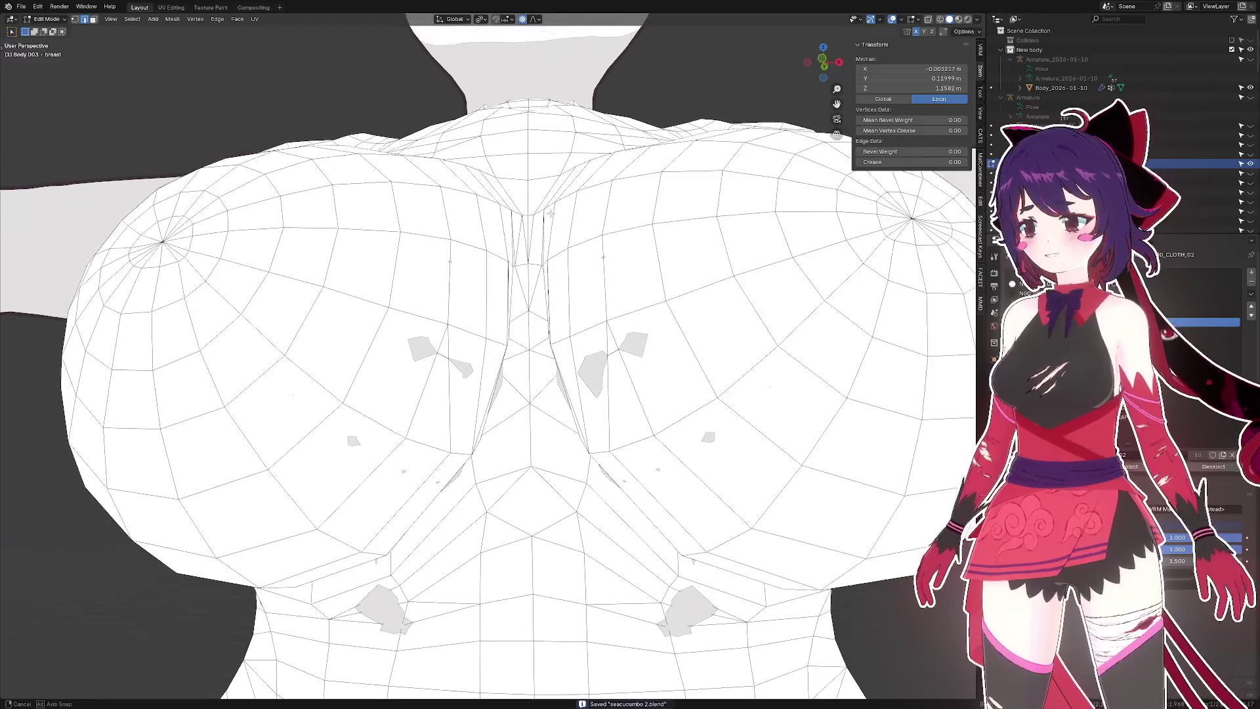
pyautogui.moveTo(560, 224); pyautogui.dragTo(556, 276)
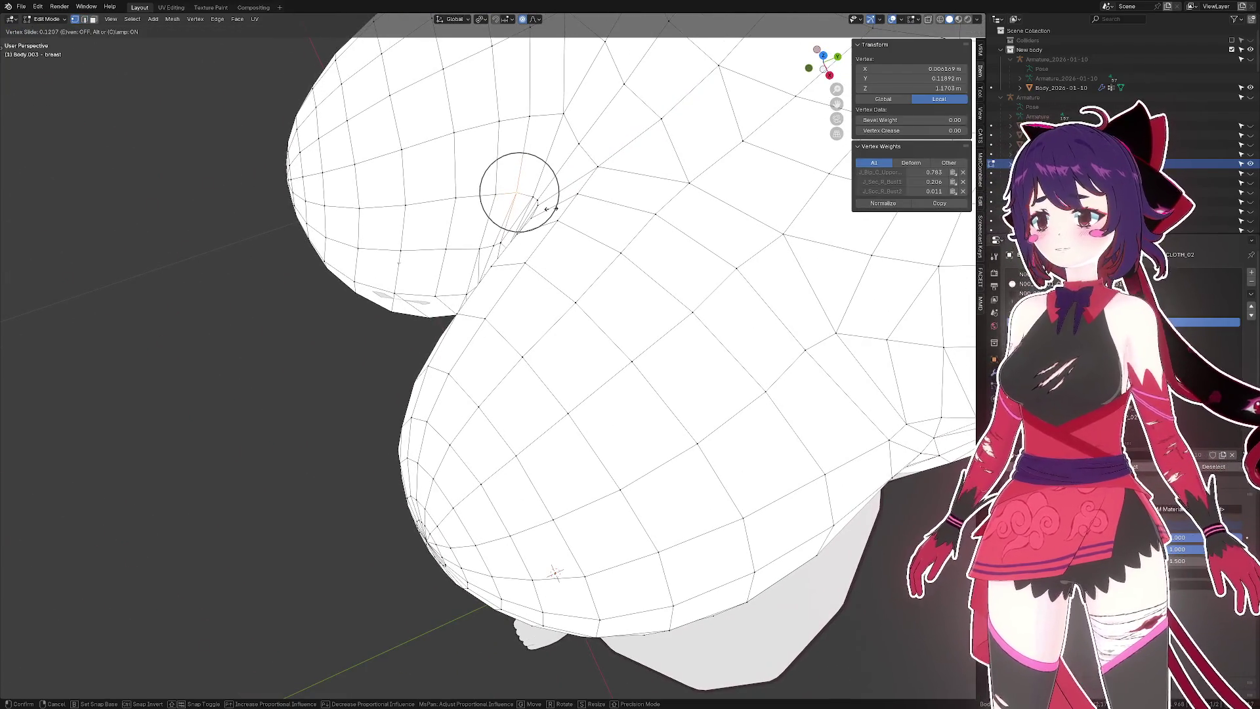
pyautogui.click(495, 190)
pyautogui.click(529, 186)
pyautogui.moveTo(528, 185); pyautogui.dragTo(614, 131)
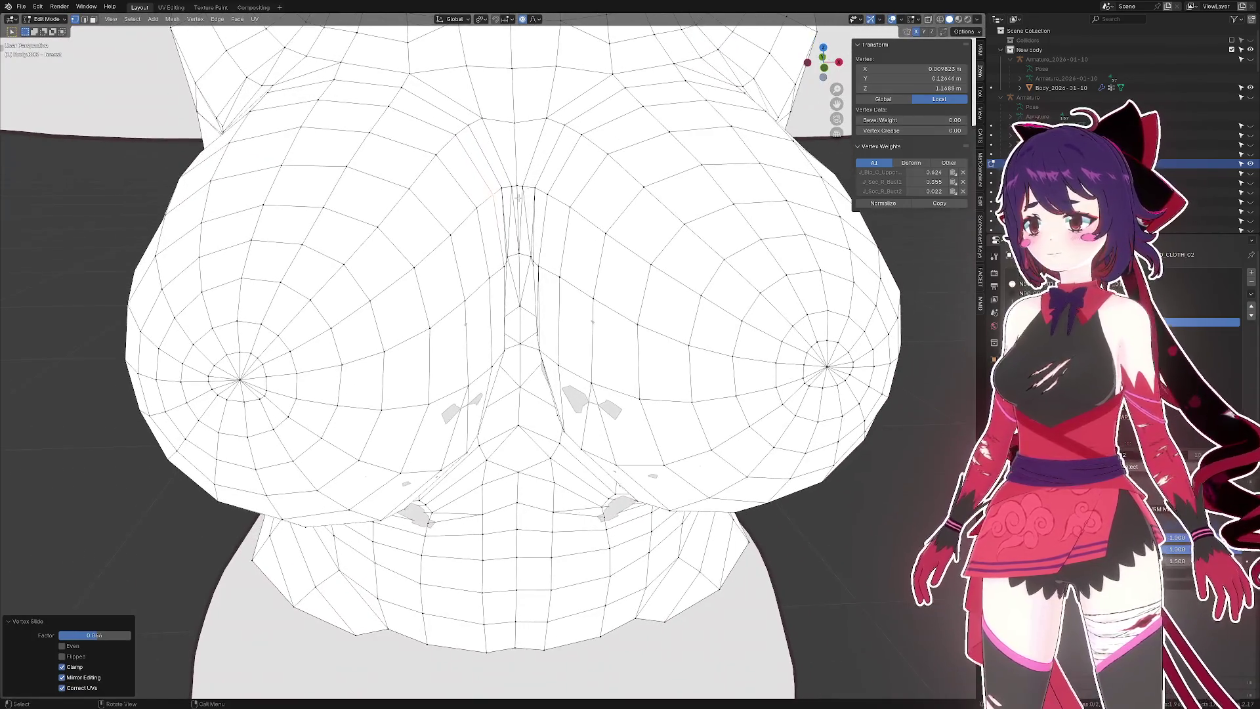
# - Orbit and zoom around the chest crease to inspect it from front, below and side
pyautogui.scroll(3)
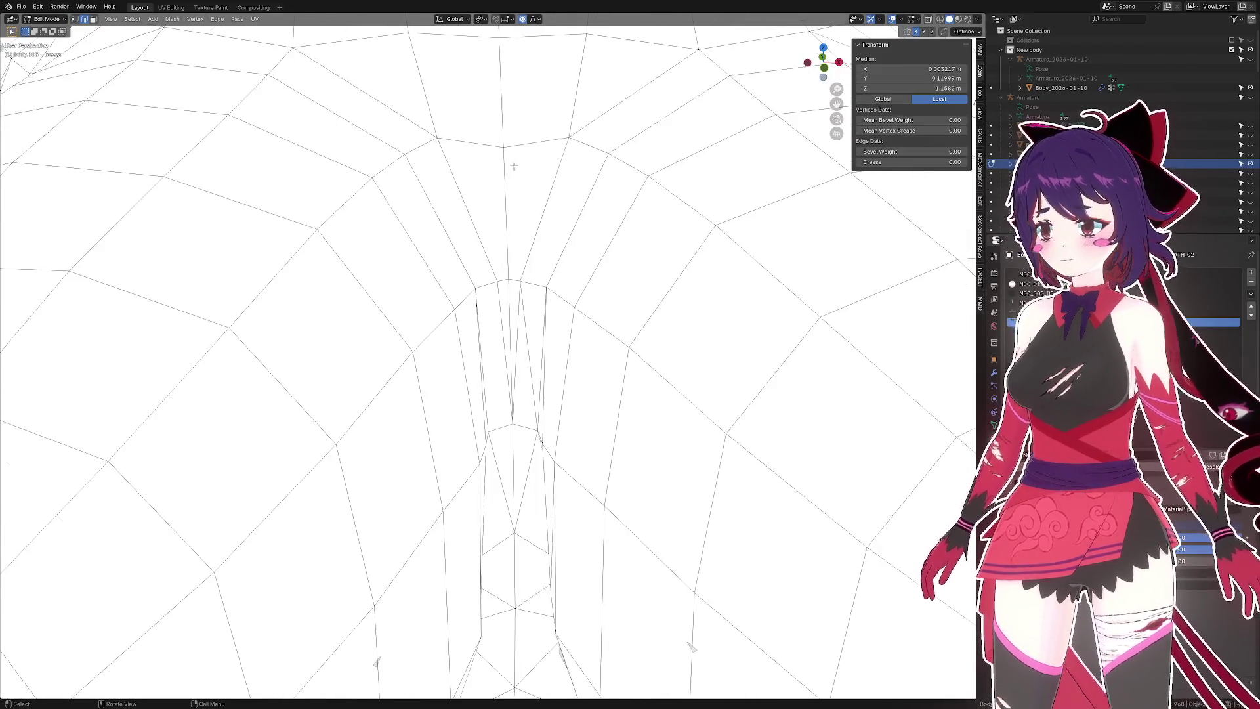
pyautogui.scroll(-3)
pyautogui.moveTo(519, 191); pyautogui.dragTo(527, 223)
pyautogui.scroll(-3)
pyautogui.moveTo(516, 270); pyautogui.dragTo(542, 290)
pyautogui.scroll(3)
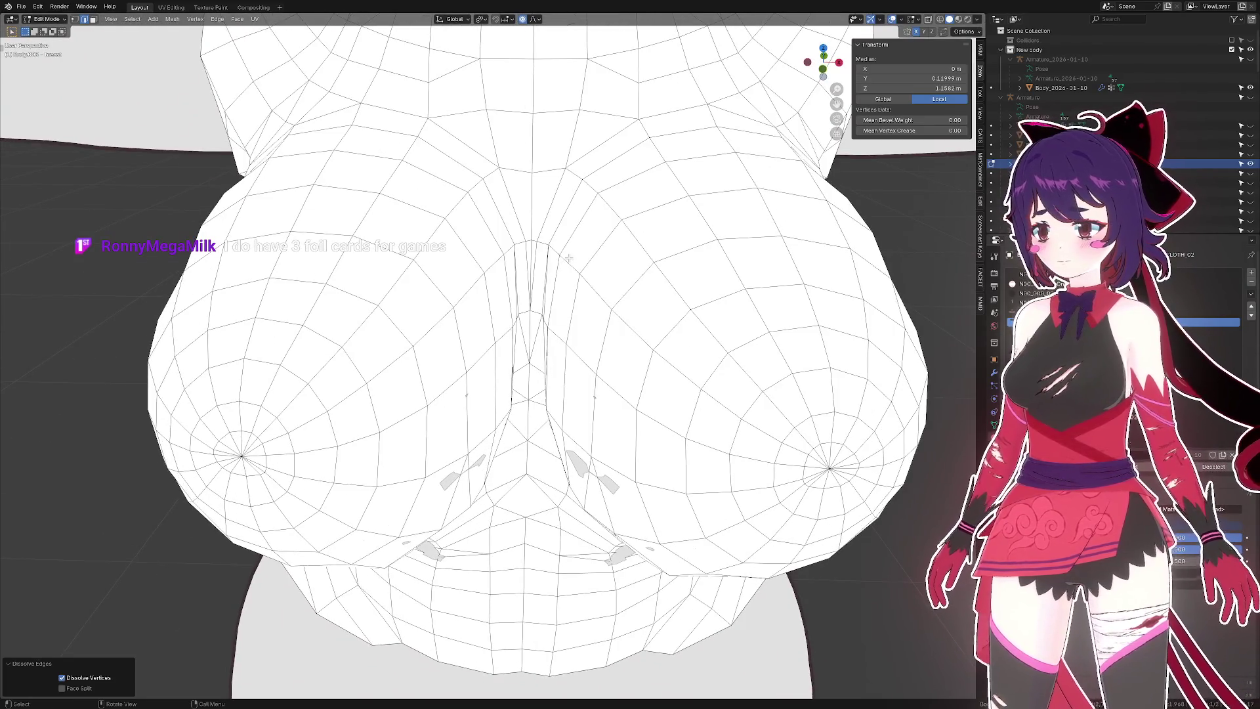
pyautogui.scroll(3)
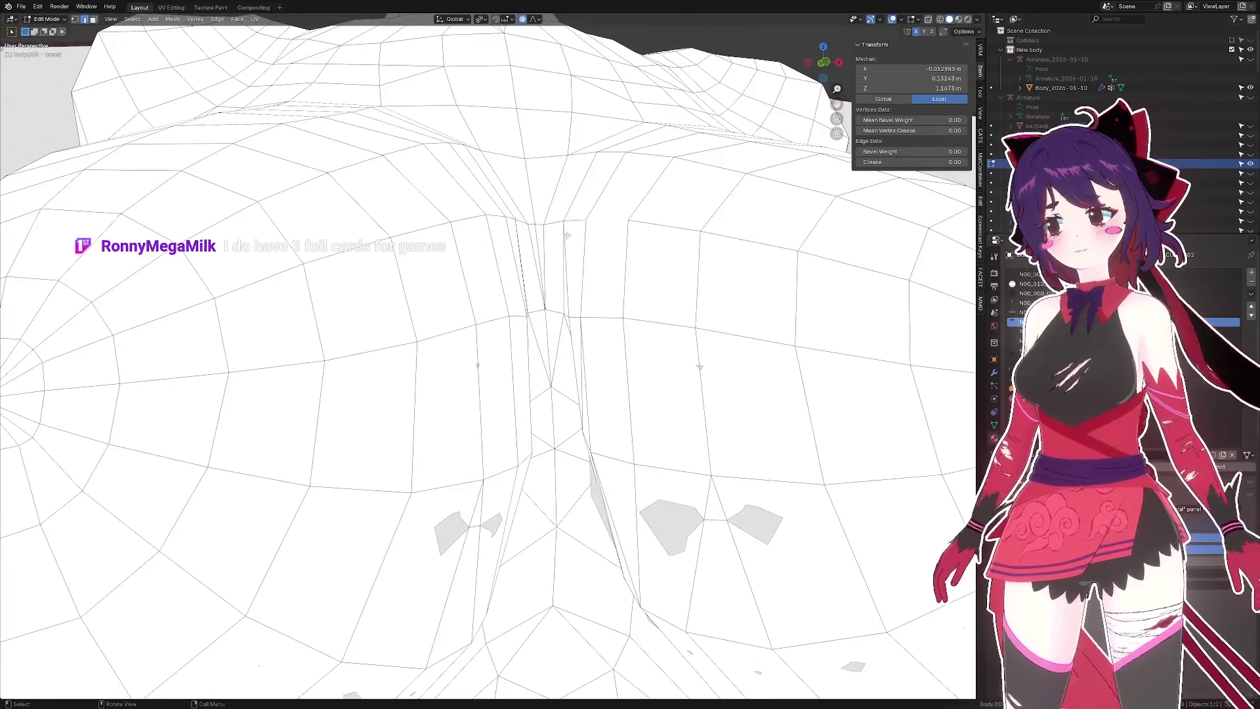
pyautogui.scroll(-3)
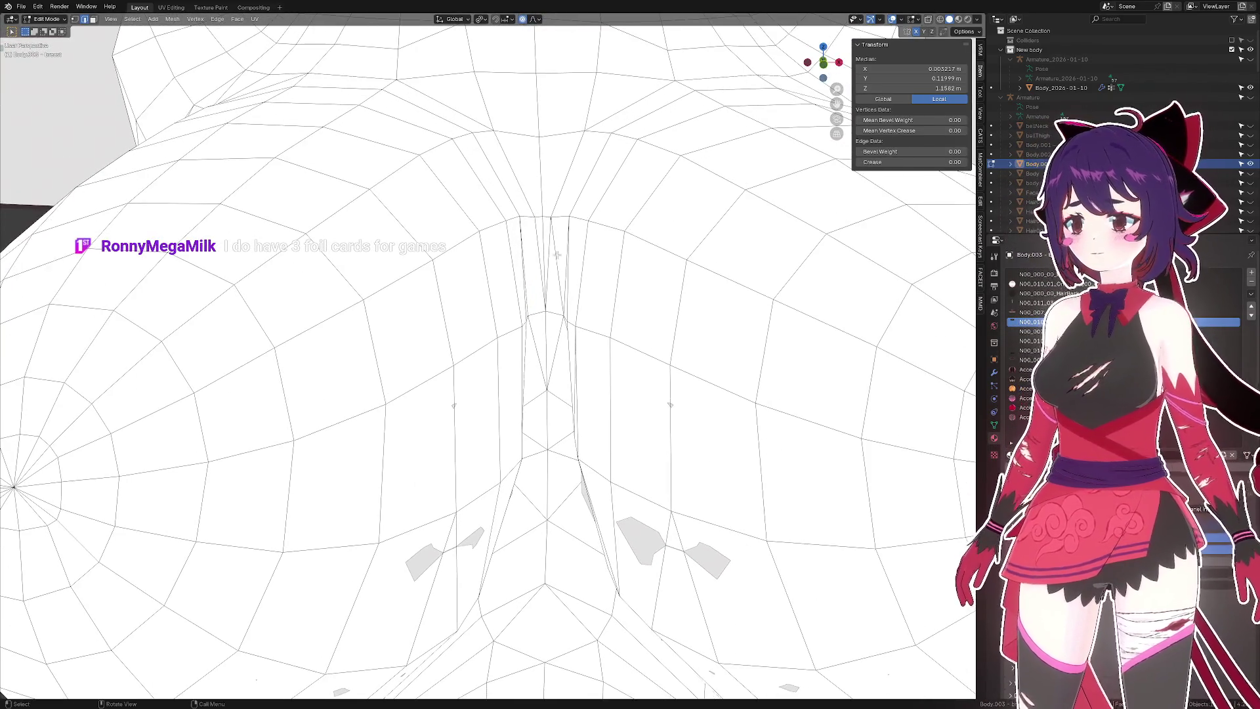
pyautogui.moveTo(576, 244); pyautogui.dragTo(549, 232)
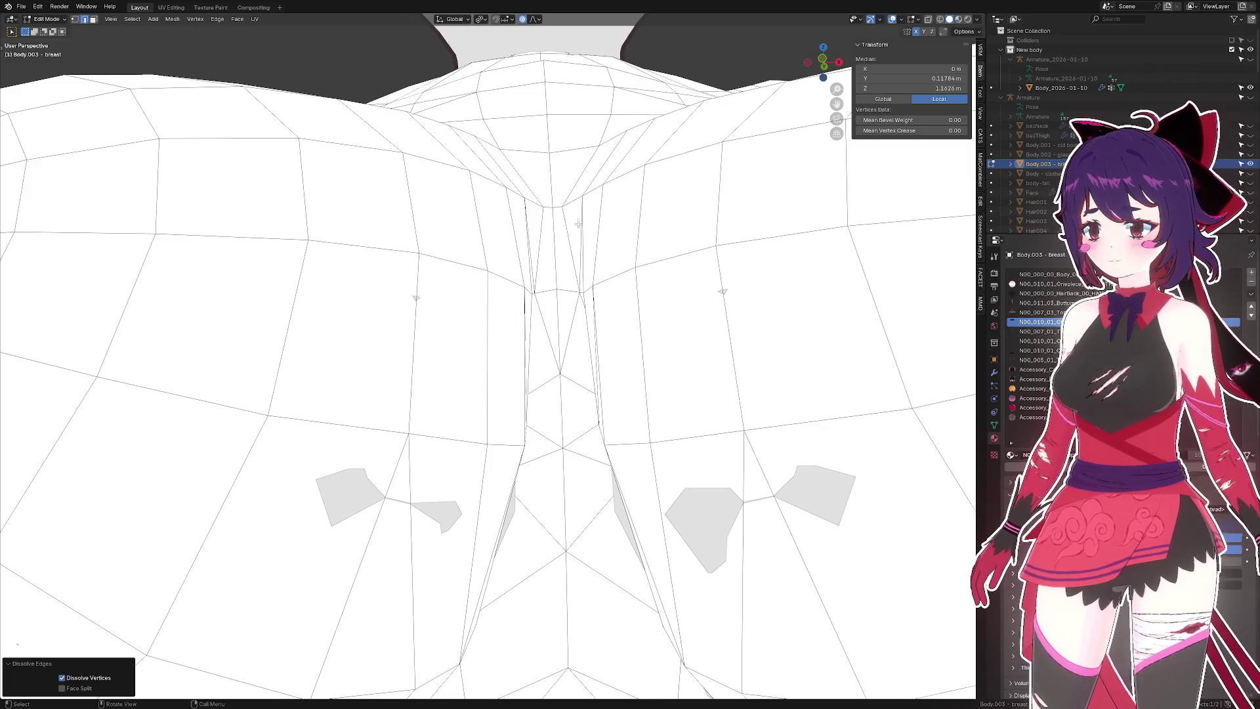
pyautogui.moveTo(577, 223); pyautogui.dragTo(370, 198)
# - Dissolve the crease edges and select all faces with sides Not Equal To 4
pyautogui.hotkey('ctrl', 'x')
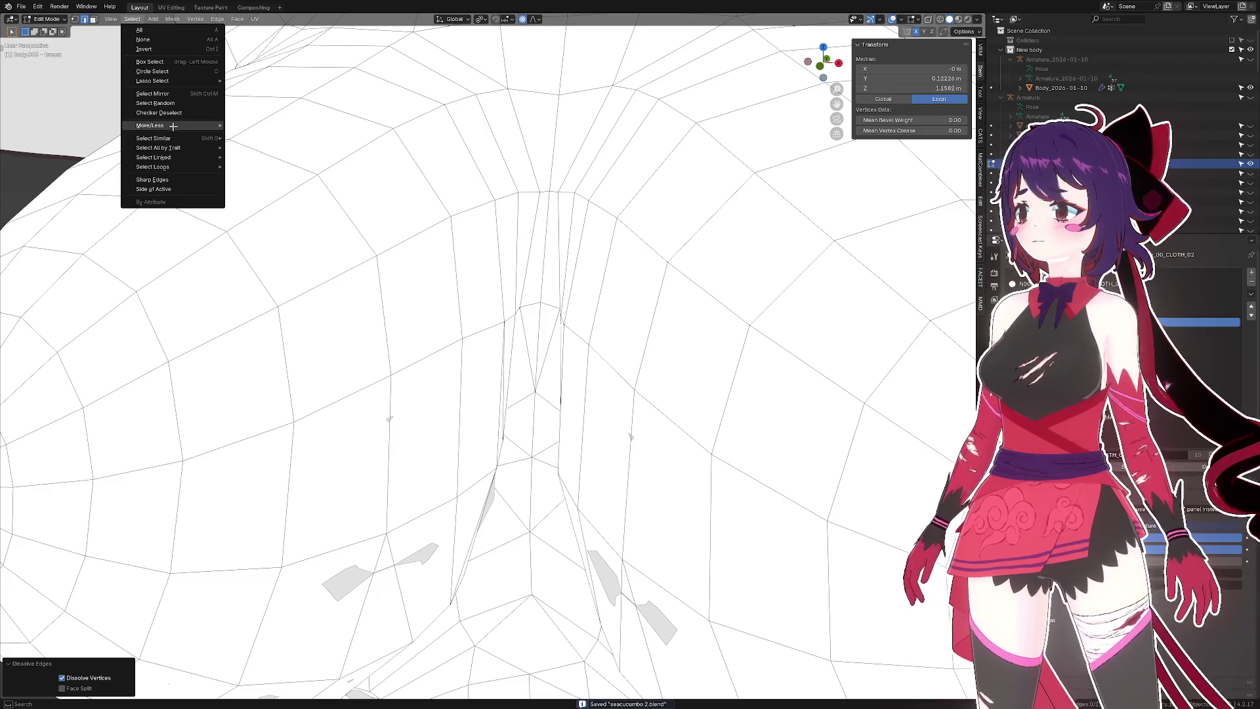
pyautogui.click(278, 175)
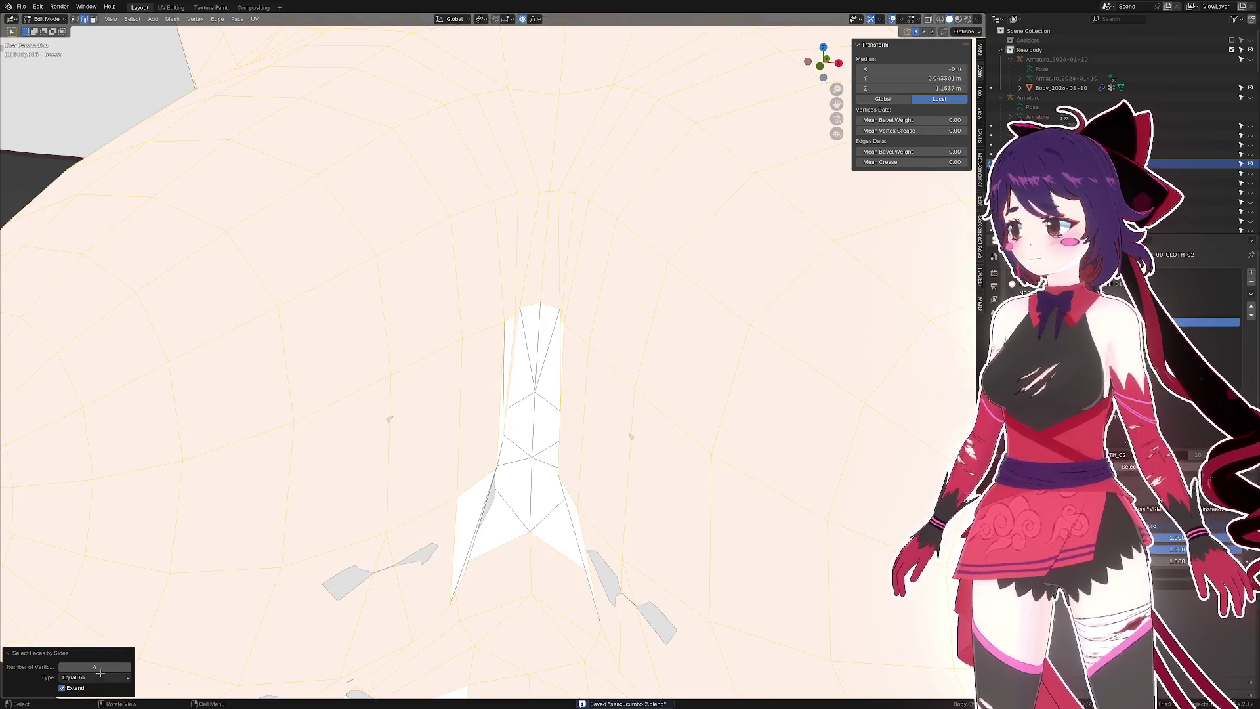
pyautogui.click(79, 666)
pyautogui.moveTo(420, 459); pyautogui.dragTo(441, 435)
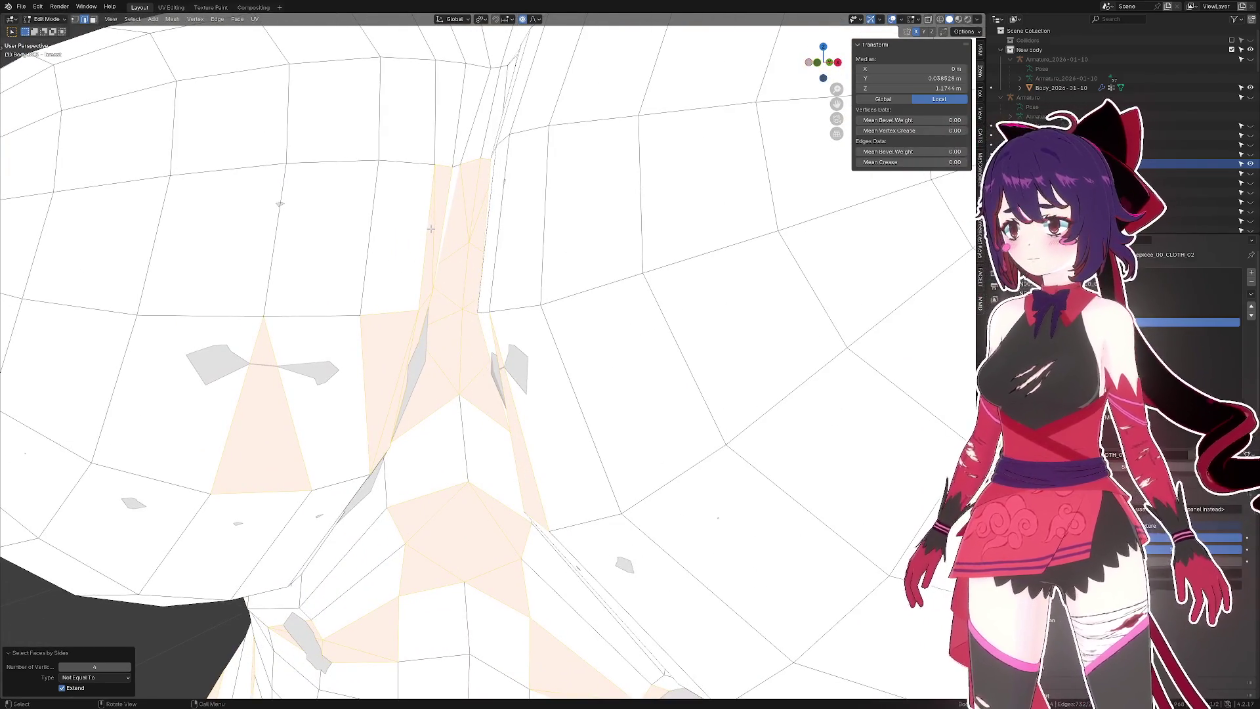
pyautogui.moveTo(432, 229); pyautogui.dragTo(394, 183)
# - Dissolve more crease edges with X > Dissolve Edges and reselect non-quad faces
pyautogui.press('x')
pyautogui.click(473, 248)
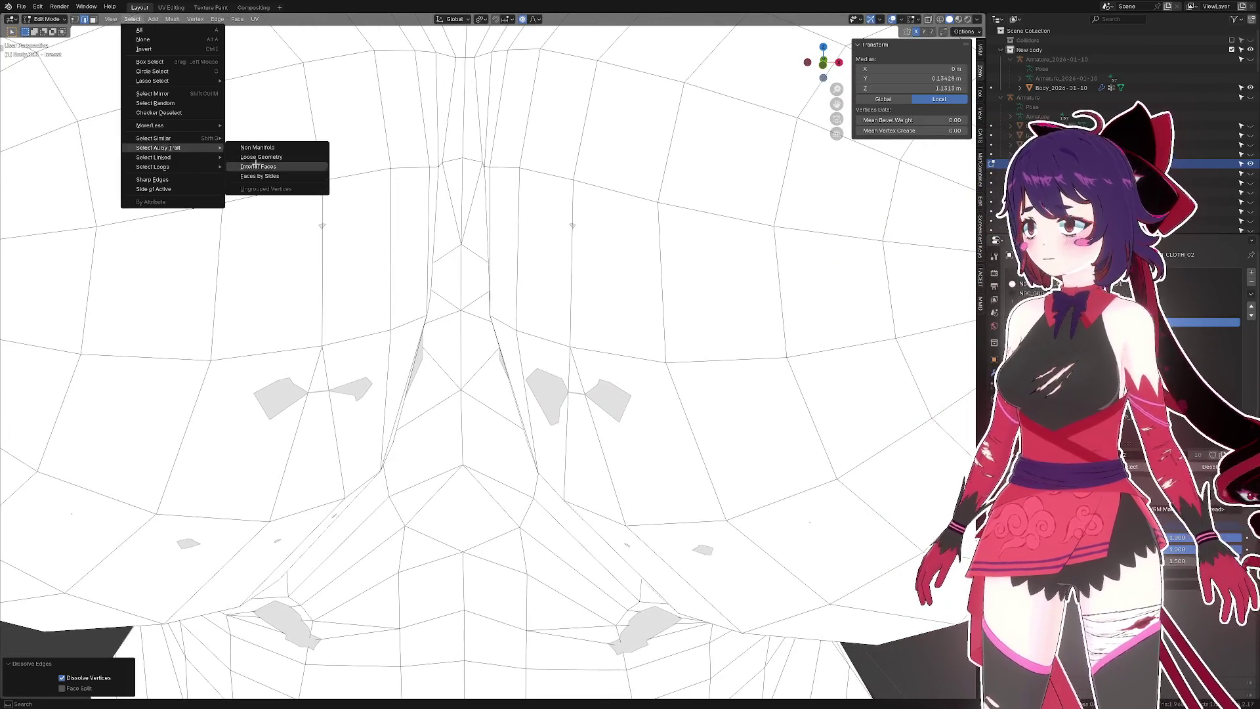
pyautogui.click(259, 175)
pyautogui.moveTo(259, 176); pyautogui.dragTo(511, 148)
# - Dissolve another set of central crease edges and recheck faces by sides
pyautogui.click(435, 190)
pyautogui.moveTo(435, 189); pyautogui.dragTo(445, 224)
pyautogui.press('x')
pyautogui.click(518, 214)
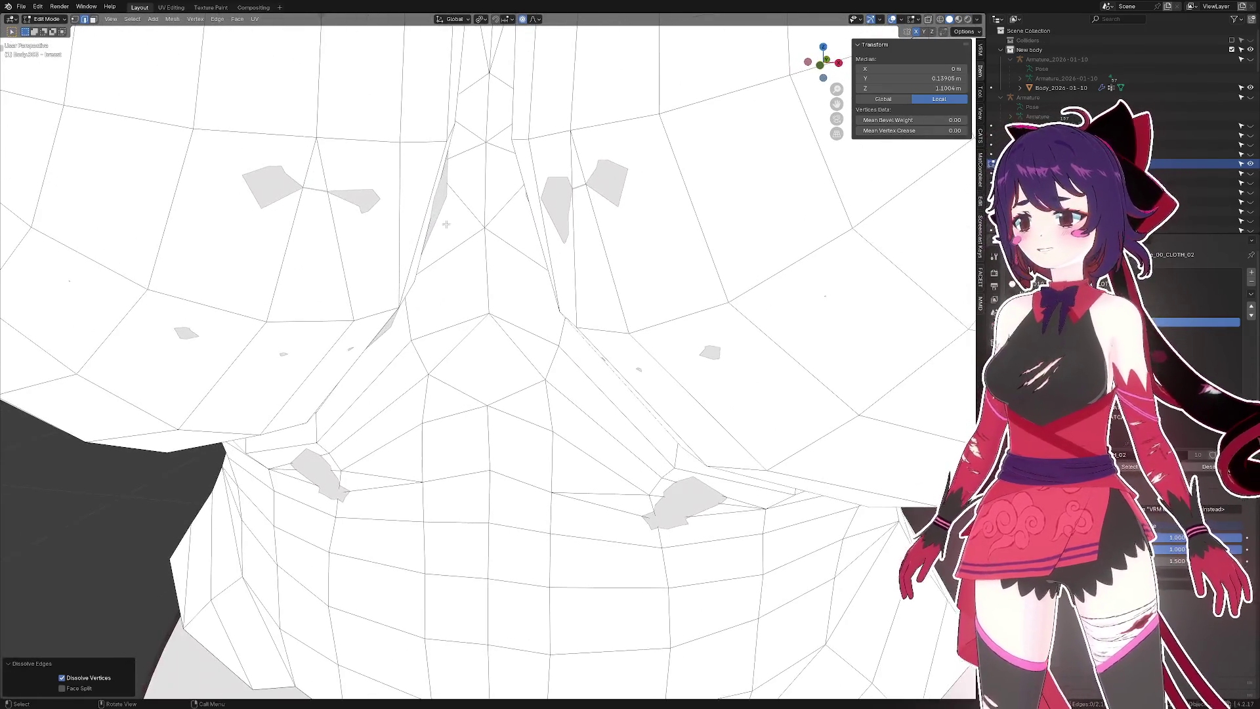
pyautogui.click(131, 18)
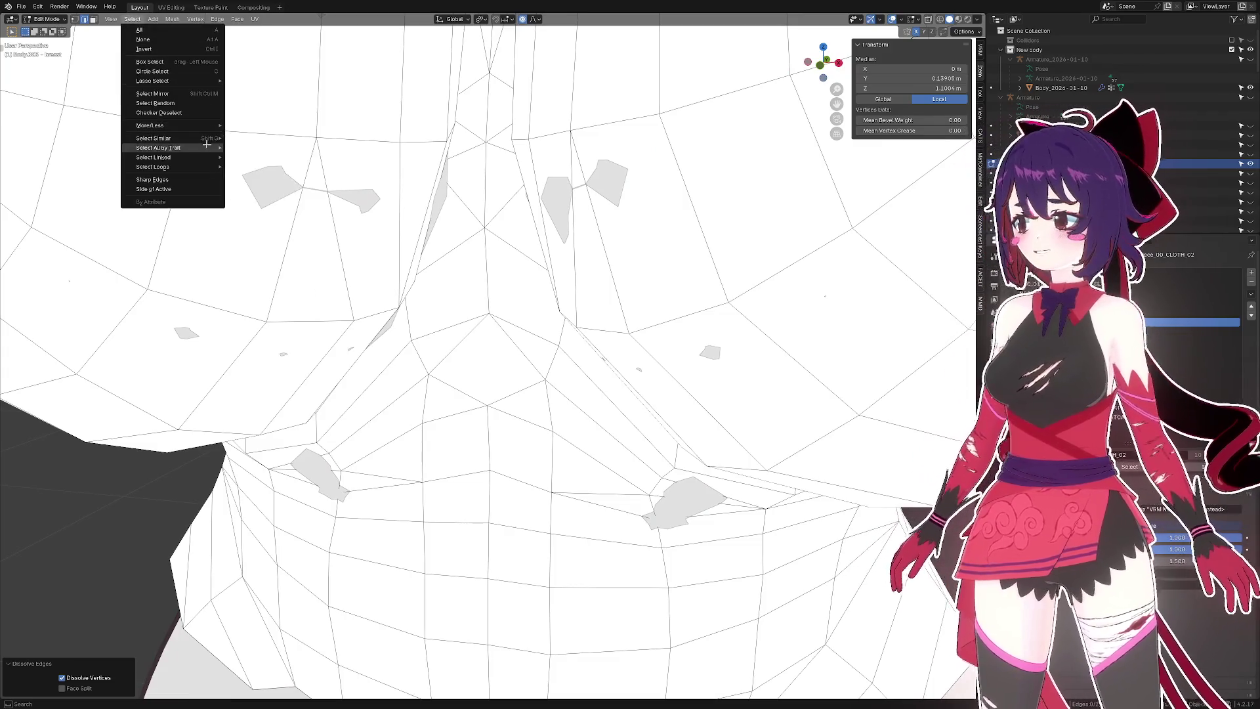
pyautogui.click(259, 176)
pyautogui.moveTo(459, 236); pyautogui.dragTo(733, 286)
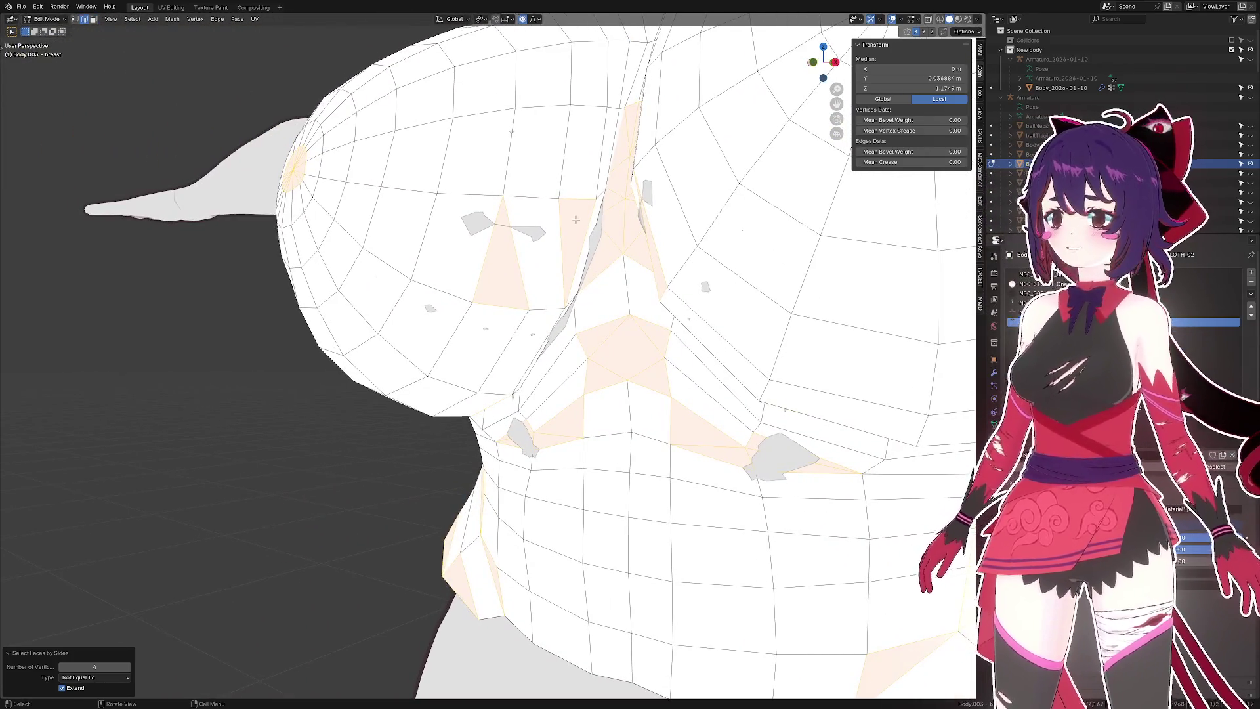
# - Dissolve another set of edges on the chest
pyautogui.click(559, 199)
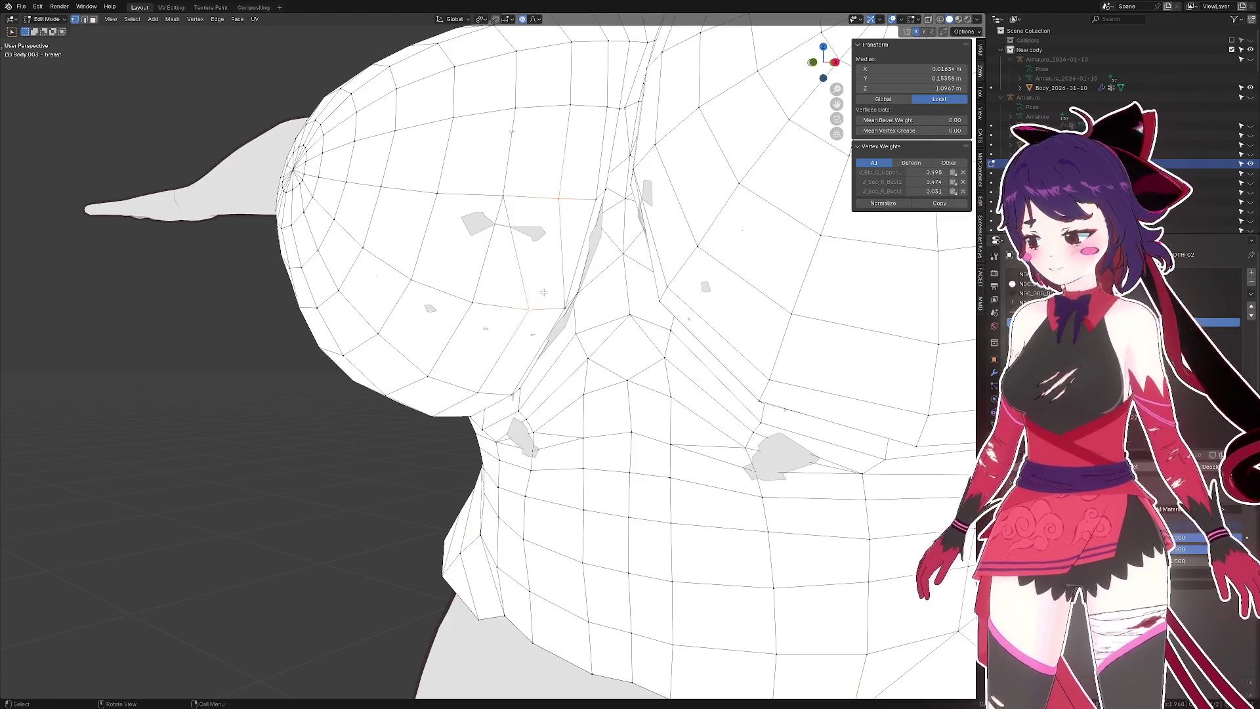
pyautogui.moveTo(544, 292); pyautogui.dragTo(622, 229)
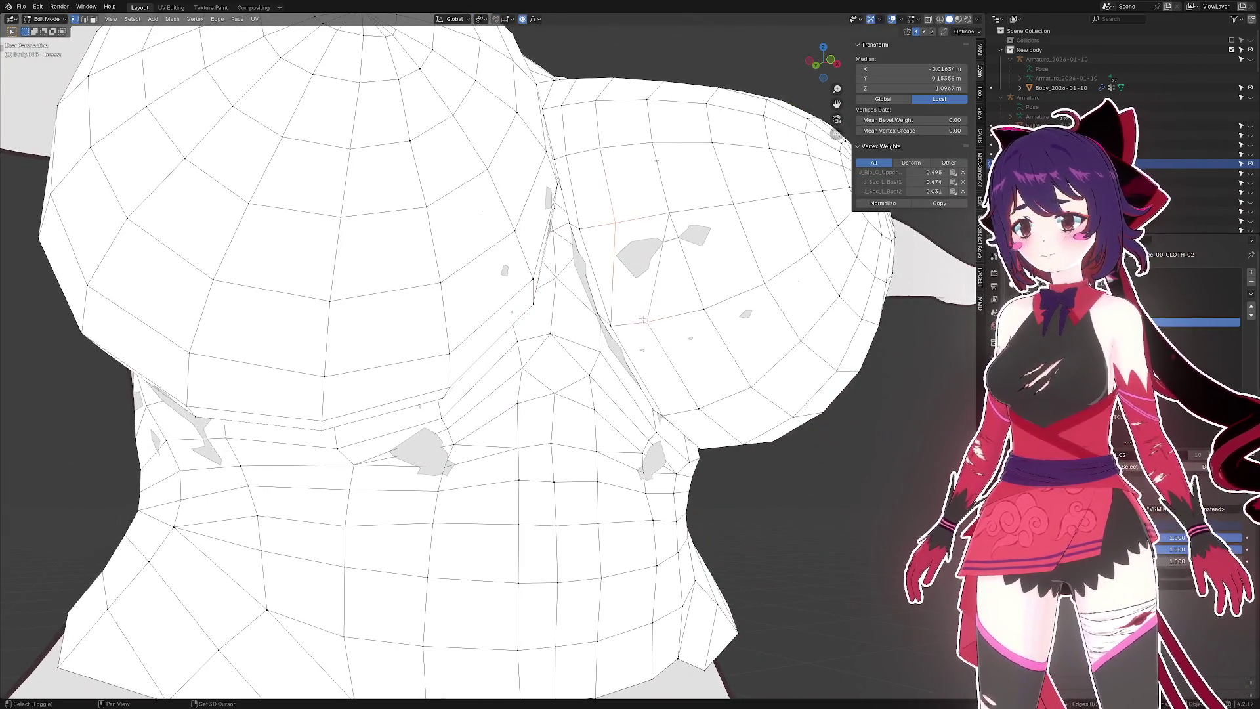
pyautogui.scroll(-3)
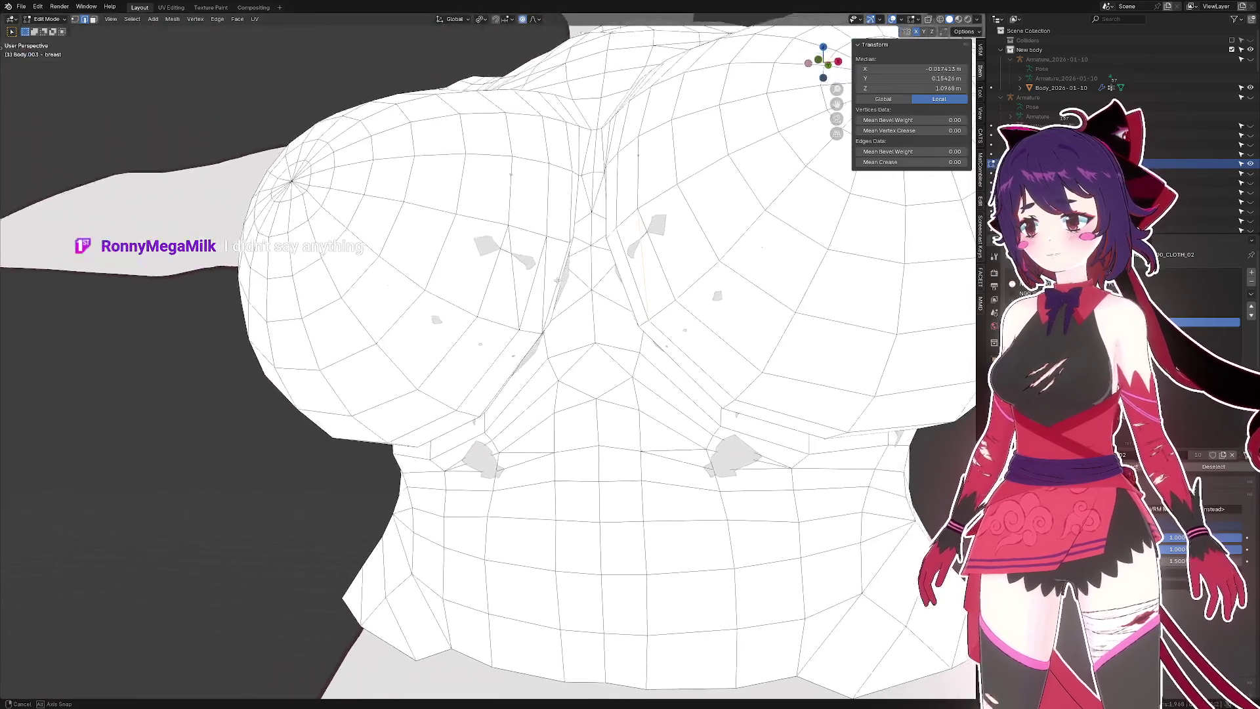
pyautogui.press('x')
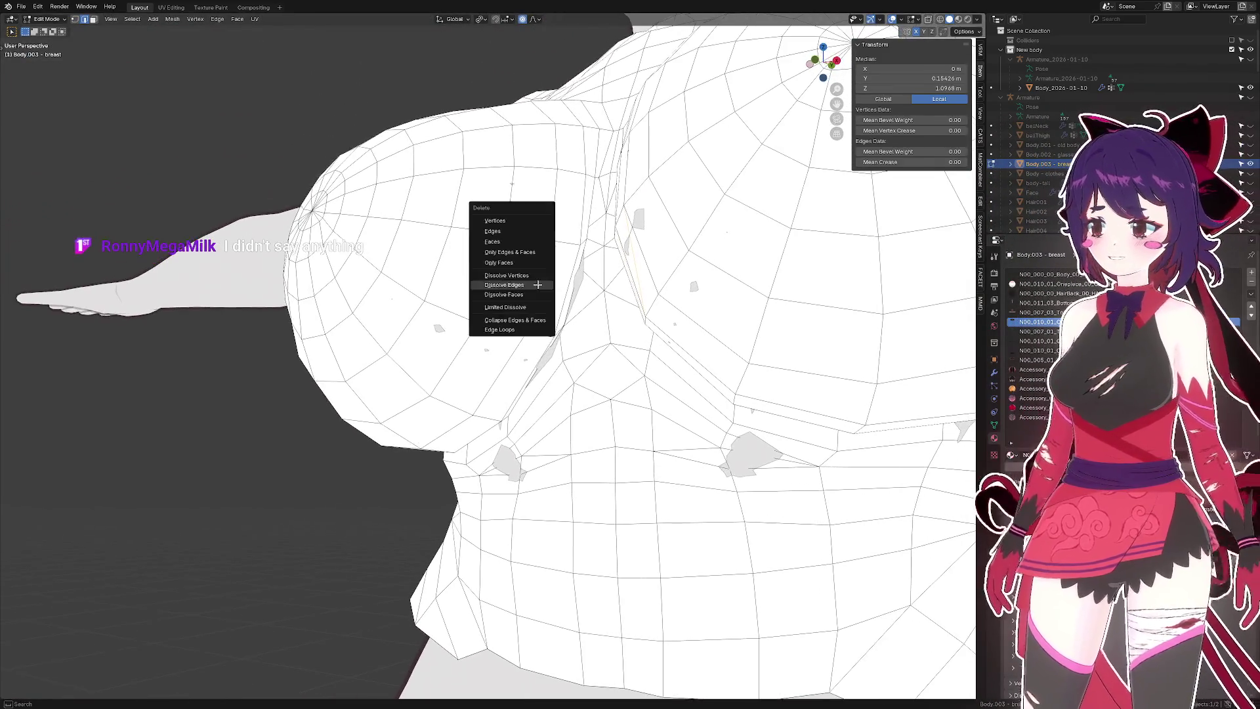
pyautogui.click(544, 287)
pyautogui.moveTo(545, 287); pyautogui.dragTo(561, 274)
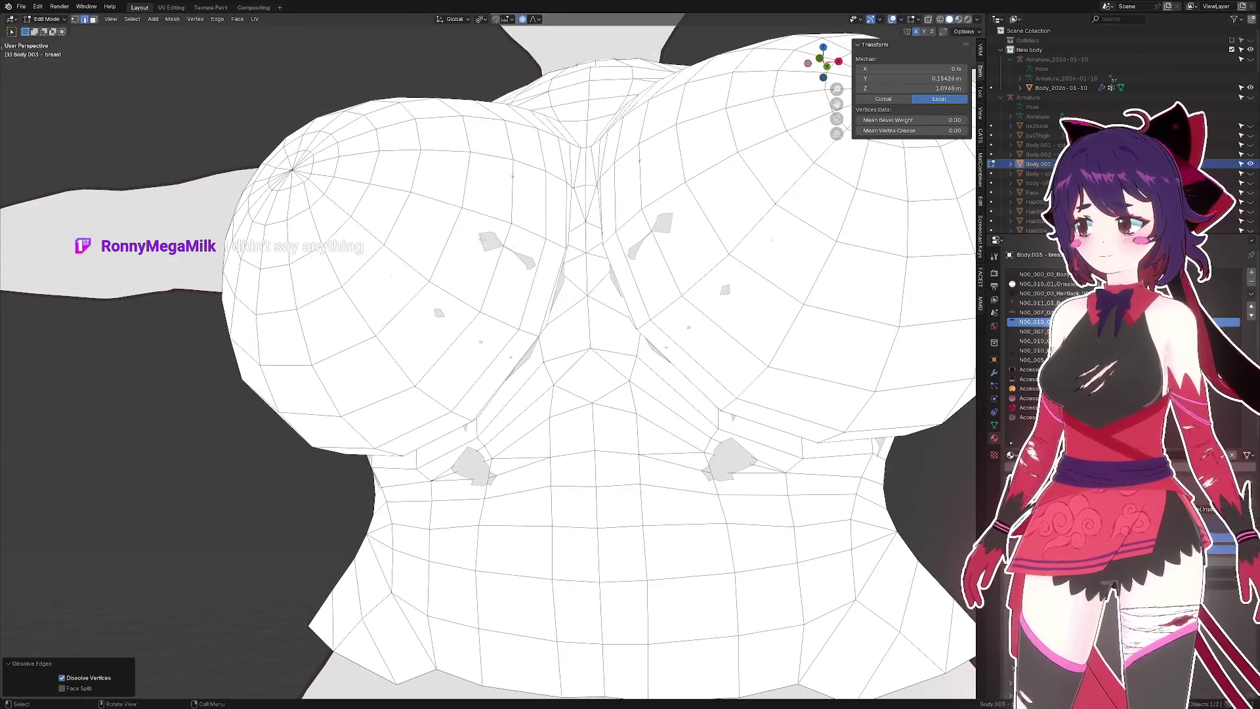
# - Deselect all, pick a vertex beside the left chest pole and start sliding it
pyautogui.press('a')
pyautogui.click(184, 300)
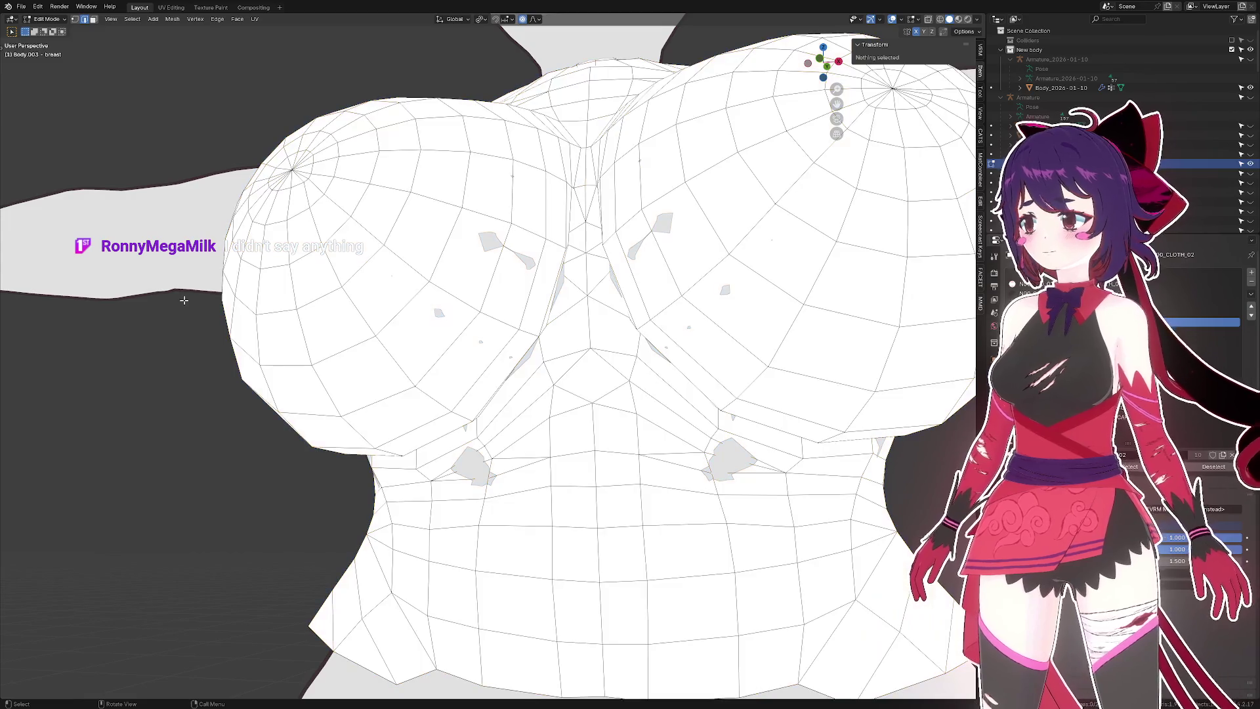
pyautogui.scroll(3)
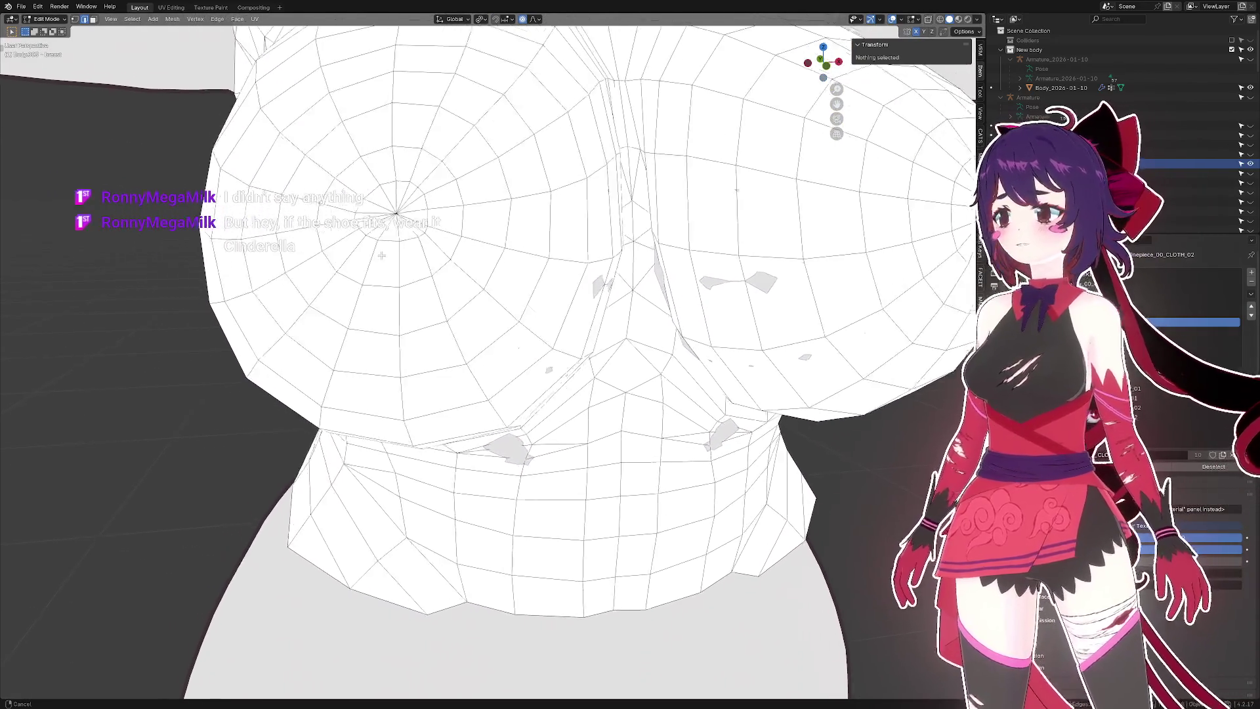
pyautogui.click(472, 254)
pyautogui.press('g')
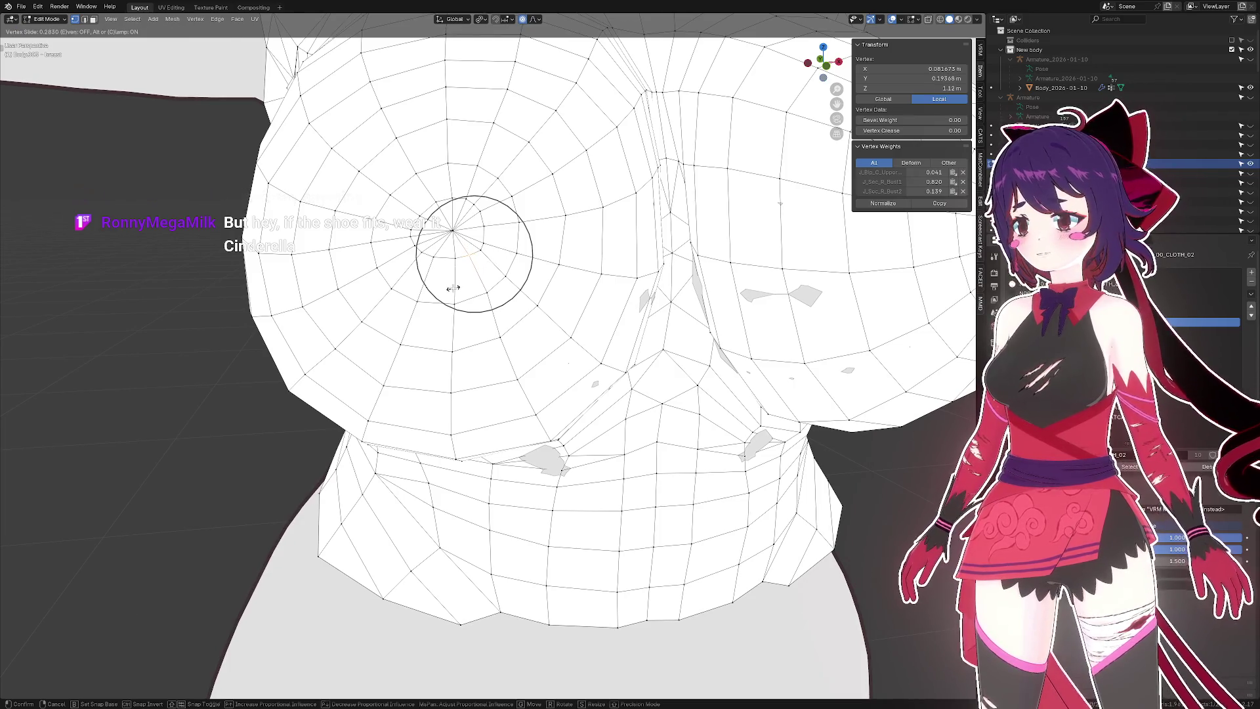
# - Confirm two vertex slides and an edge slide around the left chest pole
pyautogui.click(453, 288)
pyautogui.hotkey('shift', 'v')
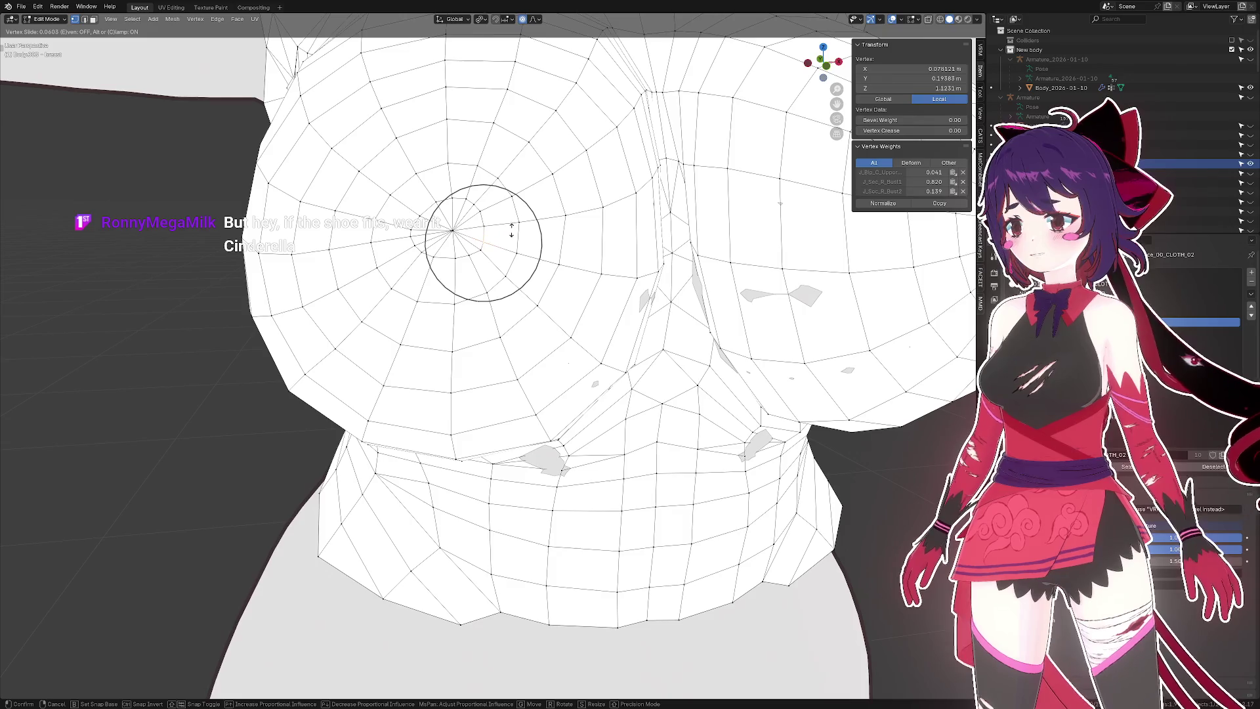
pyautogui.click(512, 229)
pyautogui.press('2')
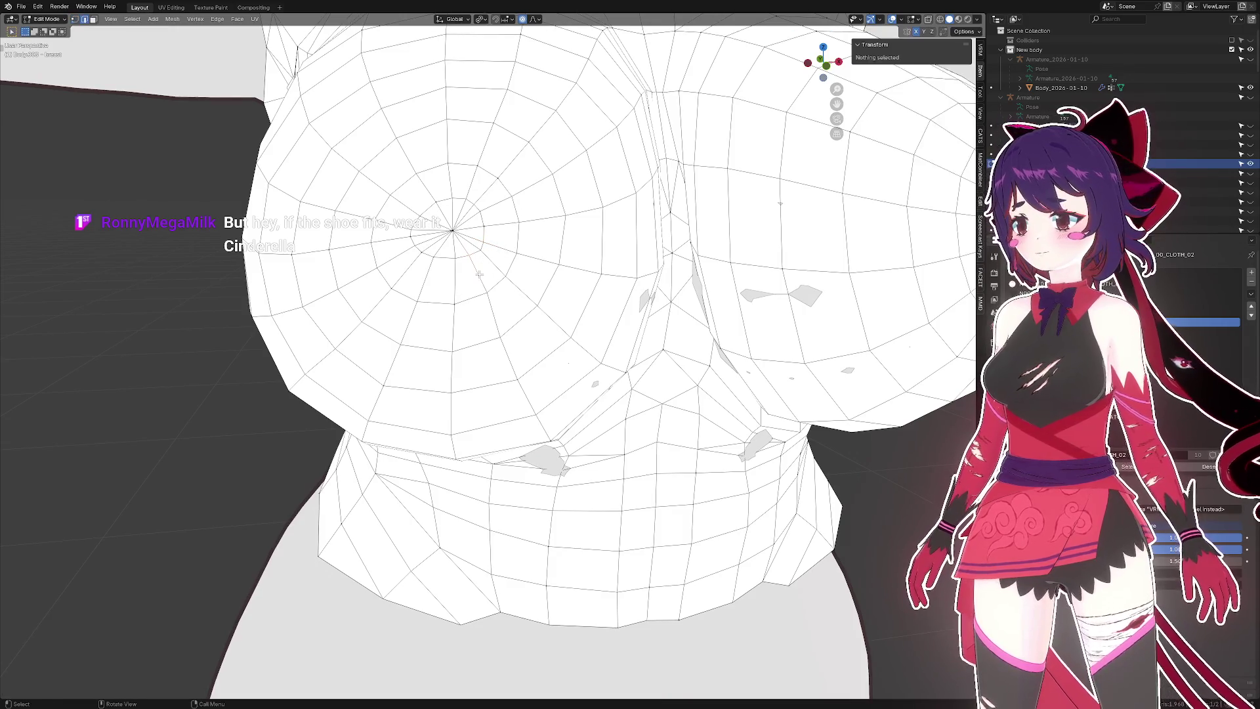
pyautogui.press('g')
pyautogui.click(496, 282)
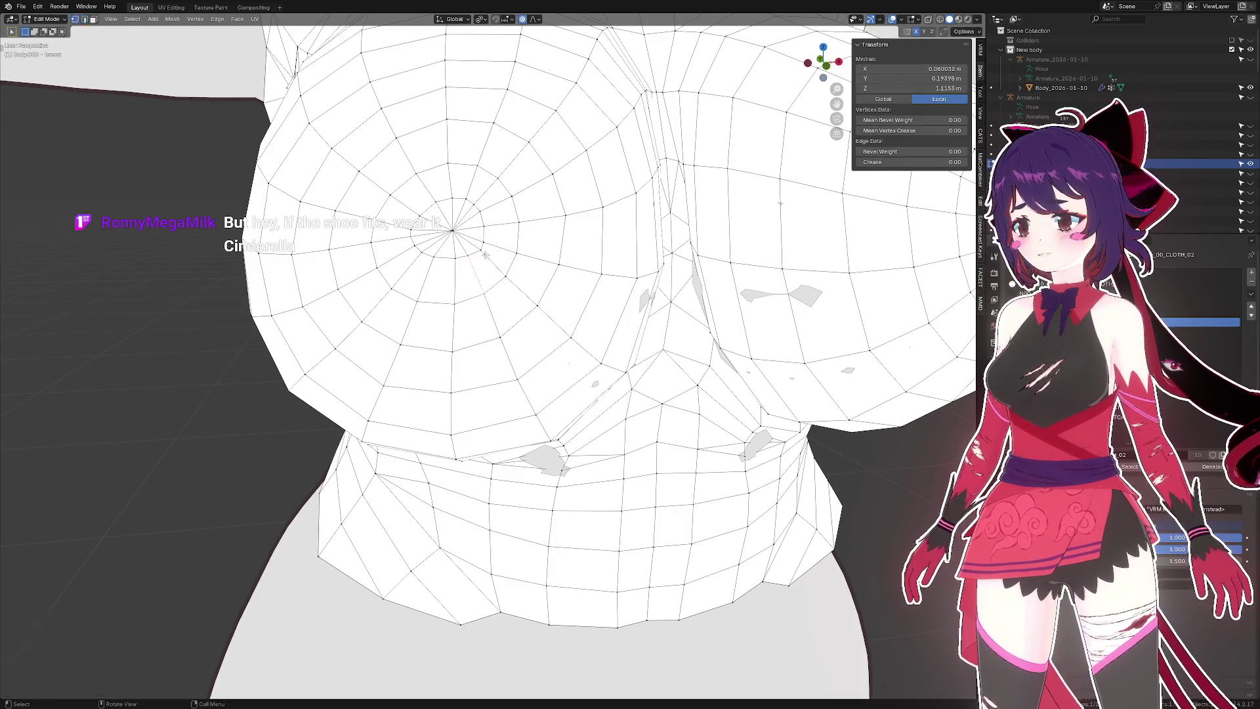
# - Slide one more vertex, clear the selection and orbit to the chest's side
pyautogui.press('g')
pyautogui.press('g')
pyautogui.click(471, 248)
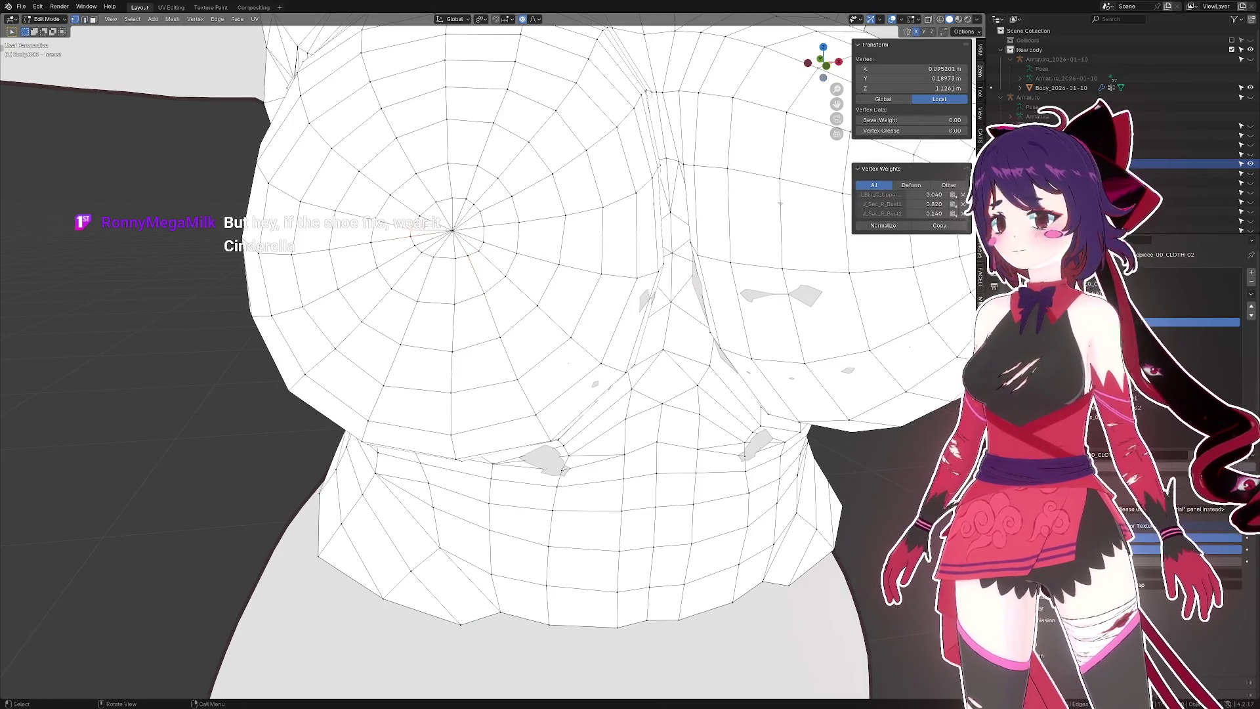
pyautogui.press('g')
pyautogui.press('g')
pyautogui.click(459, 200)
pyautogui.moveTo(459, 200); pyautogui.dragTo(333, 160)
pyautogui.click(304, 216)
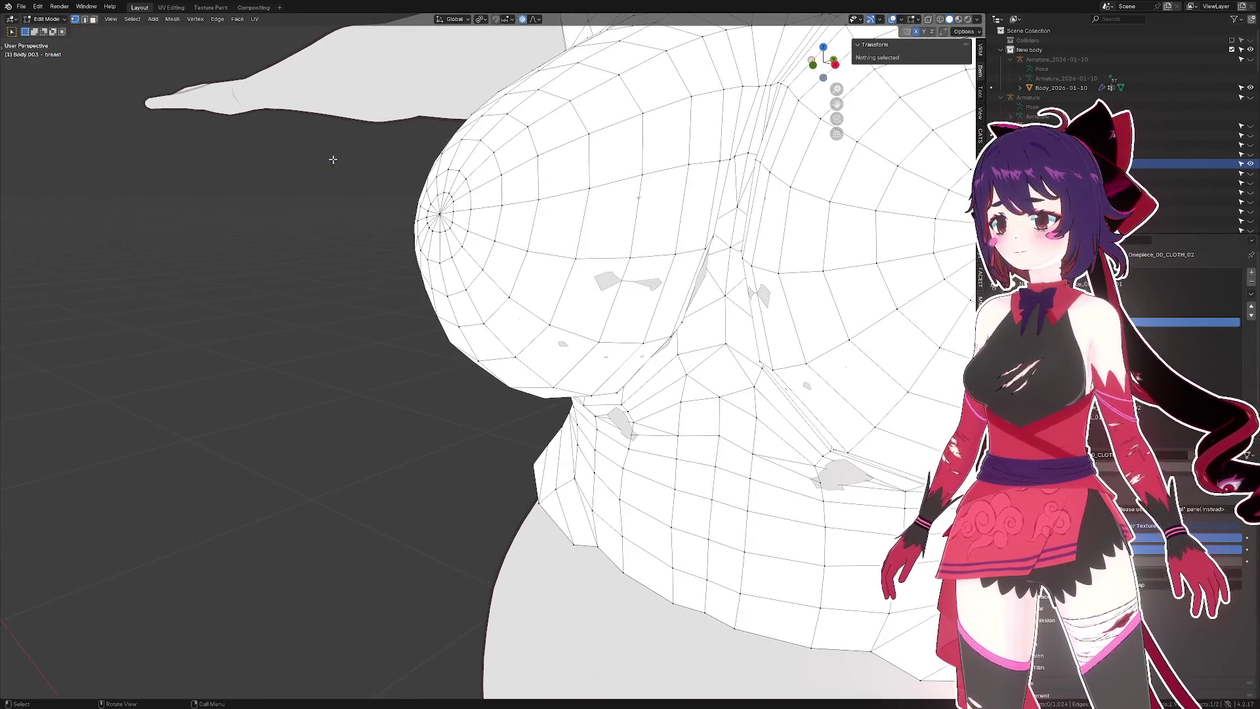
pyautogui.click(132, 19)
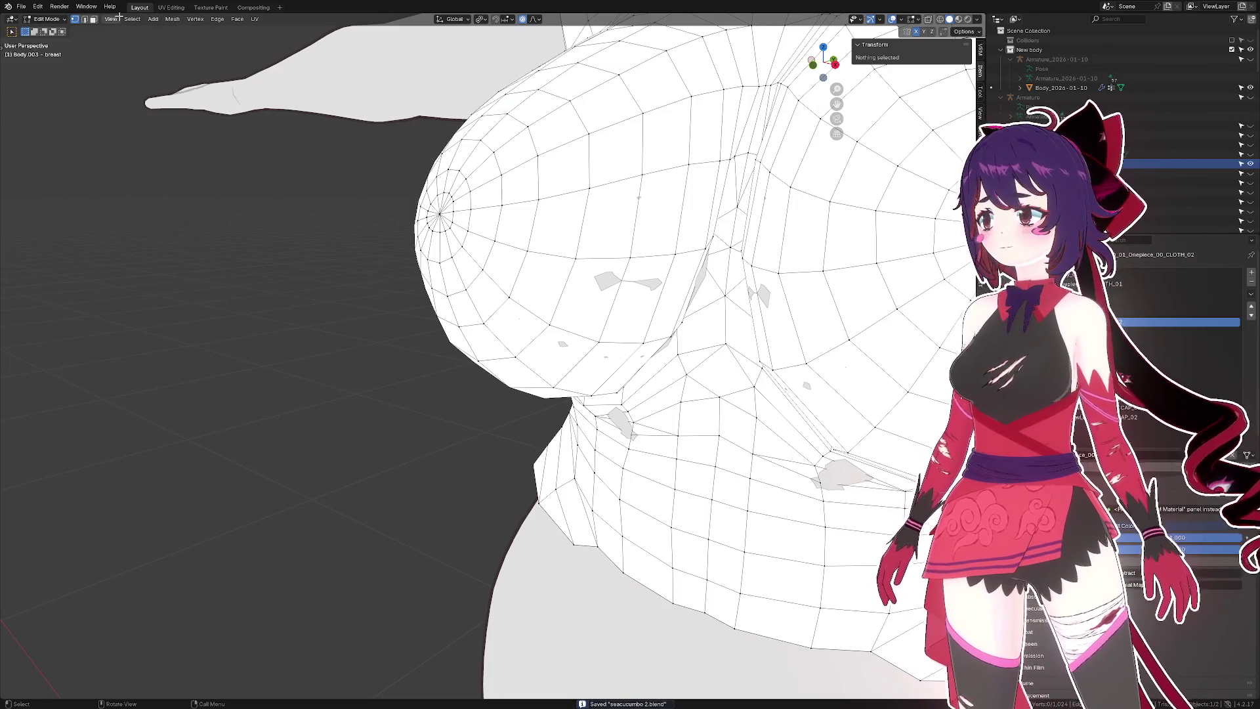
# - Select all non-quad faces (Faces by Sides, Not Equal To 4) and orbit the torso to inspect them
pyautogui.click(132, 19)
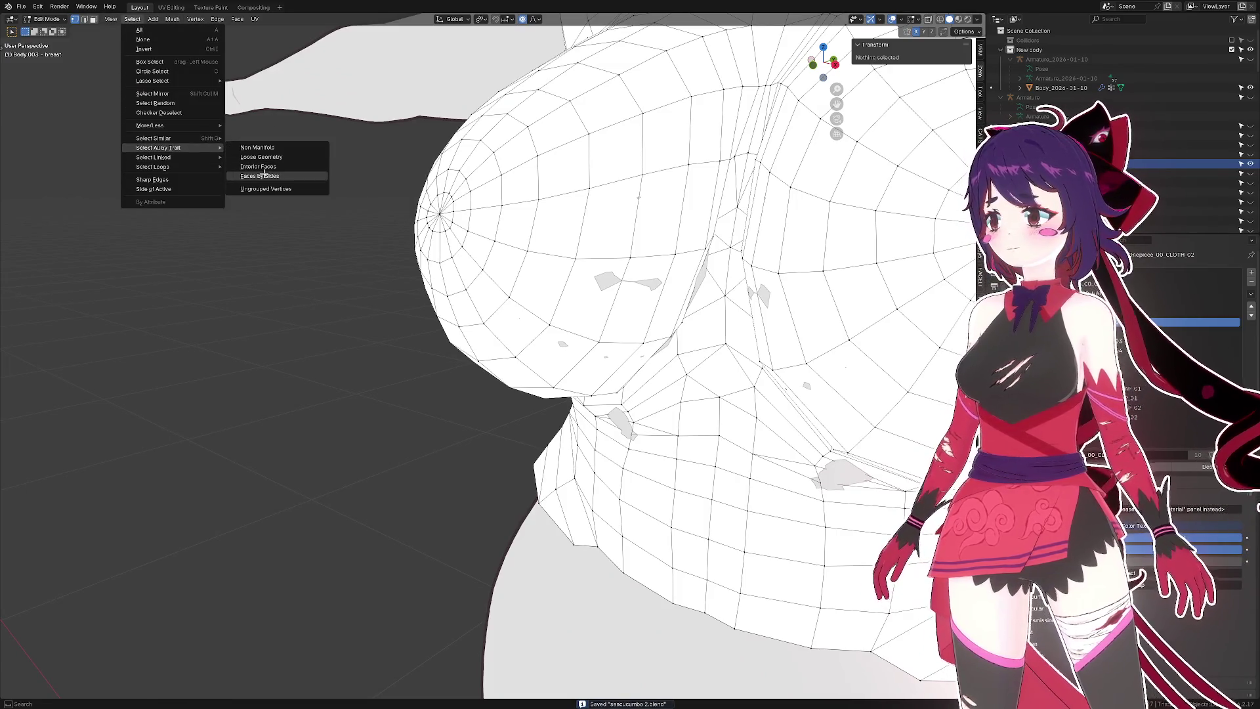
pyautogui.click(264, 175)
pyautogui.moveTo(323, 188); pyautogui.dragTo(503, 162)
pyautogui.moveTo(590, 198); pyautogui.dragTo(670, 308)
pyautogui.moveTo(670, 307); pyautogui.dragTo(655, 206)
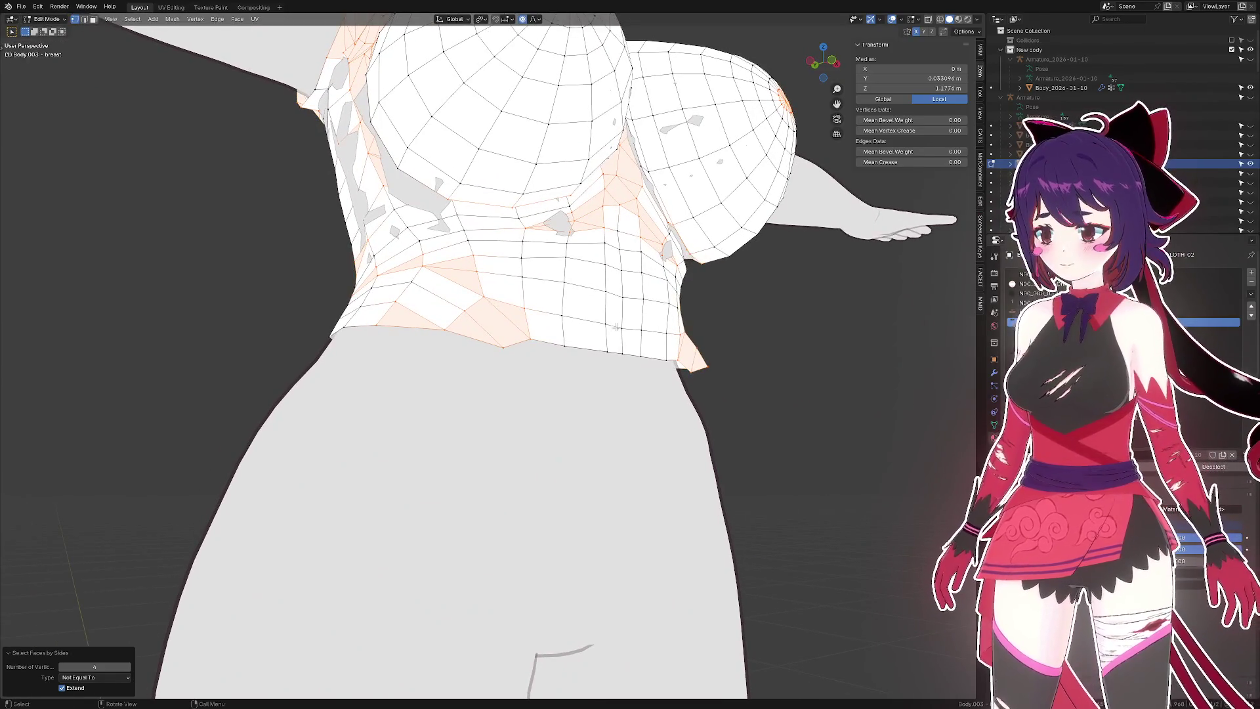
pyautogui.scroll(3)
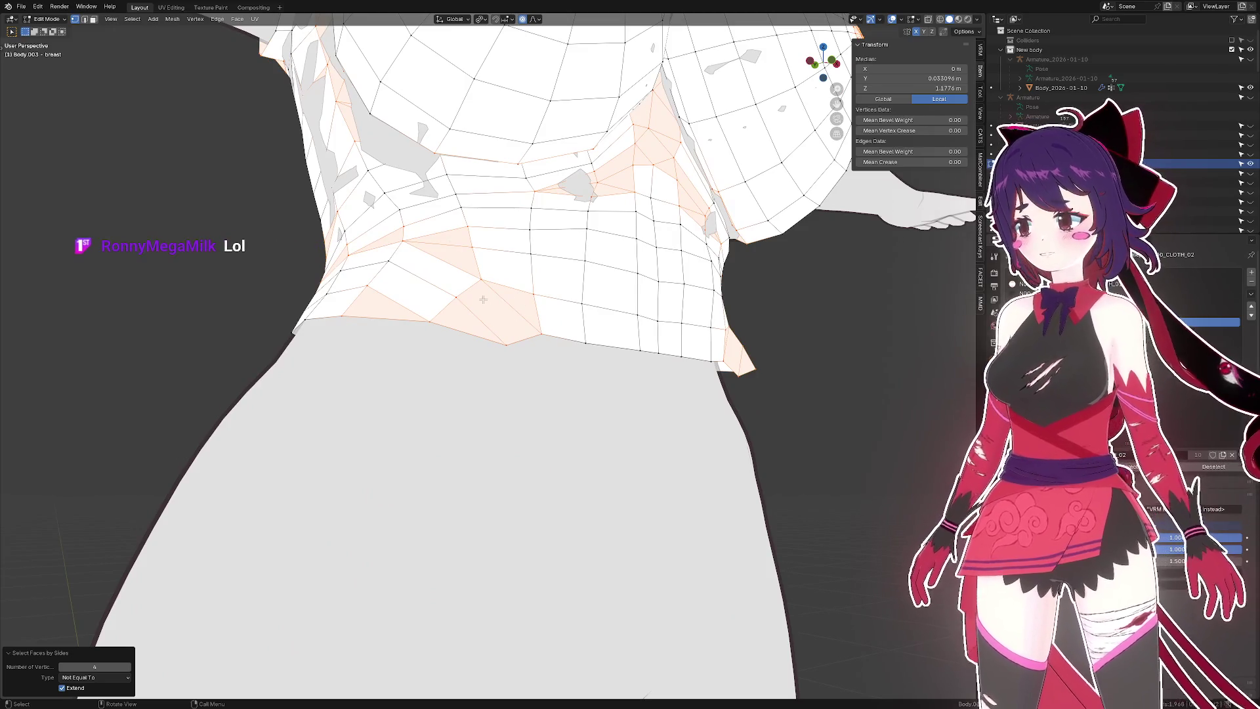
pyautogui.moveTo(483, 299); pyautogui.dragTo(778, 357)
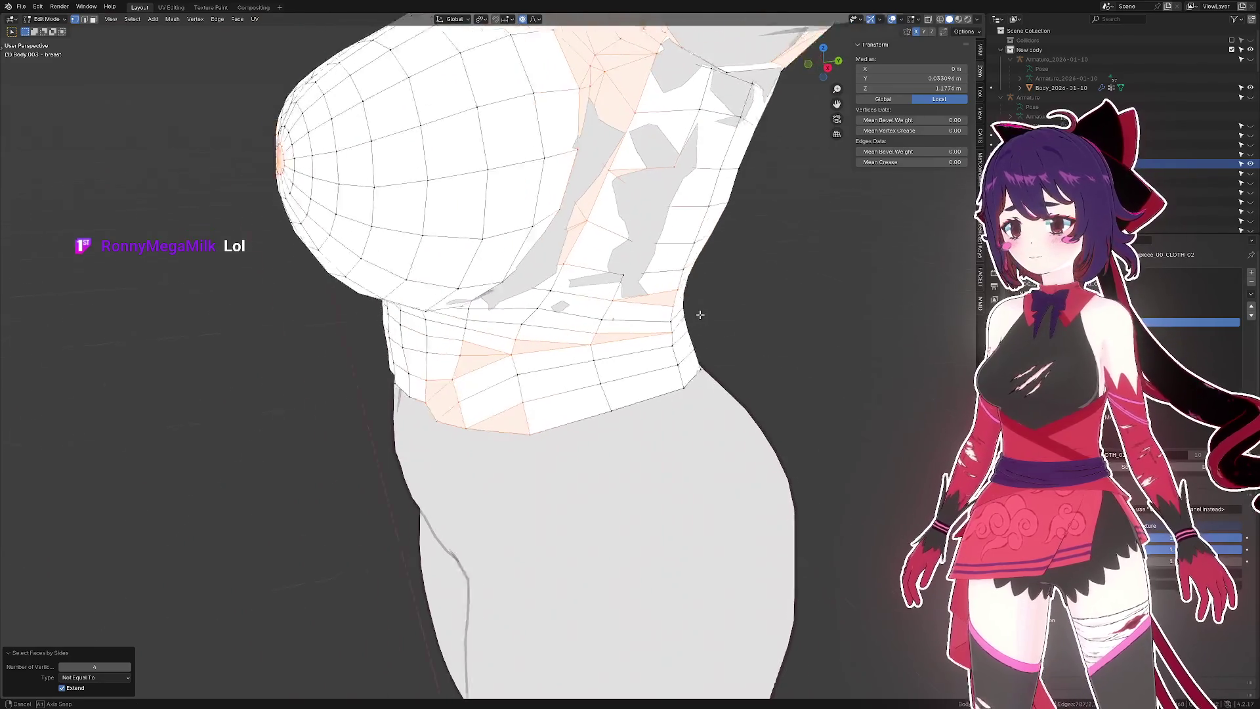
pyautogui.moveTo(699, 314); pyautogui.dragTo(580, 351)
pyautogui.moveTo(626, 362); pyautogui.dragTo(544, 272)
pyautogui.scroll(3)
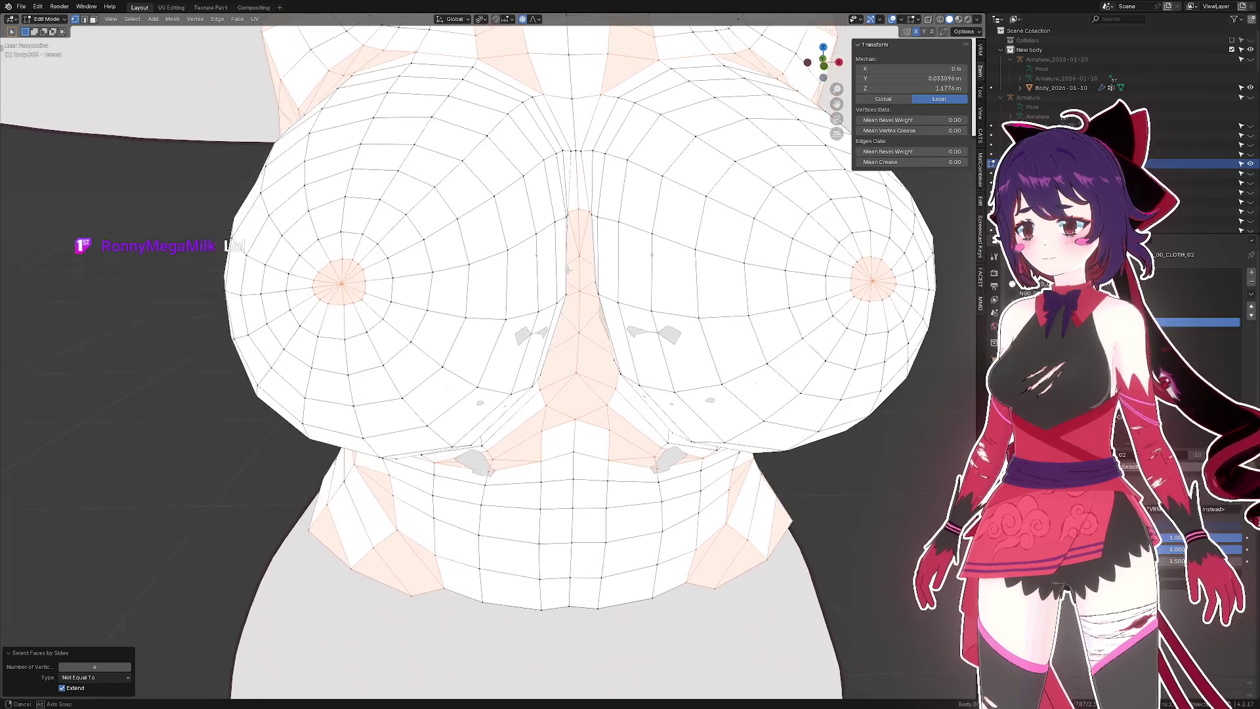
# - Select an edge between the breasts and move it with proportional falloff
pyautogui.press('2')
pyautogui.click(584, 226)
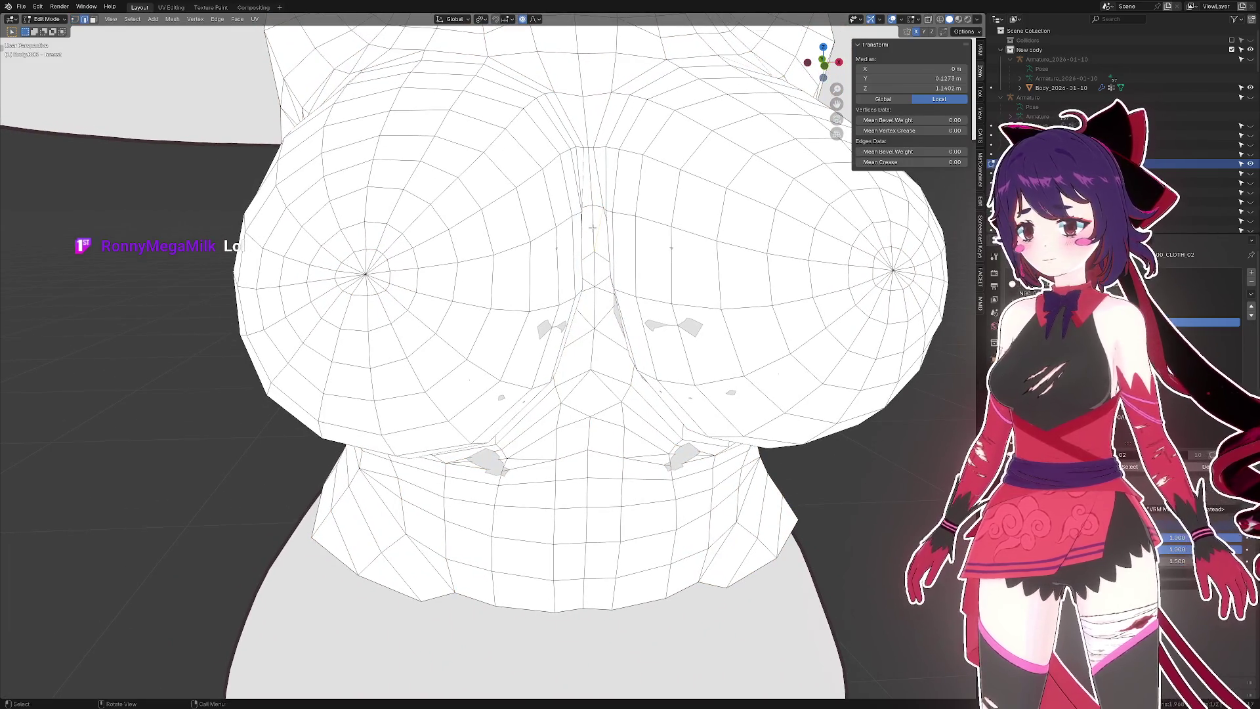
pyautogui.press('g')
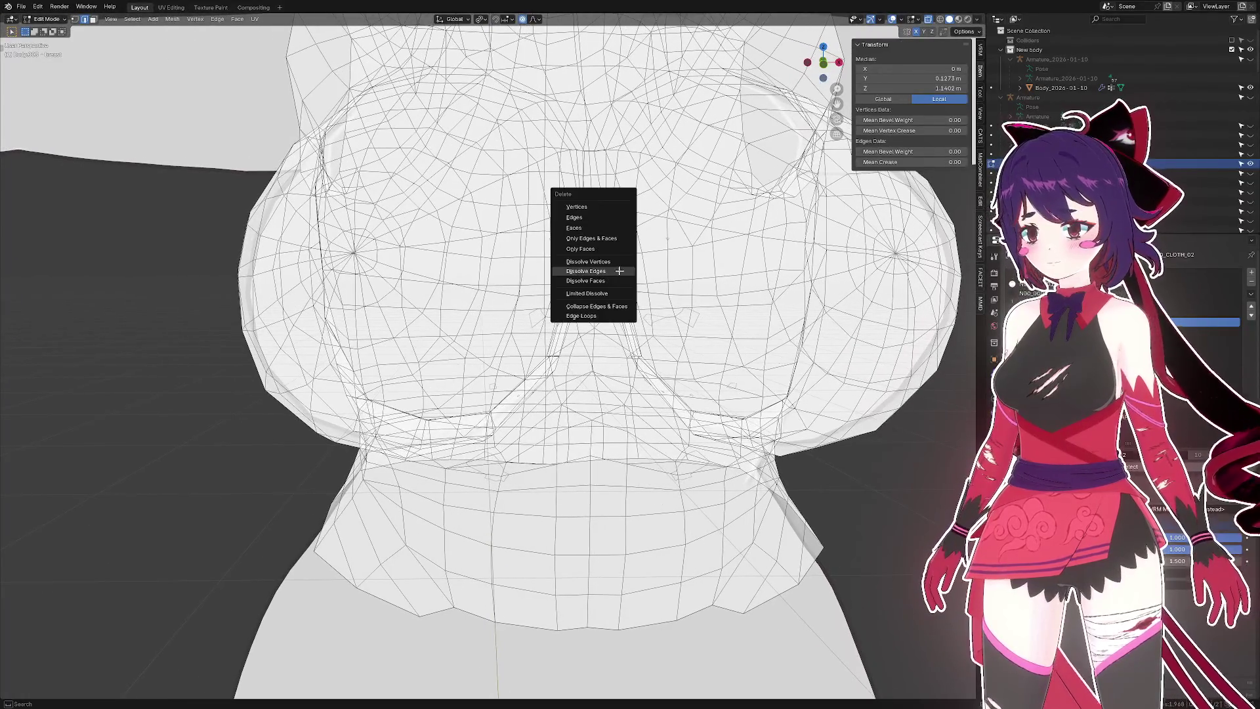
# - Dissolve the edges between the breasts, dissolve one more edge, then clear the selection
pyautogui.click(619, 270)
pyautogui.press('g')
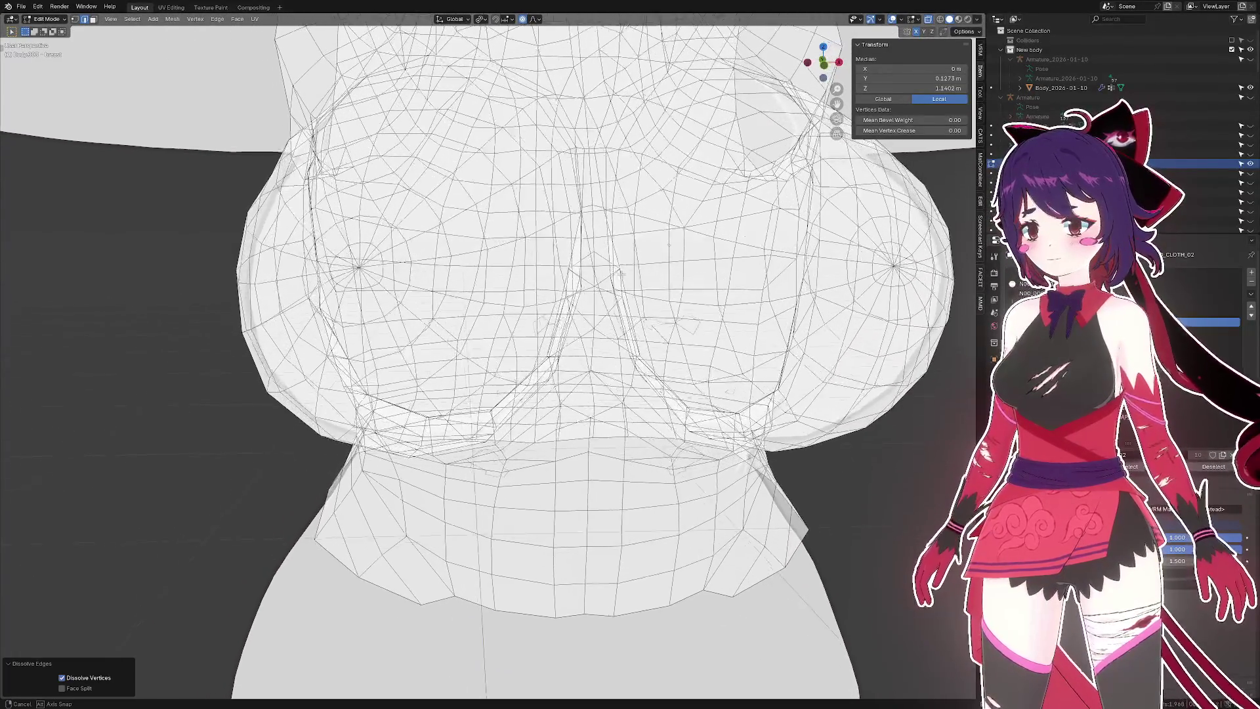
pyautogui.moveTo(618, 270); pyautogui.dragTo(197, 328)
pyautogui.click(604, 280)
pyautogui.press('x')
pyautogui.click(588, 281)
pyautogui.click(150, 331)
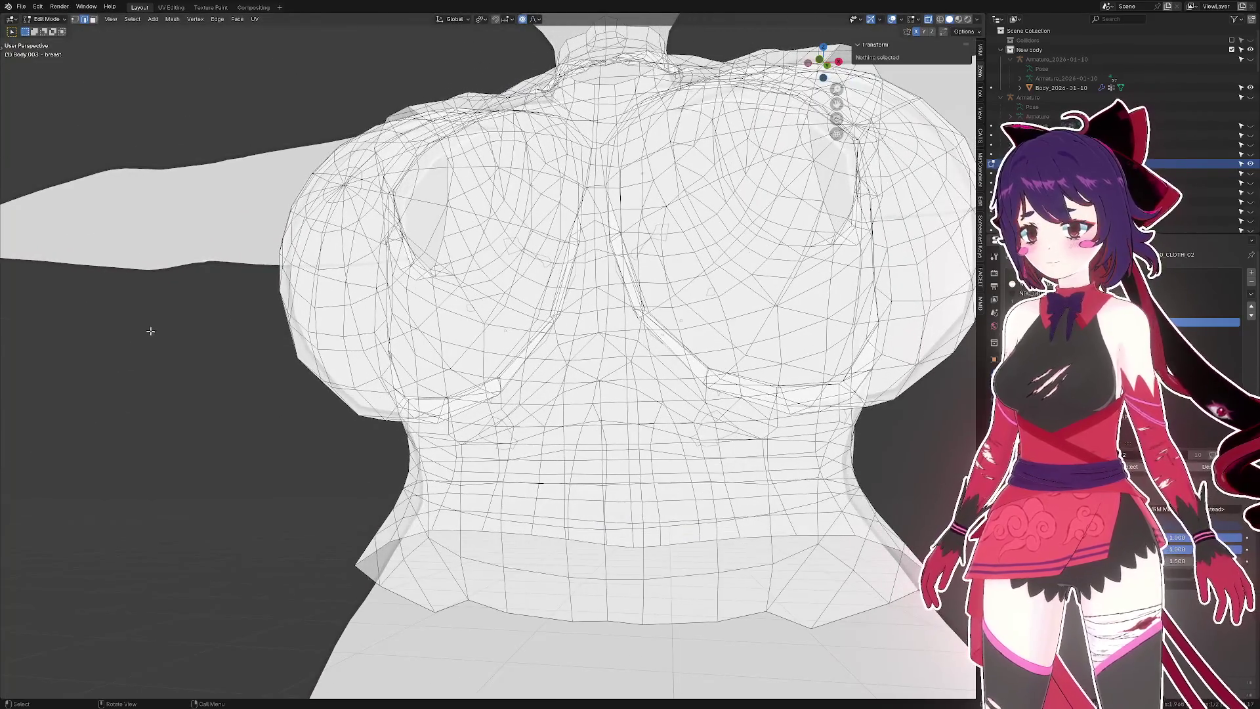
# - Reselect the non-quad faces and turn off X-ray for a solid view
pyautogui.click(132, 19)
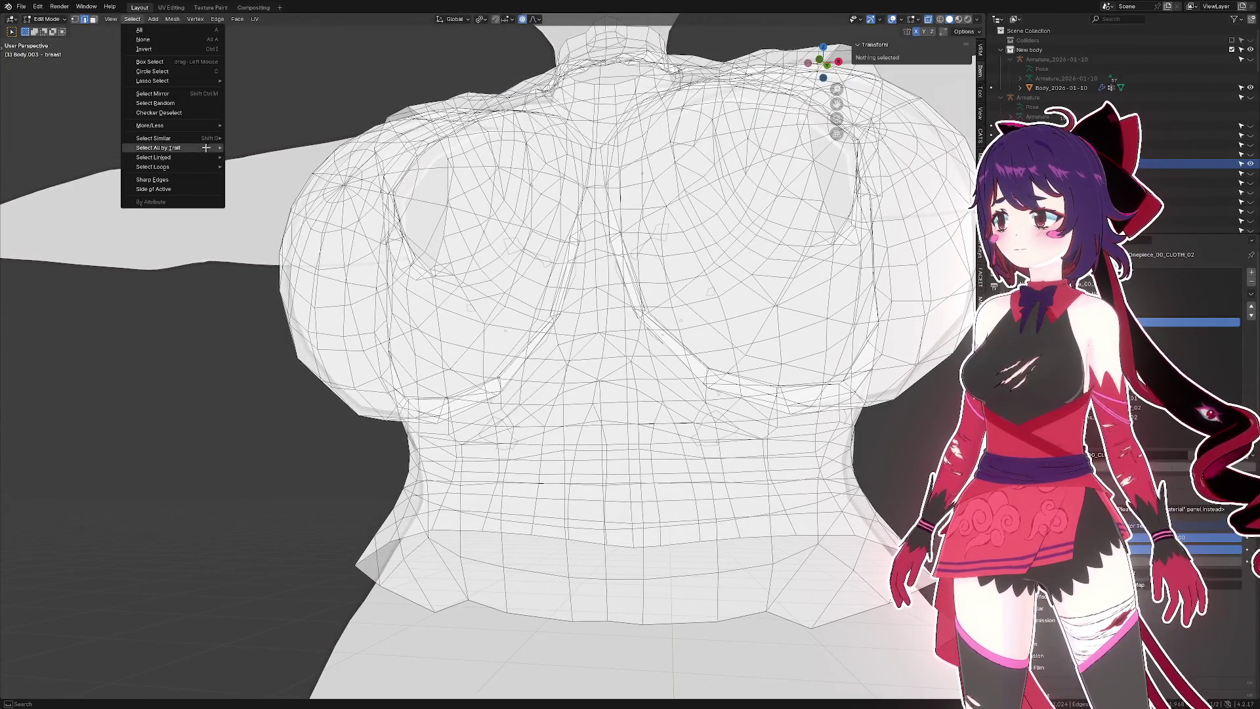
pyautogui.click(259, 176)
pyautogui.moveTo(262, 197); pyautogui.dragTo(263, 125)
pyautogui.hotkey('alt', 'z')
pyautogui.moveTo(560, 341); pyautogui.dragTo(561, 246)
# - Select a chest vertex and edge, then orbit and zoom to inspect the under-bust loops
pyautogui.press('1')
pyautogui.click(558, 256)
pyautogui.press('2')
pyautogui.click(578, 281)
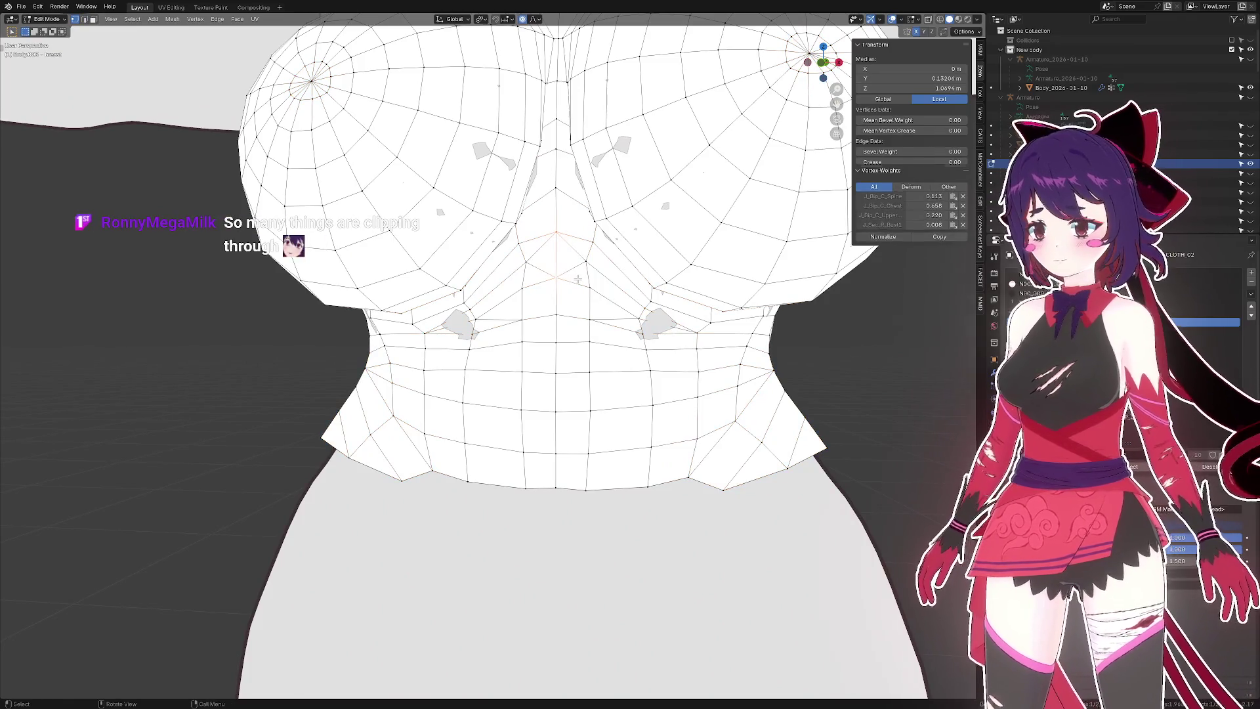
pyautogui.moveTo(577, 281); pyautogui.dragTo(646, 274)
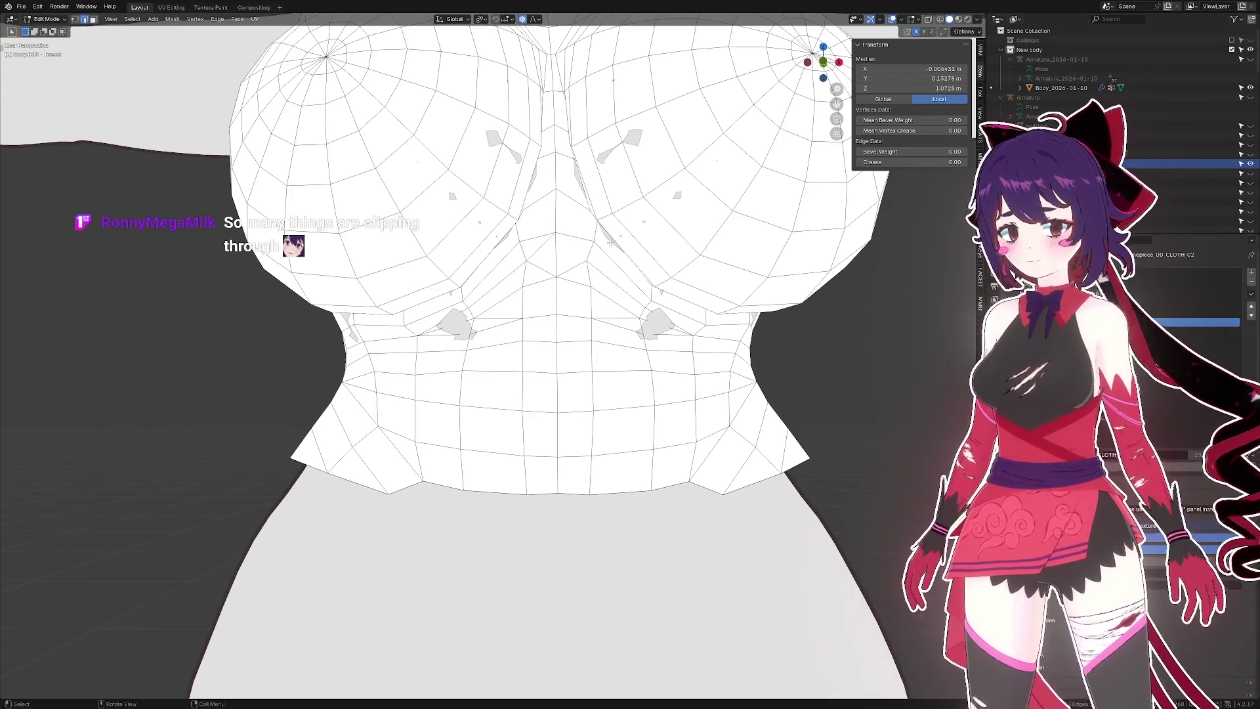
pyautogui.moveTo(609, 243); pyautogui.dragTo(583, 281)
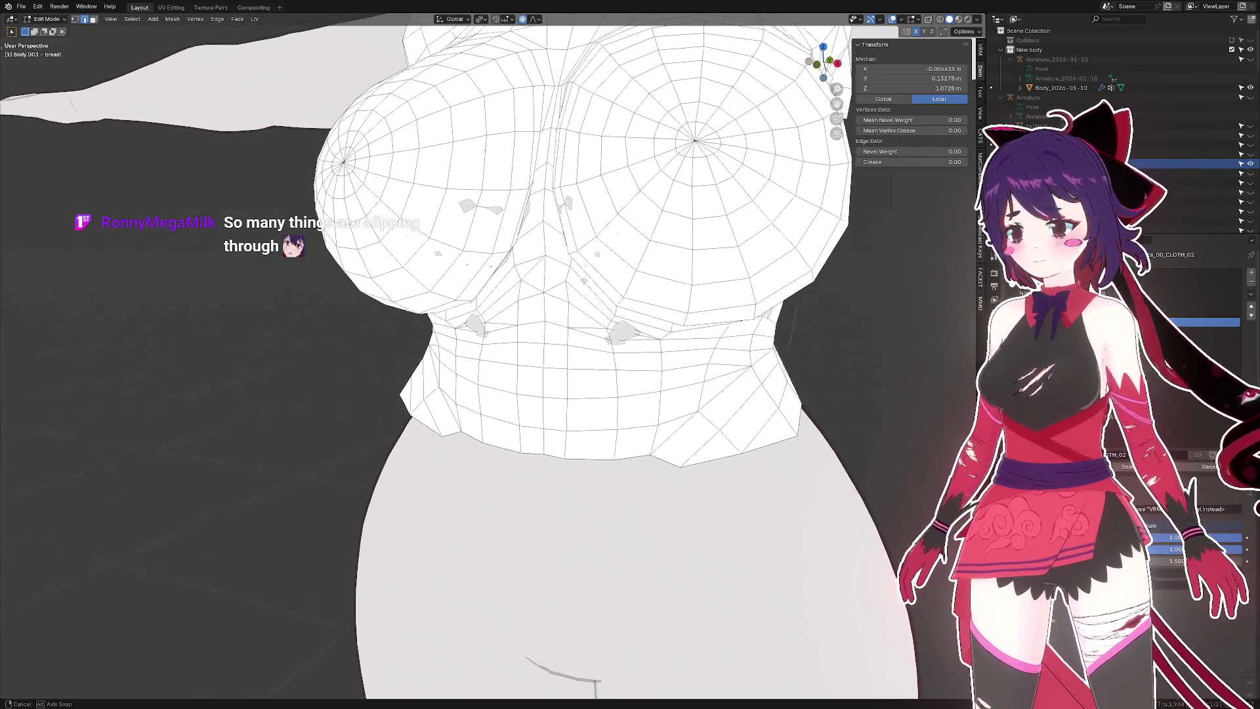
pyautogui.scroll(-3)
pyautogui.scroll(-3)
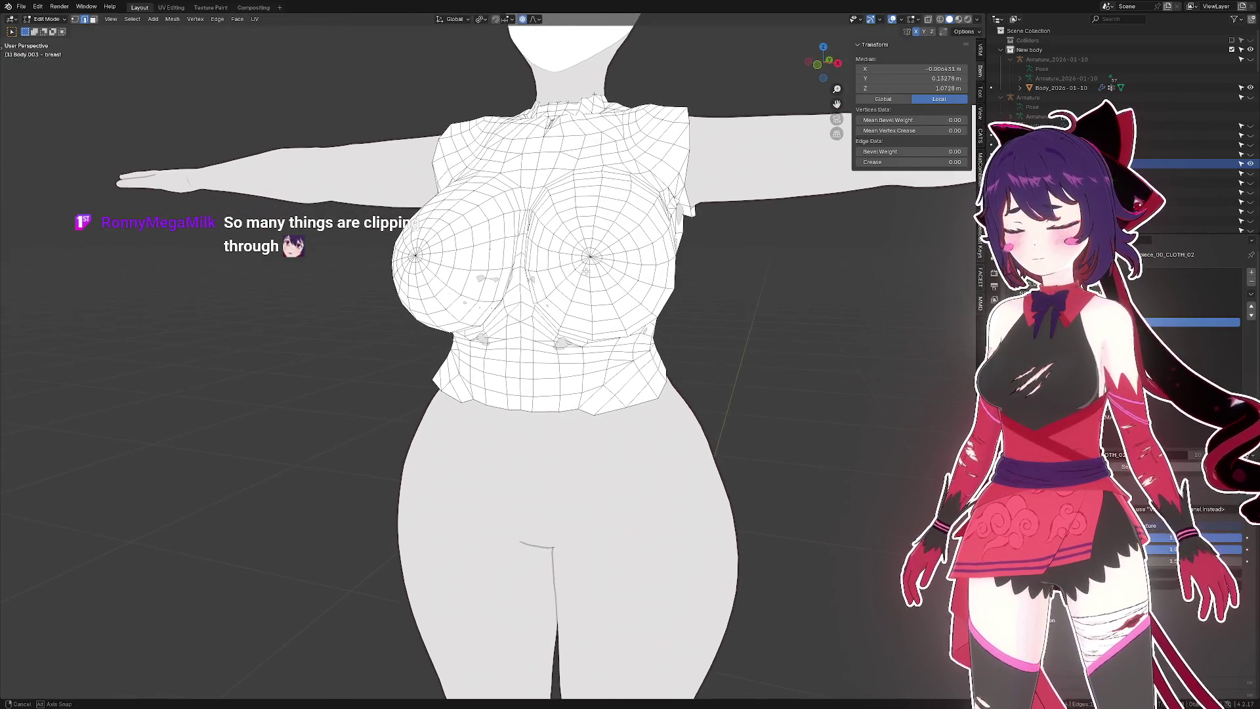
pyautogui.moveTo(584, 281); pyautogui.dragTo(554, 284)
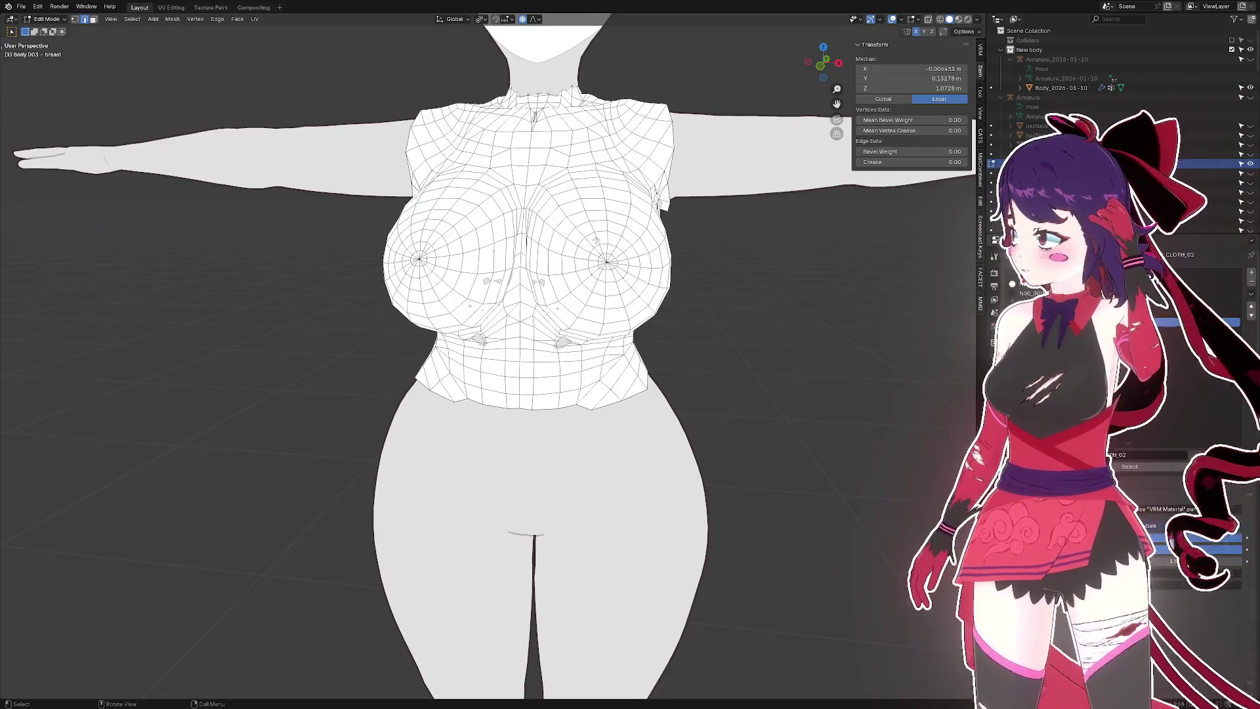
pyautogui.scroll(3)
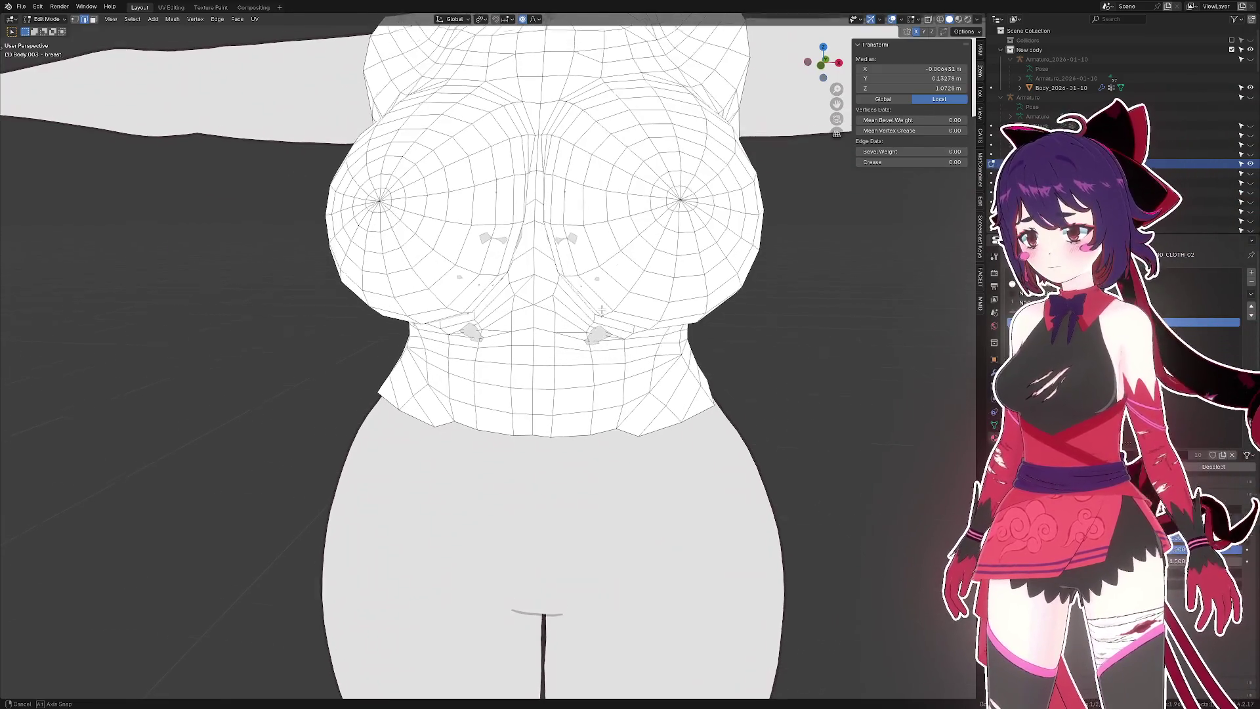
pyautogui.scroll(3)
pyautogui.scroll(3)
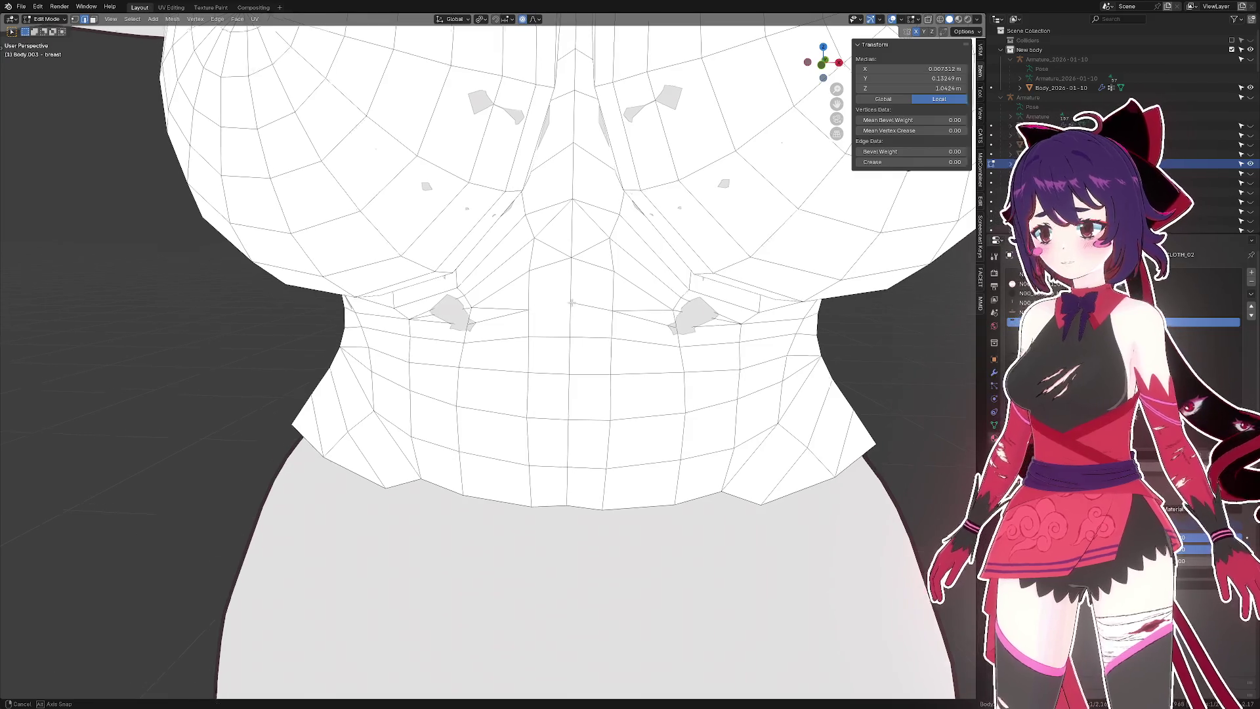
pyautogui.scroll(3)
pyautogui.moveTo(641, 307); pyautogui.dragTo(555, 299)
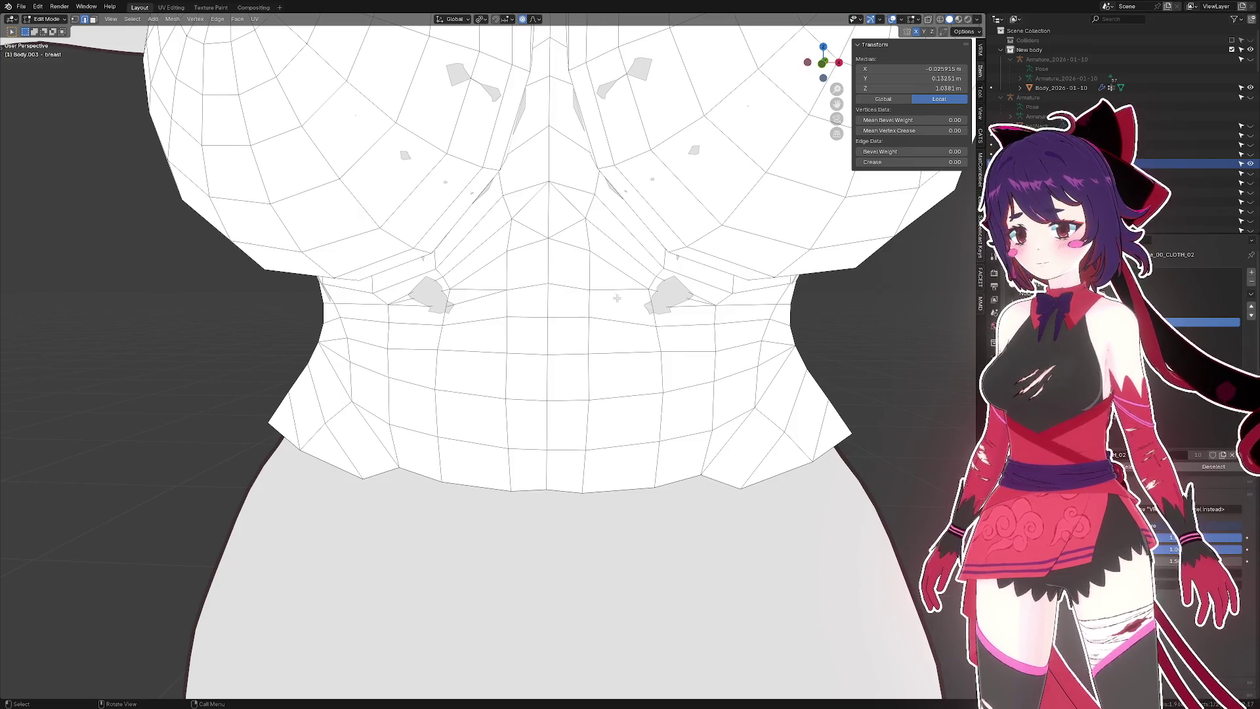
pyautogui.click(471, 286)
pyautogui.moveTo(471, 286); pyautogui.dragTo(554, 235)
pyautogui.scroll(-3)
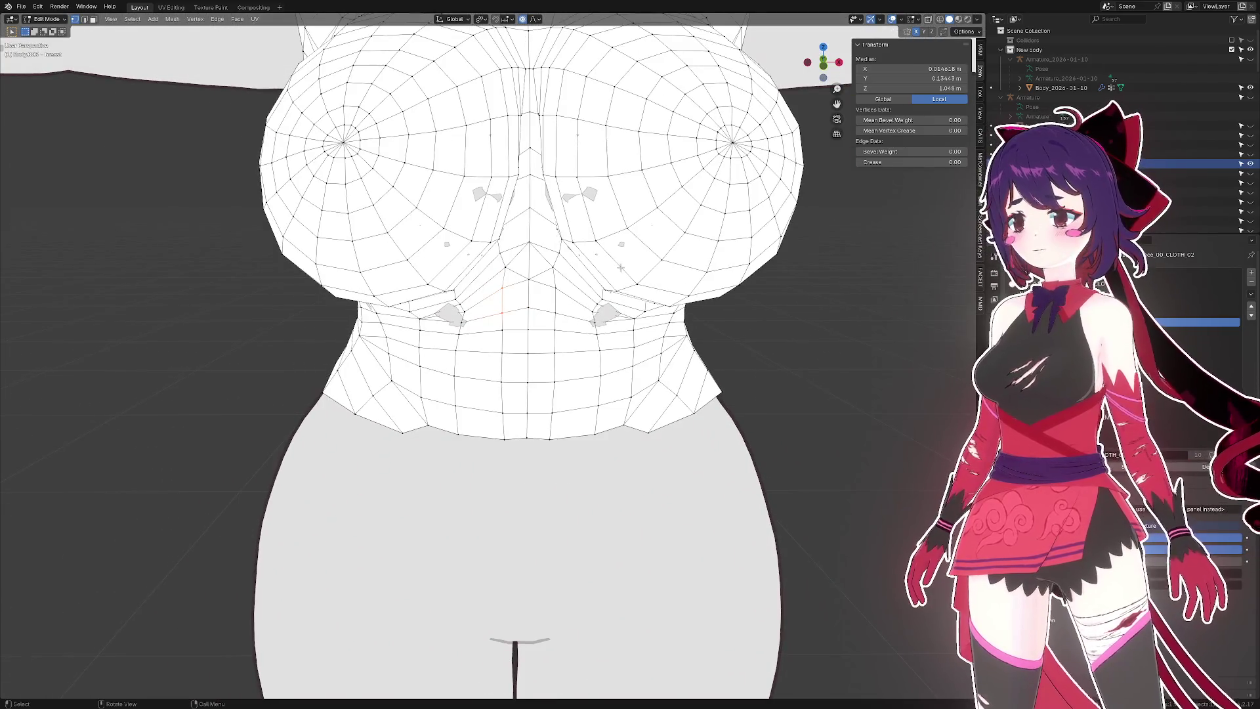
pyautogui.moveTo(620, 268); pyautogui.dragTo(536, 266)
pyautogui.click(540, 286)
pyautogui.scroll(3)
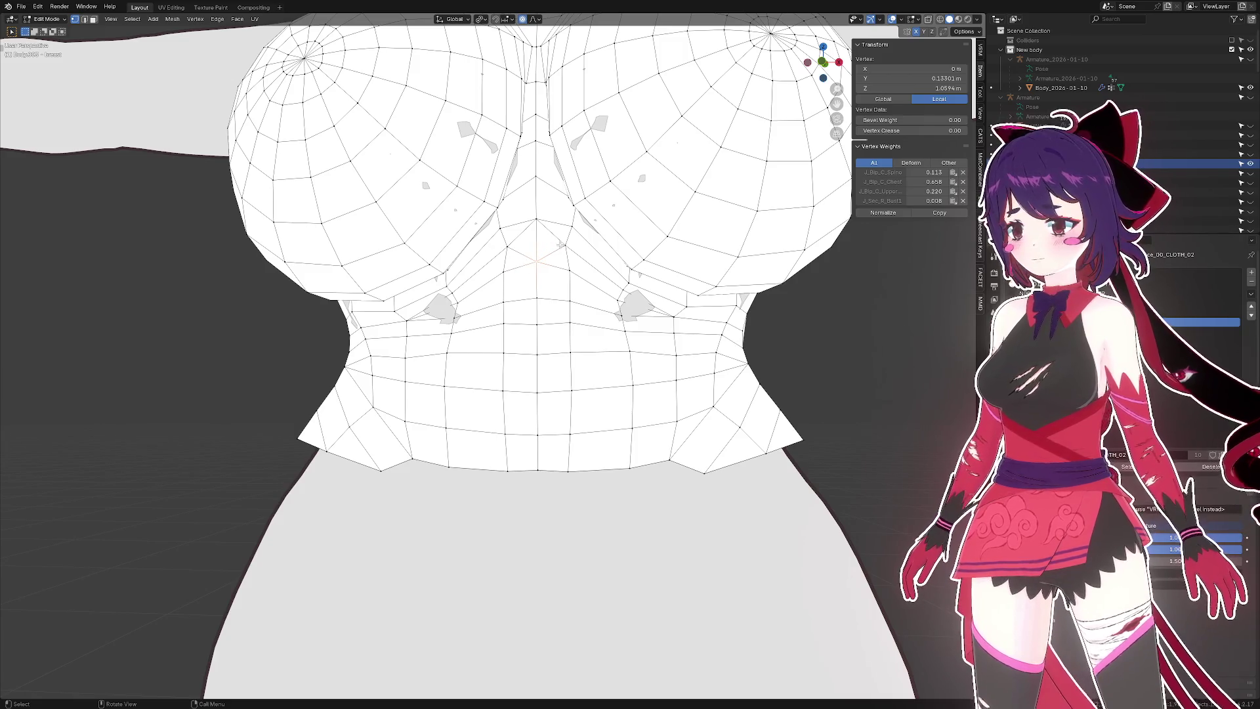
pyautogui.moveTo(536, 234); pyautogui.dragTo(553, 262)
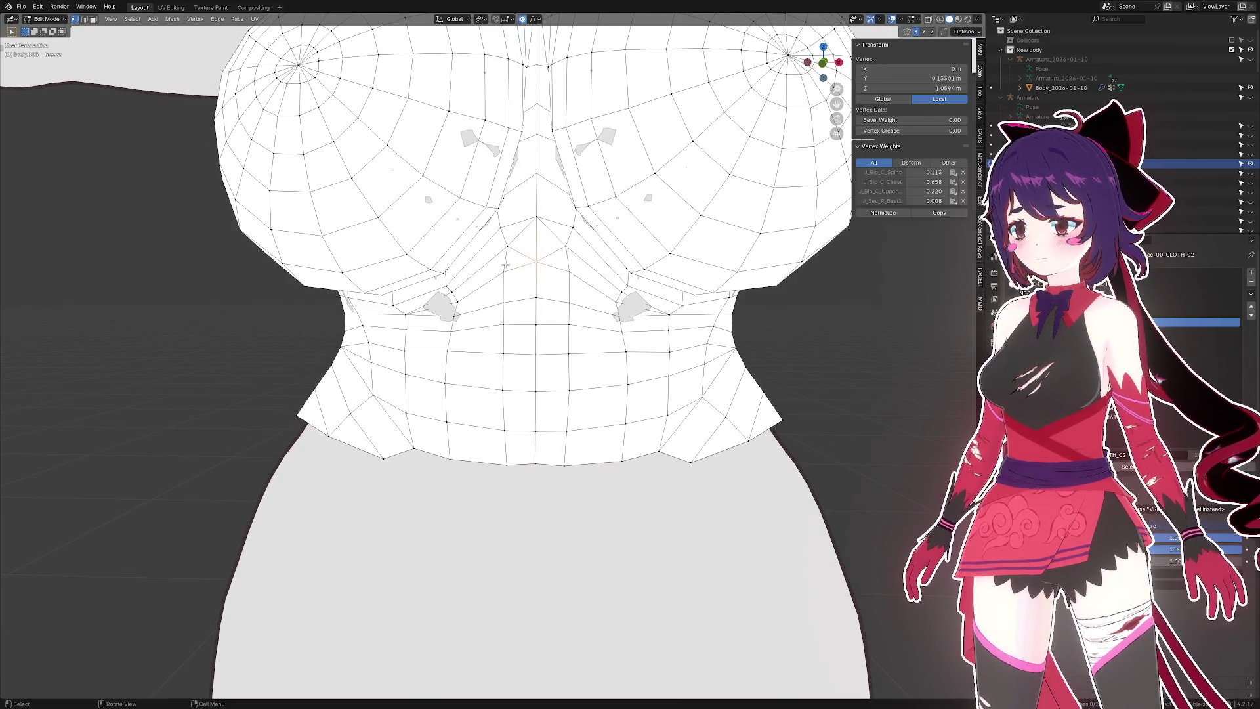
pyautogui.scroll(-3)
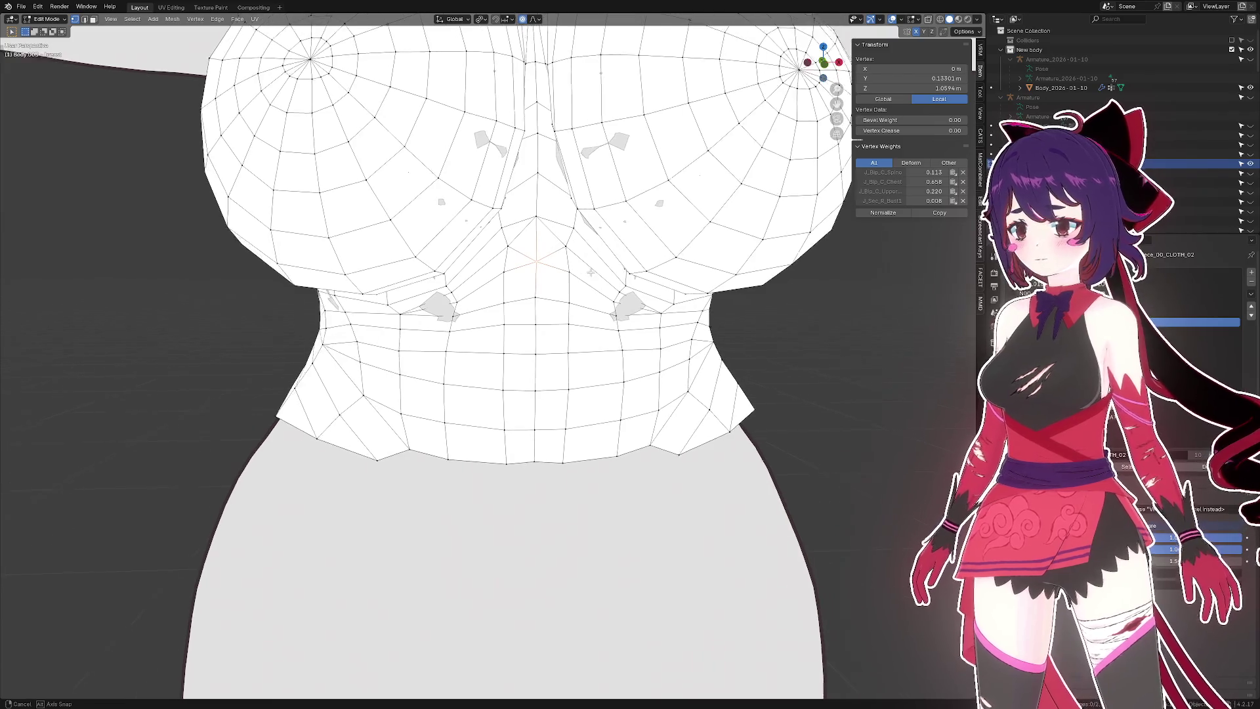
pyautogui.moveTo(570, 243); pyautogui.dragTo(503, 83)
pyautogui.scroll(3)
# - Shrink the first neckline vertices slightly inward along their normals with Alt+S
pyautogui.click(535, 19)
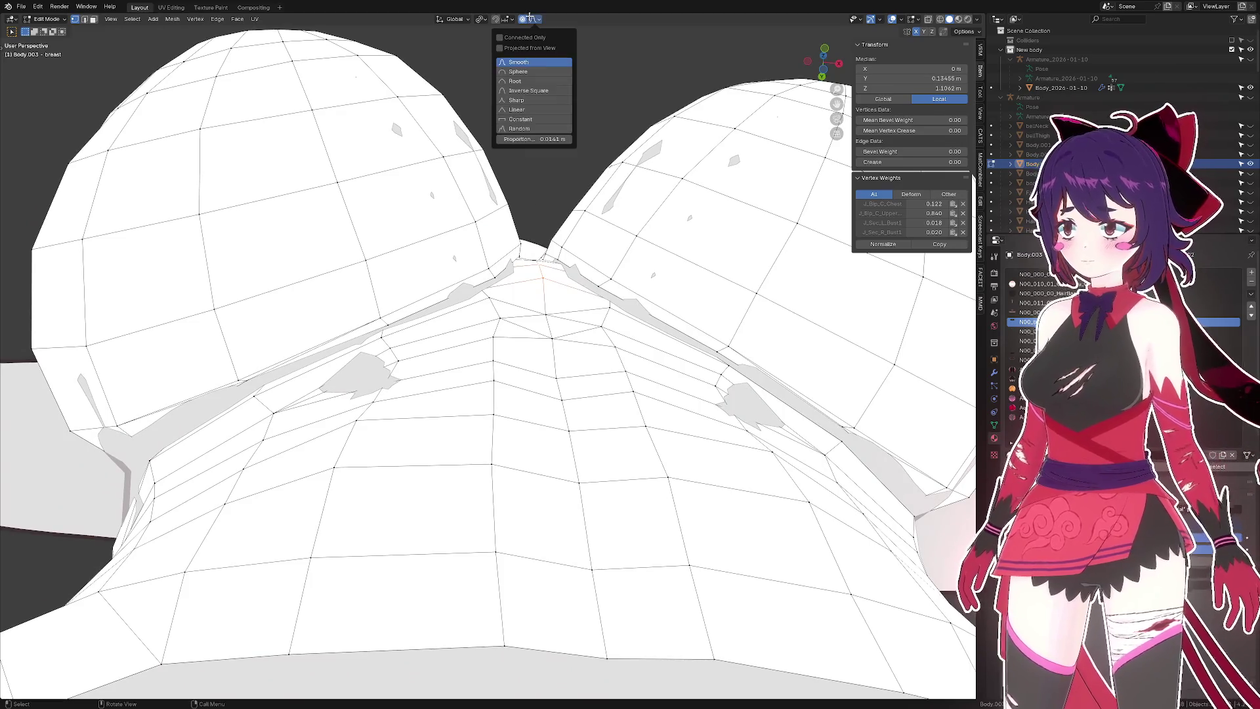
pyautogui.hotkey('alt', 's')
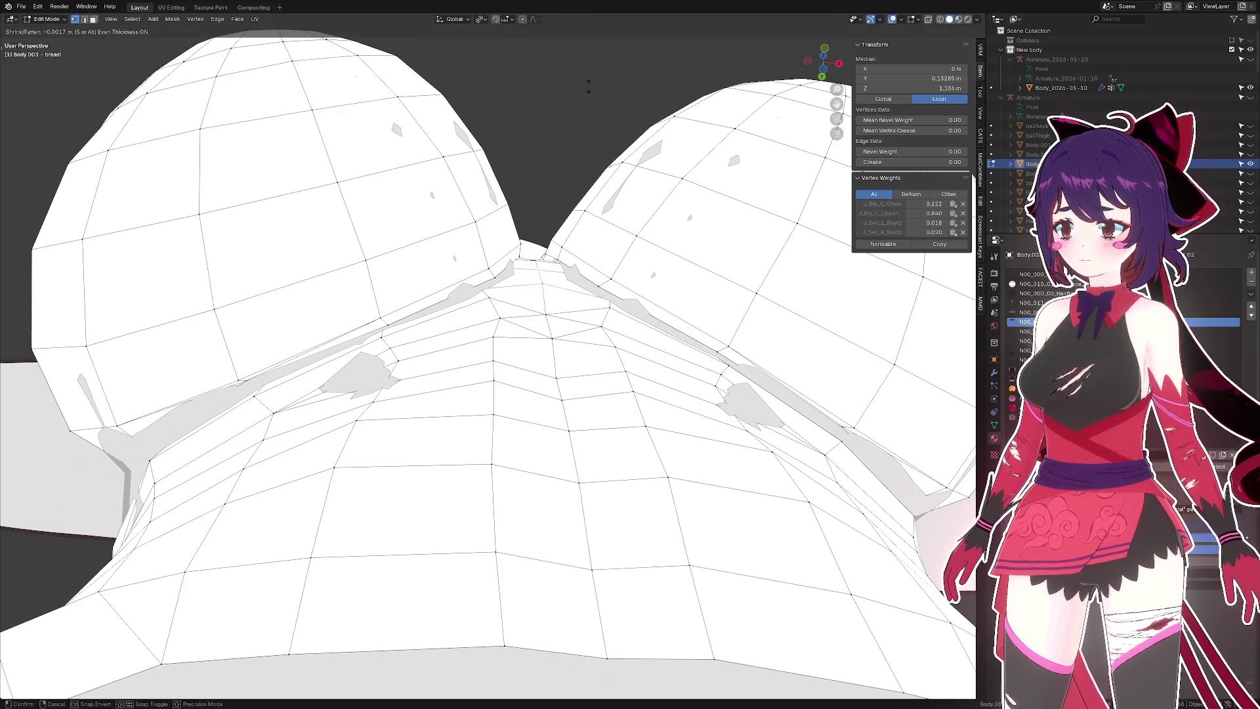
pyautogui.click(589, 86)
pyautogui.moveTo(588, 87); pyautogui.dragTo(570, 168)
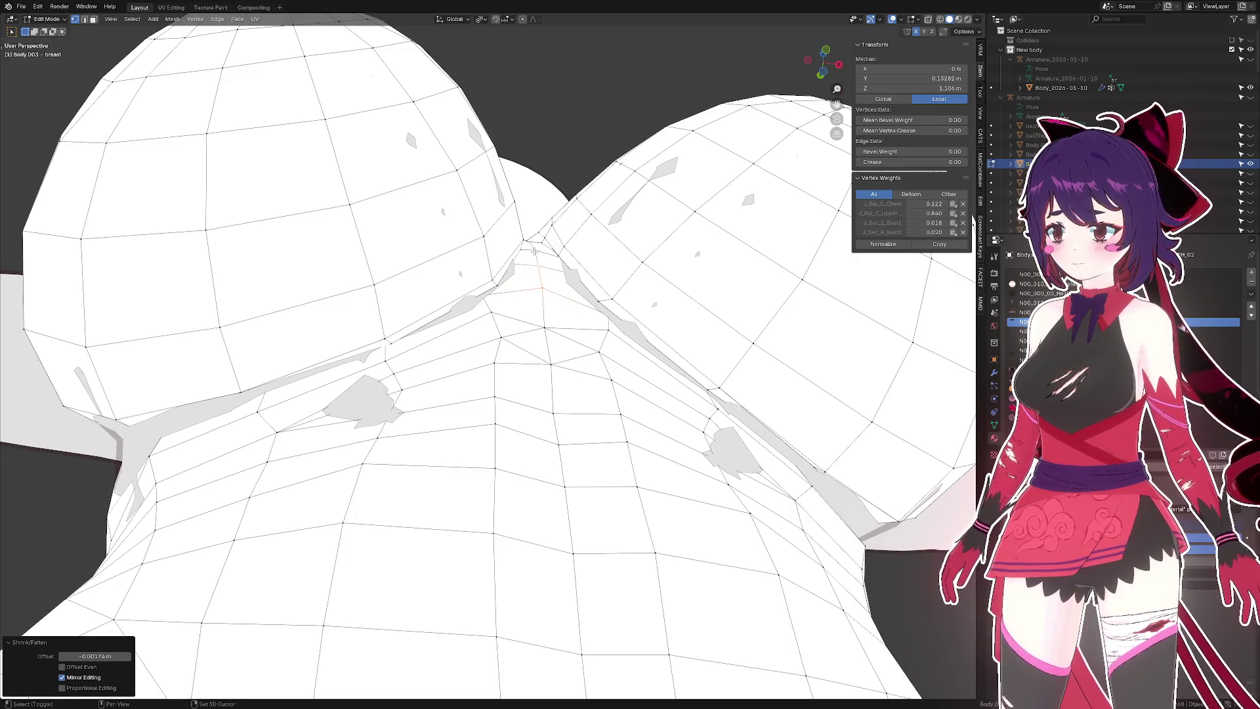
pyautogui.moveTo(533, 250); pyautogui.dragTo(551, 292)
# - Shrink two more individual neckline vertices slightly inward along their normals
pyautogui.click(546, 283)
pyautogui.hotkey('alt', 's')
pyautogui.click(630, 360)
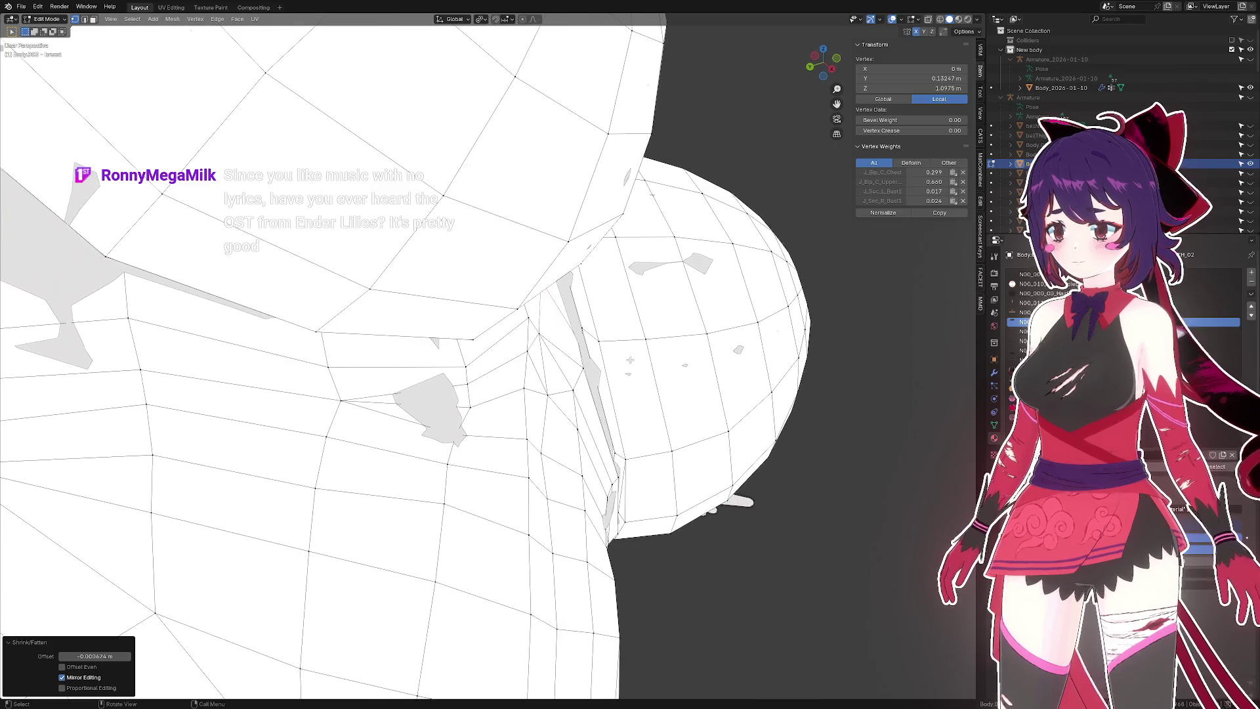
pyautogui.click(568, 400)
pyautogui.moveTo(569, 399); pyautogui.dragTo(469, 377)
pyautogui.hotkey('alt', 's')
pyautogui.click(423, 441)
# - Select a shortest path of neckline vertices and start a shrink, then cancel it unchanged
pyautogui.click(570, 217)
pyautogui.moveTo(569, 216); pyautogui.dragTo(563, 261)
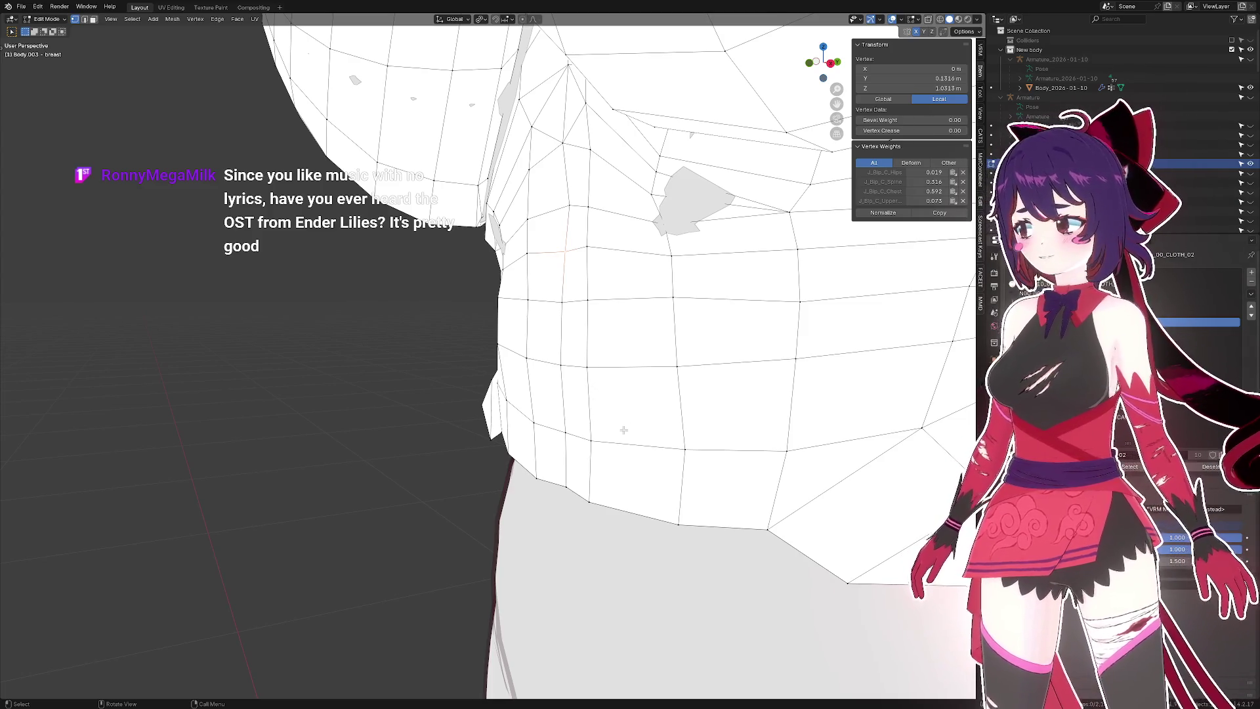
pyautogui.moveTo(623, 430); pyautogui.dragTo(757, 423)
pyautogui.click(563, 461)
pyautogui.hotkey('alt', 's')
pyautogui.rightClick(785, 418)
# - Deselect everything, zoom out, and pick a vertex near the neckline
pyautogui.click(754, 397)
pyautogui.scroll(-3)
pyautogui.scroll(3)
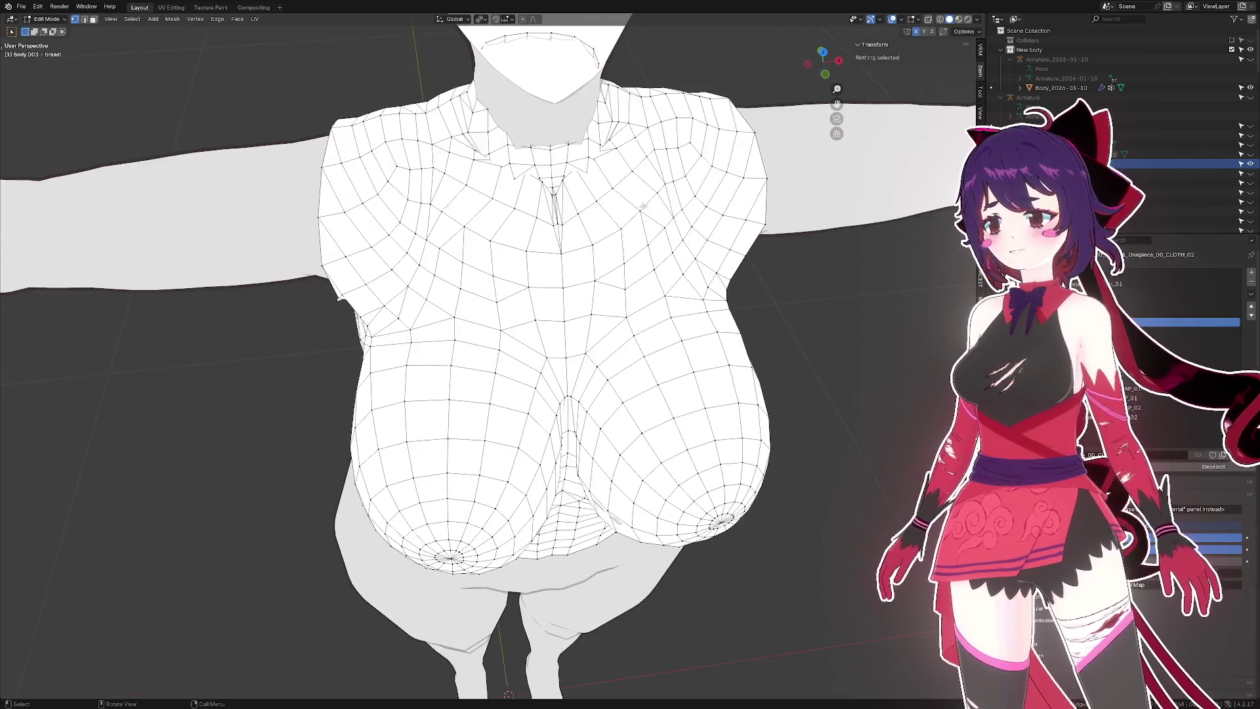
pyautogui.click(503, 169)
pyautogui.moveTo(503, 170); pyautogui.dragTo(604, 203)
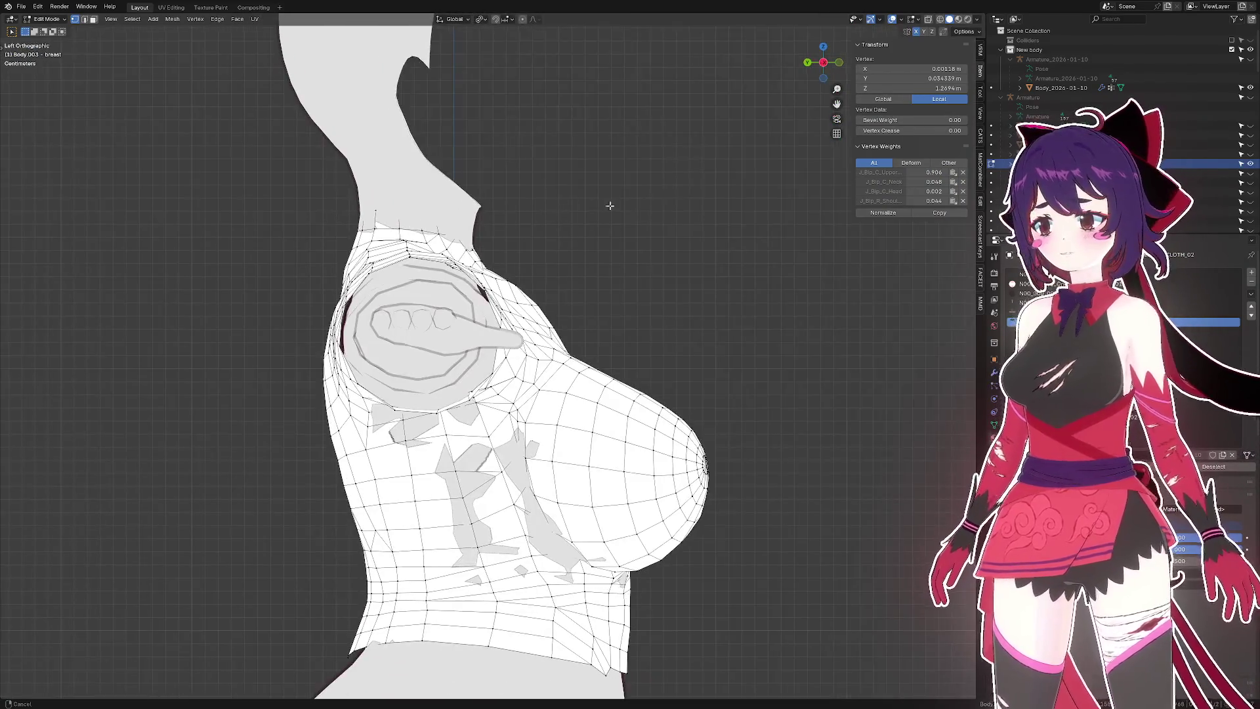
# - Switch to a left side view and set the viewport shading colour to Texture
pyautogui.click(541, 292)
pyautogui.click(977, 19)
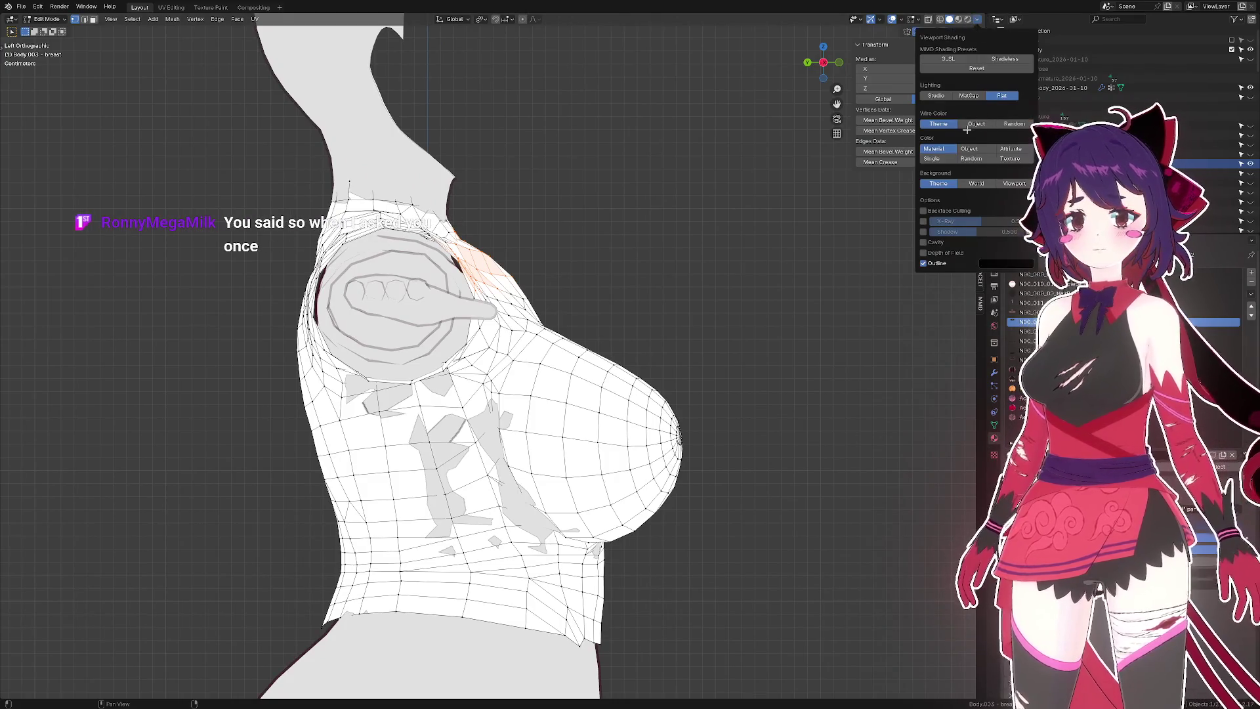
pyautogui.click(1016, 158)
pyautogui.click(626, 227)
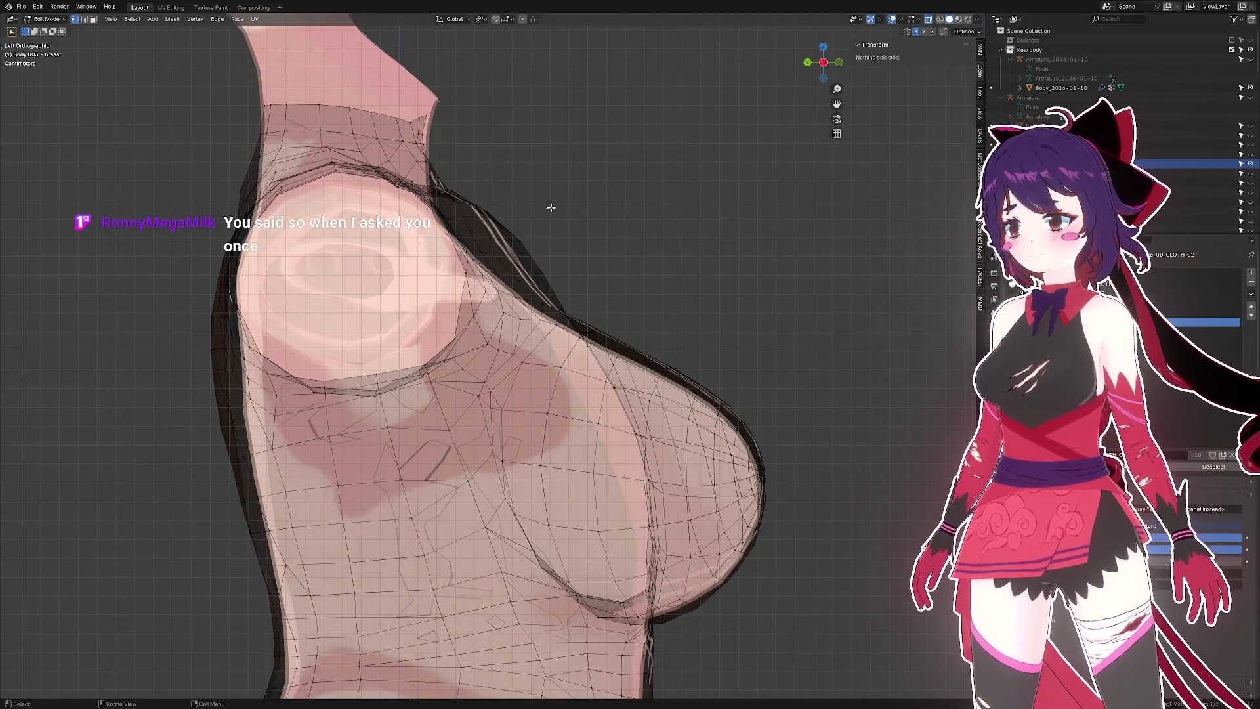
# - Lower the edges along the top of the shoulder vertically with proportional falloff
pyautogui.moveTo(535, 222); pyautogui.dragTo(536, 223)
pyautogui.scroll(3)
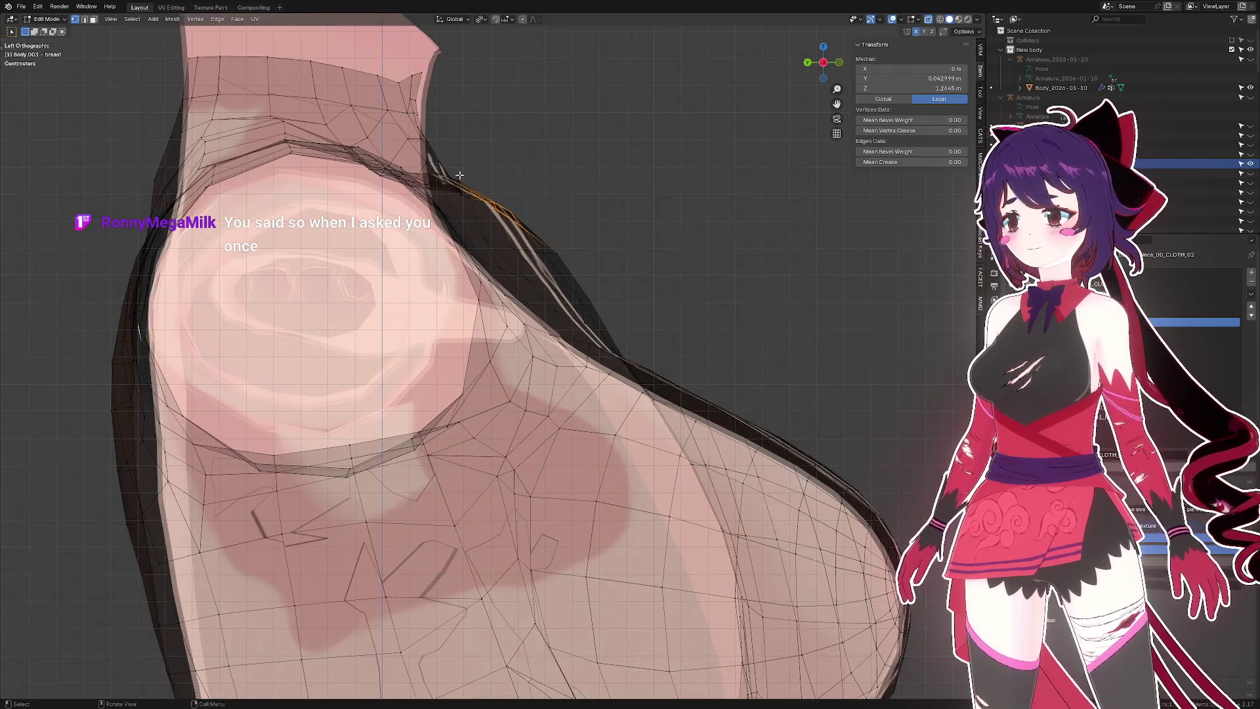
pyautogui.click(533, 155)
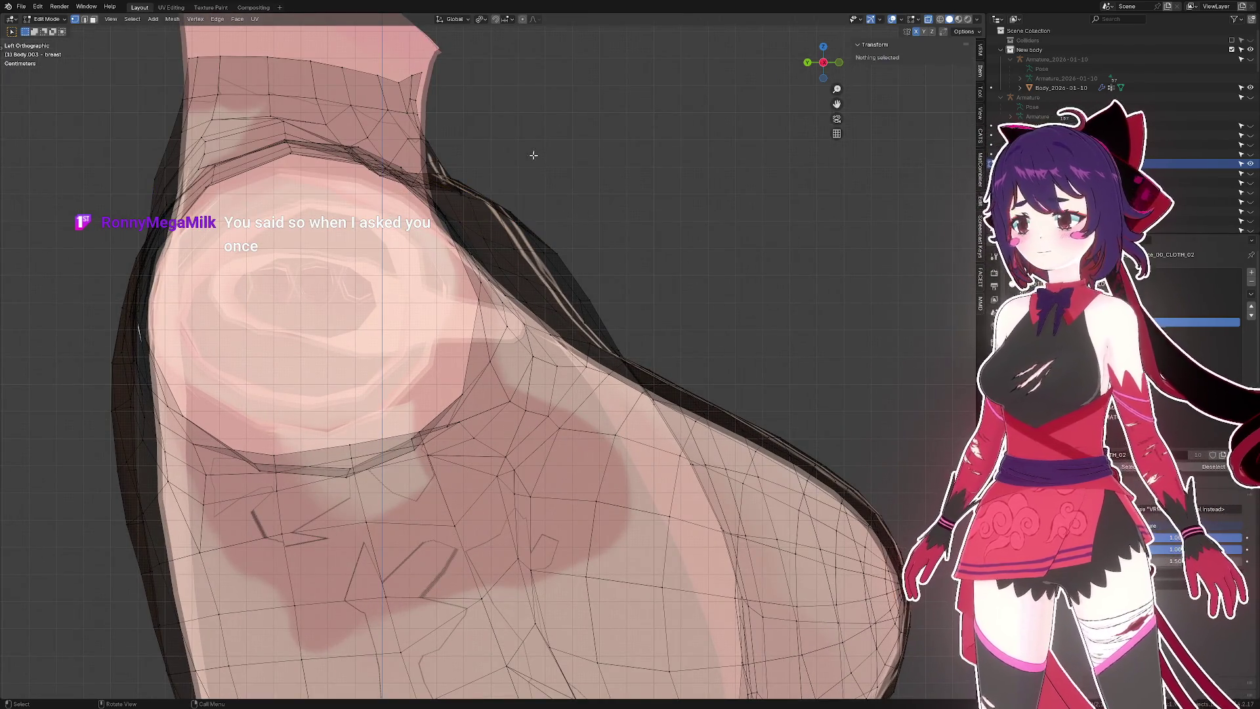
pyautogui.moveTo(476, 218); pyautogui.dragTo(476, 217)
pyautogui.press('g')
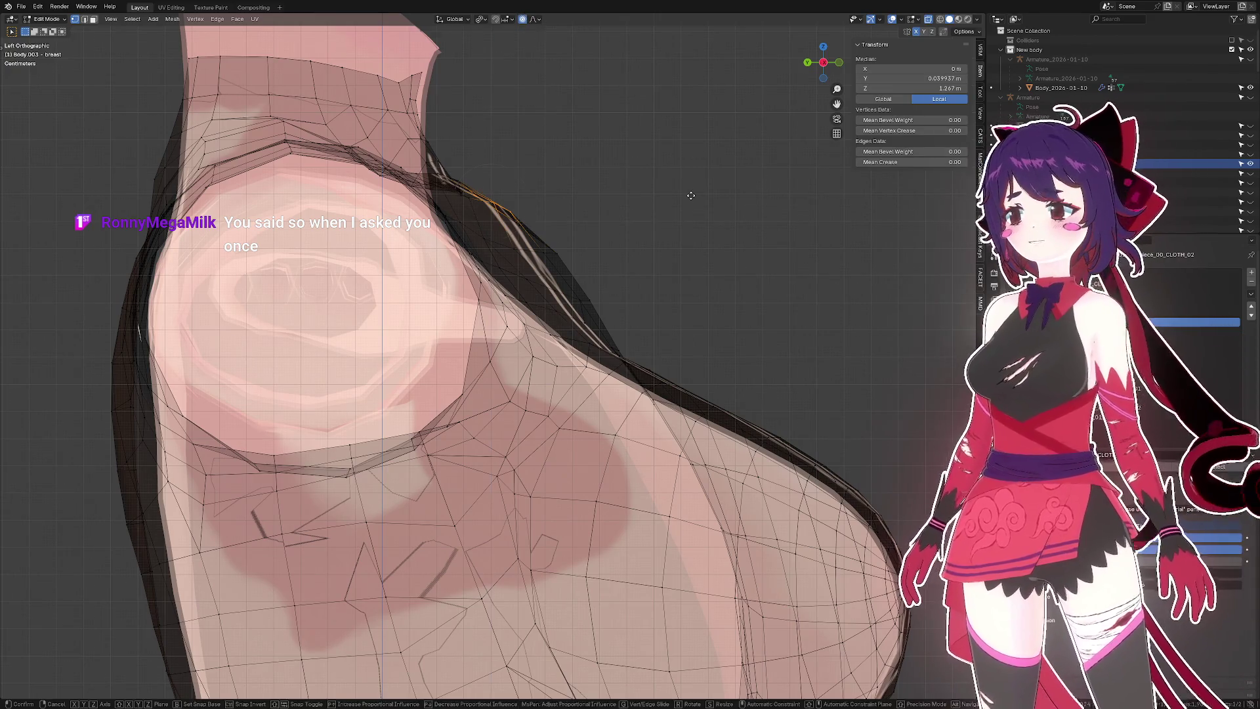
pyautogui.press('z')
pyautogui.scroll(-3)
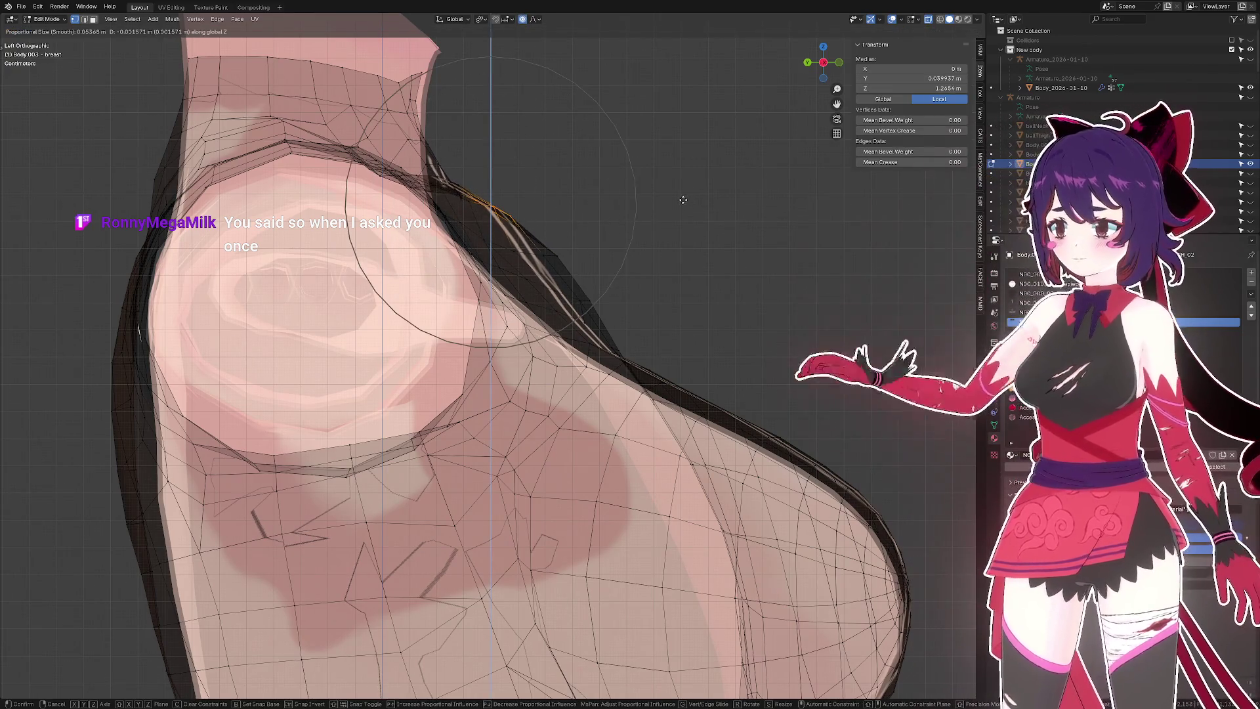
pyautogui.click(612, 231)
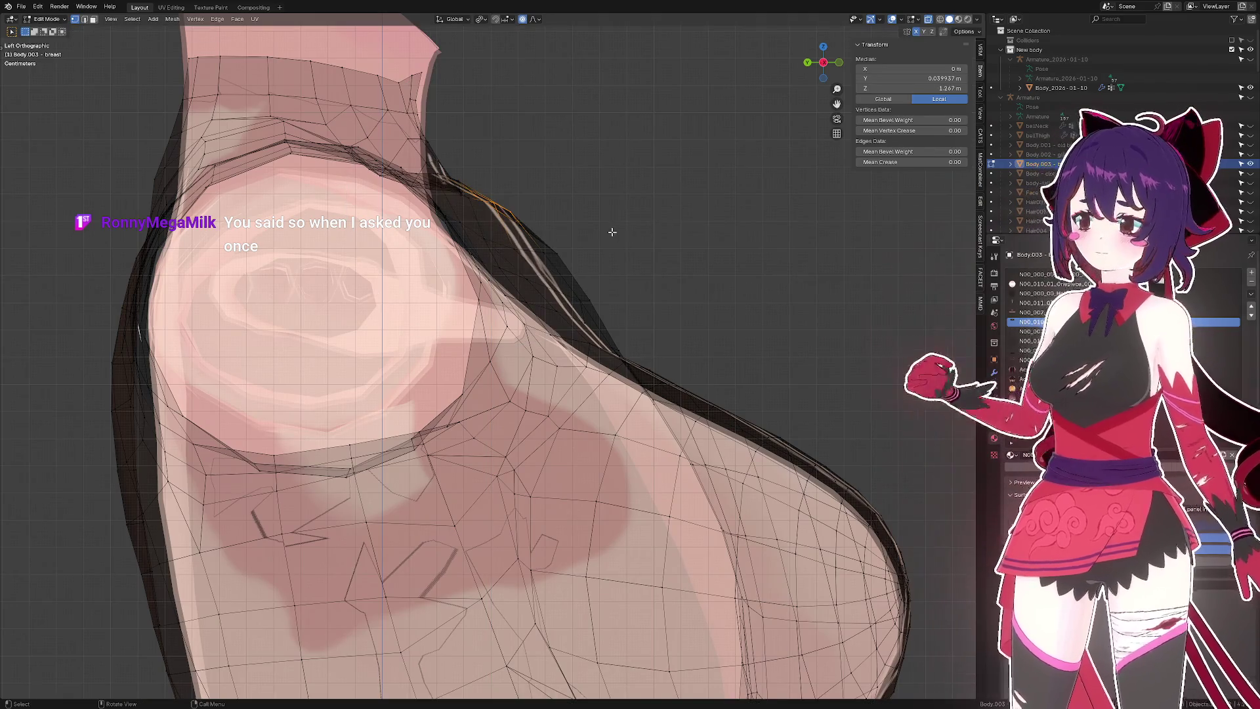
# - Move the shoulder contour vertices vertically with a smooth falloff
pyautogui.moveTo(584, 267); pyautogui.dragTo(501, 178)
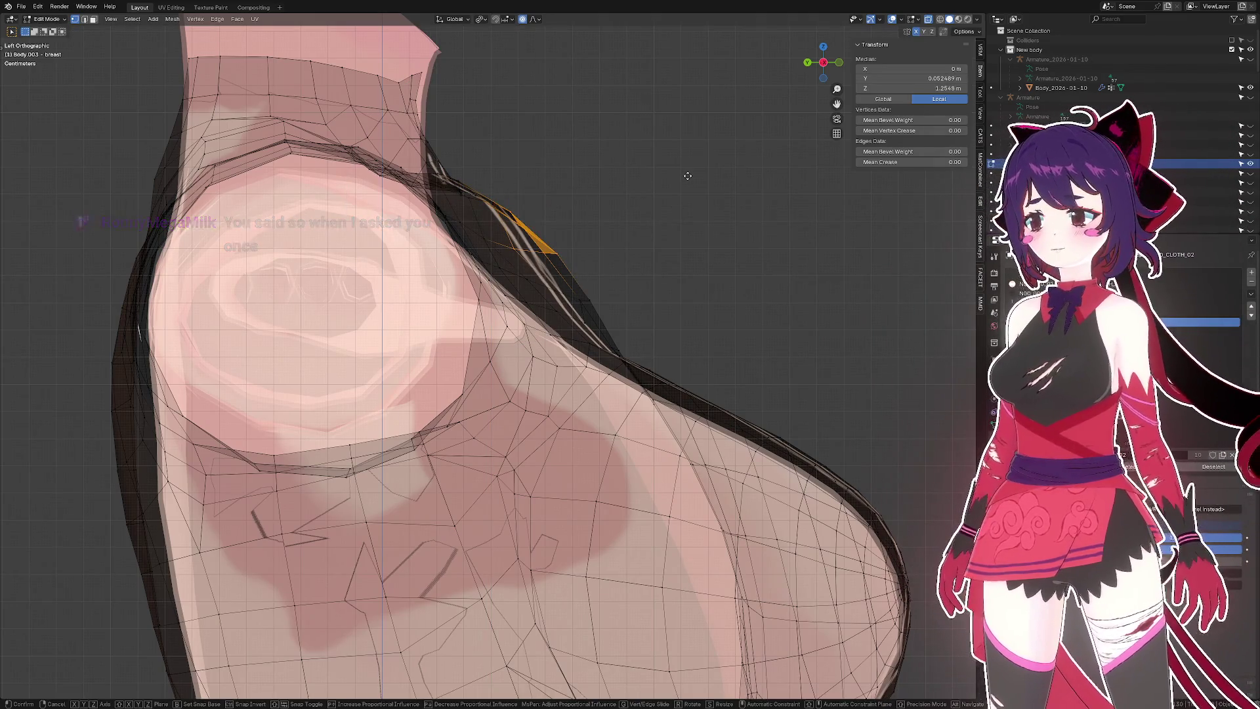
pyautogui.press('g')
pyautogui.press('y')
pyautogui.press('z')
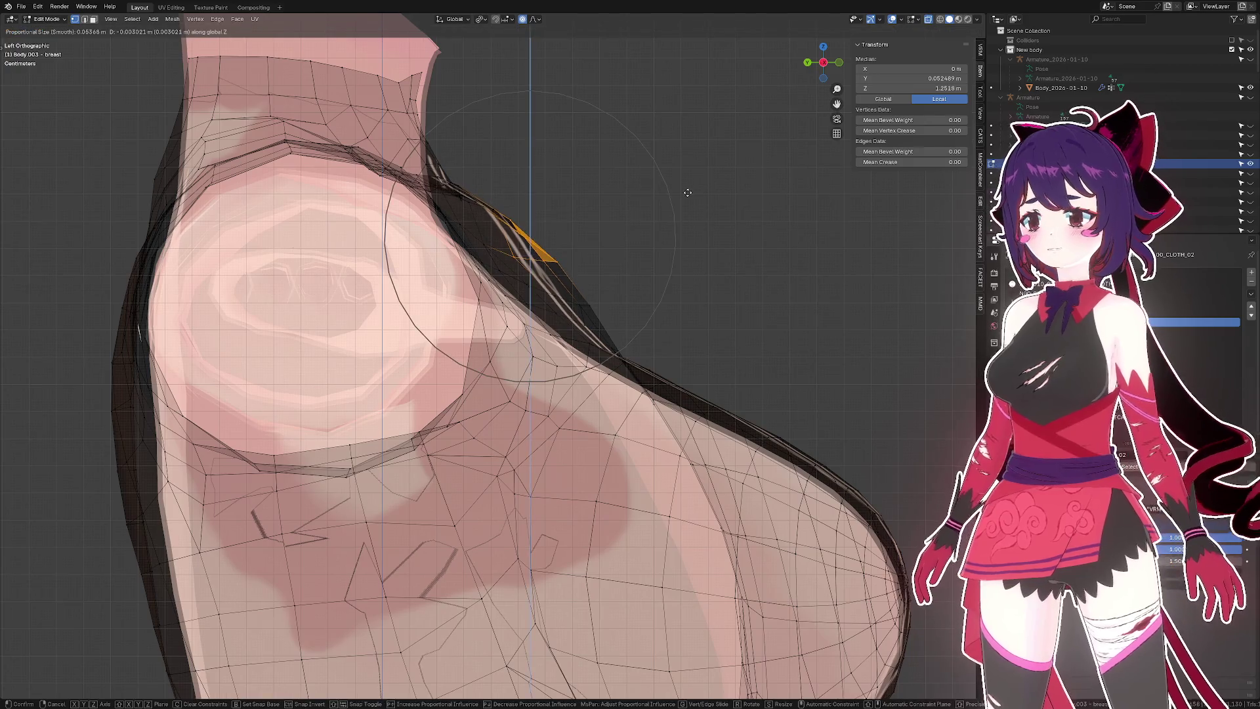
pyautogui.scroll(-3)
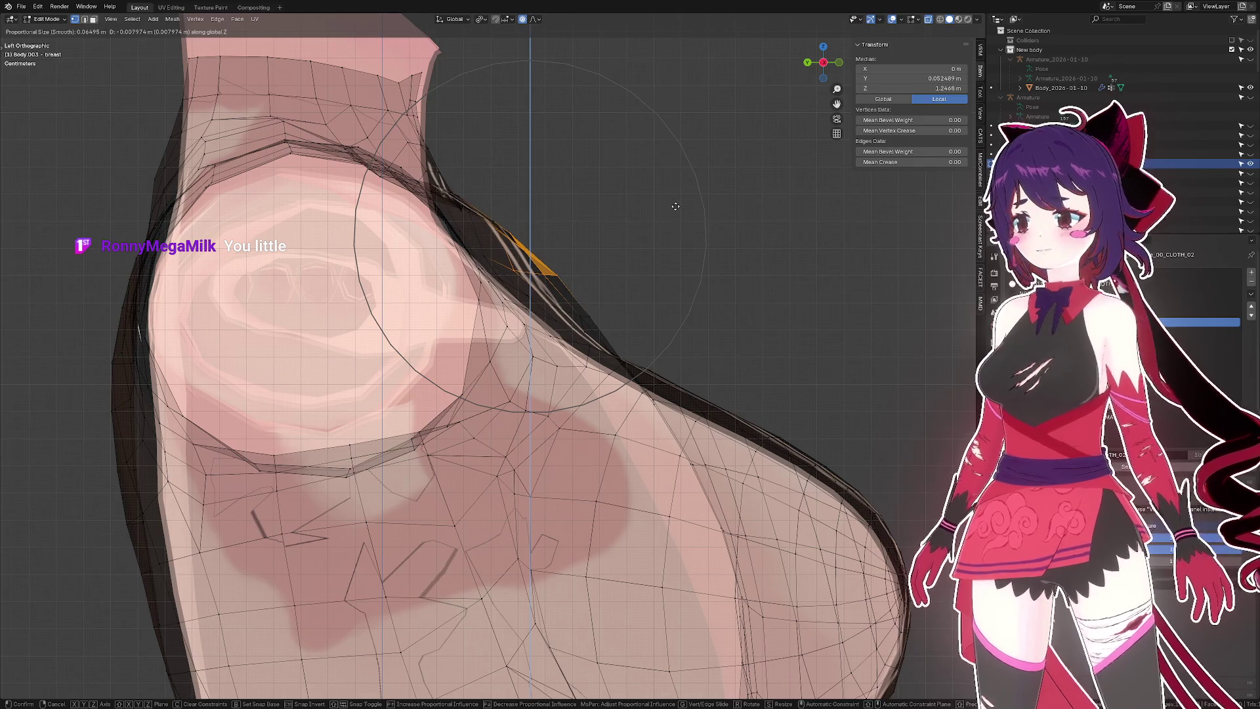
pyautogui.click(673, 213)
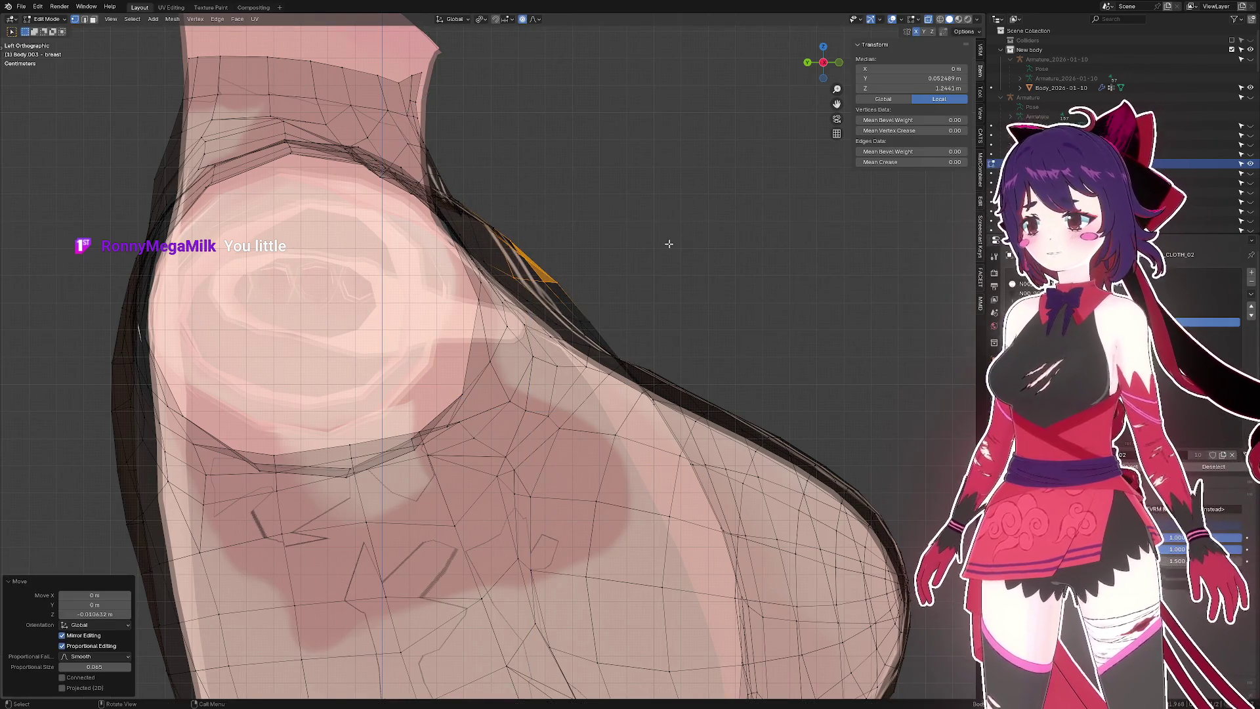
# - Nudge the contour vertices and the next shoulder stretch front-to-back with falloff
pyautogui.press('g')
pyautogui.press('y')
pyautogui.scroll(3)
pyautogui.scroll(-3)
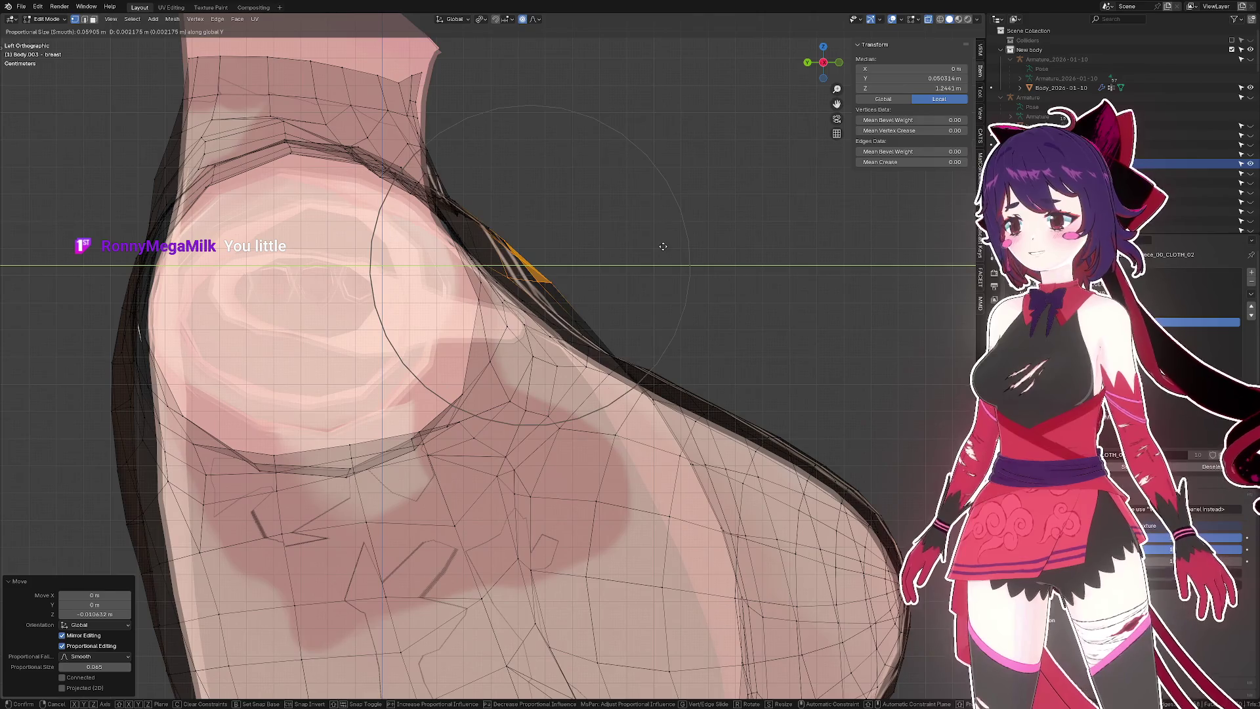
pyautogui.click(652, 247)
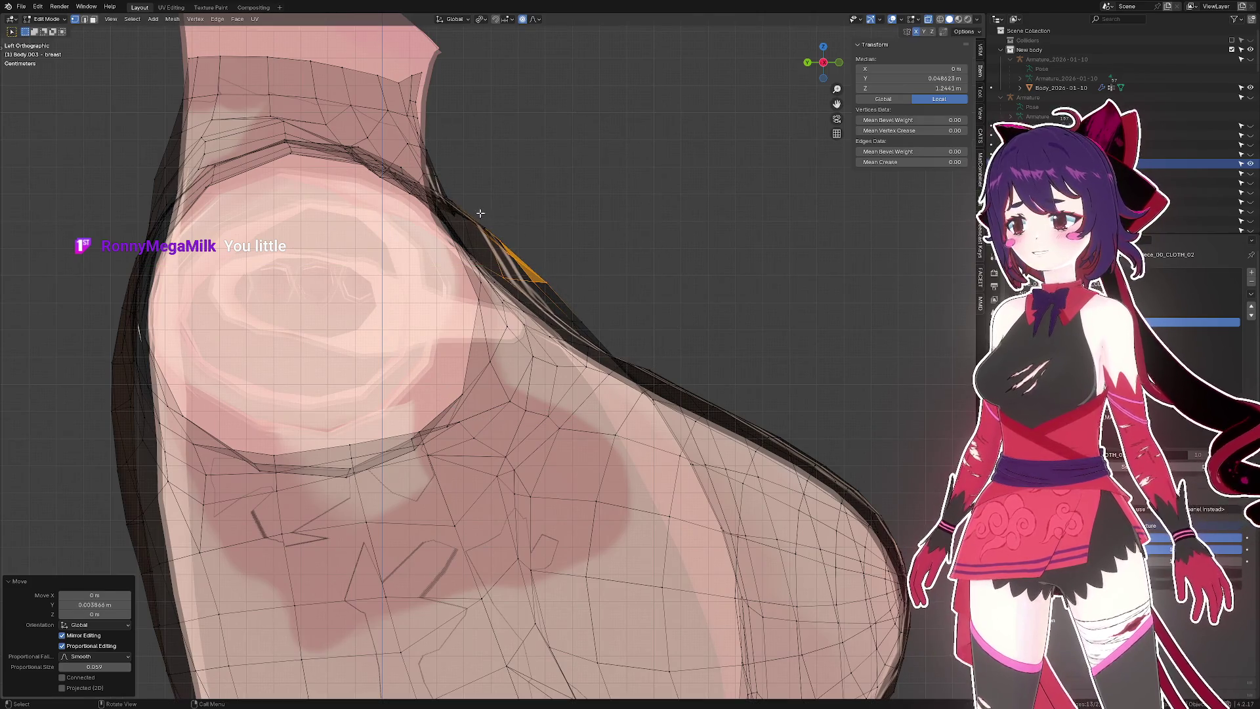
pyautogui.moveTo(510, 242); pyautogui.dragTo(511, 242)
pyautogui.press('g')
pyautogui.press('y')
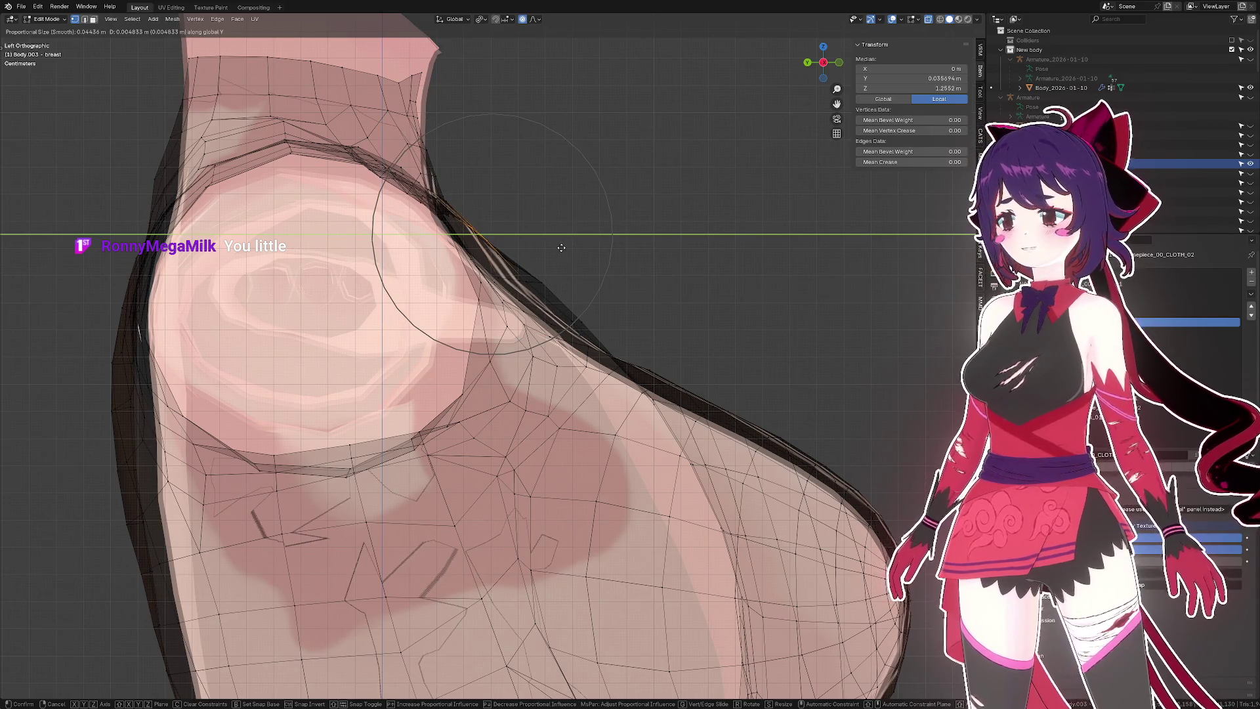
pyautogui.click(561, 247)
# - Lower two shoulder vertices slightly and shrink them inward along their normals
pyautogui.click(542, 257)
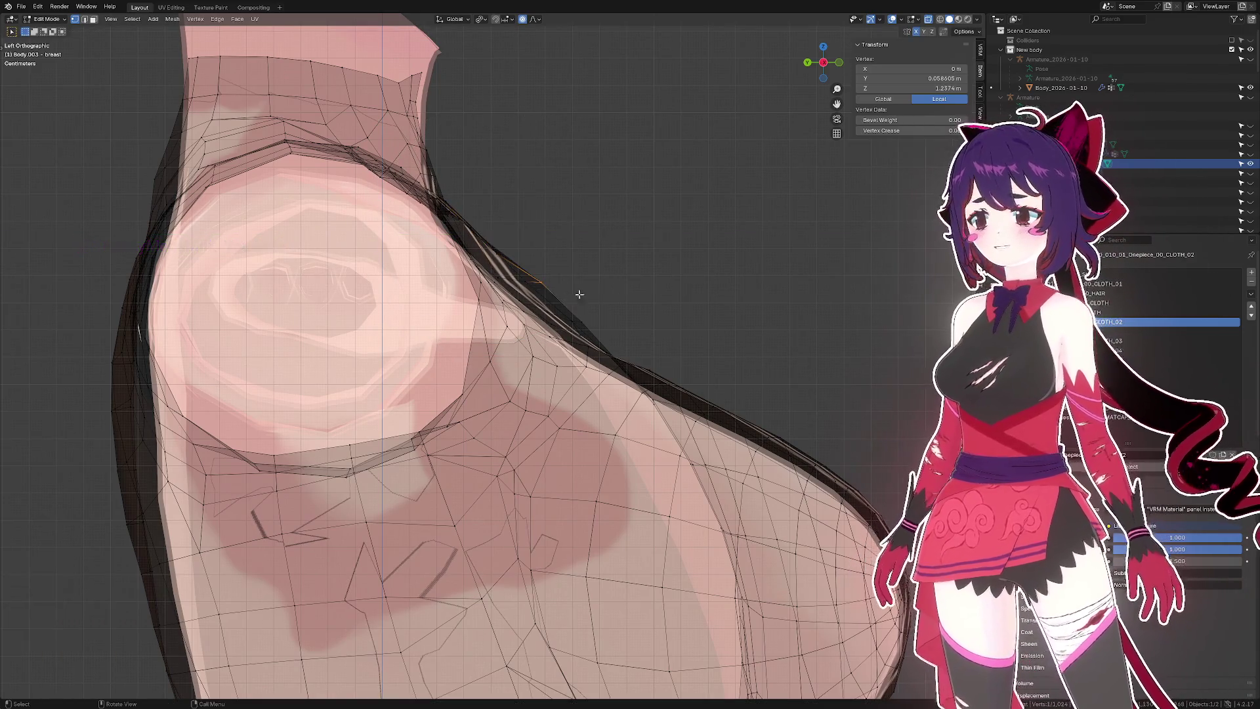
pyautogui.press('g')
pyautogui.press('z')
pyautogui.click(656, 308)
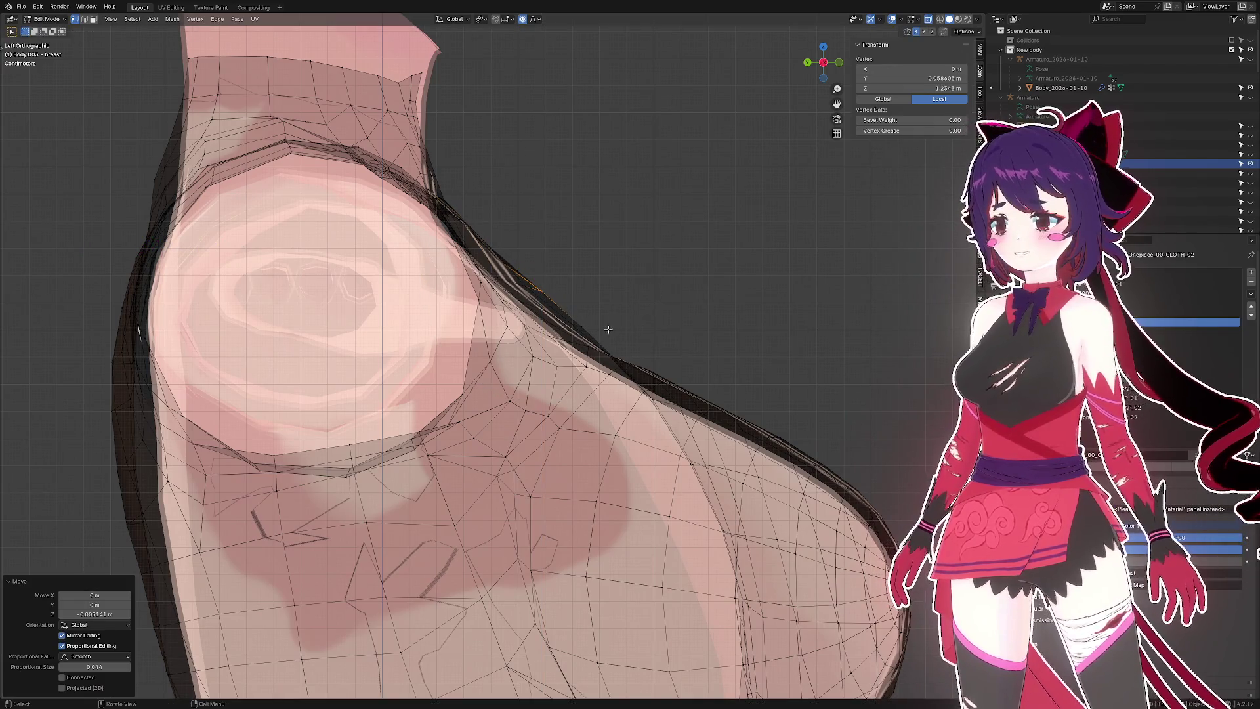
pyautogui.click(584, 328)
pyautogui.press('g')
pyautogui.press('z')
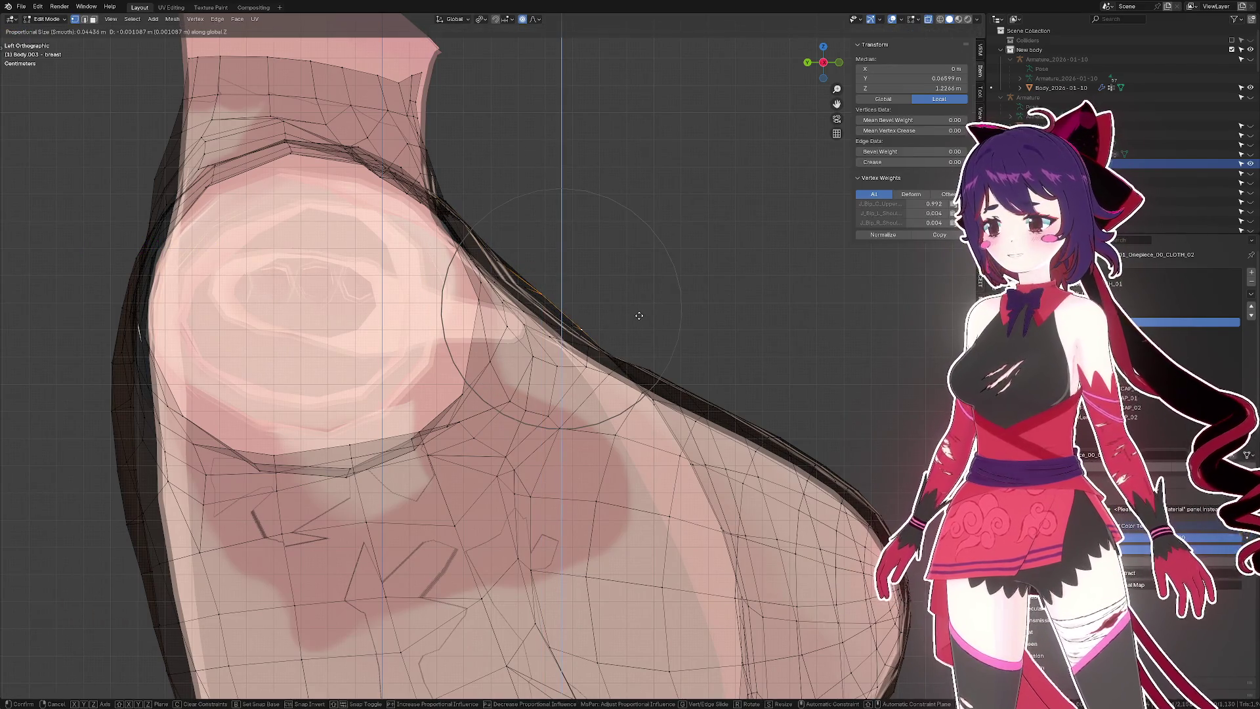
pyautogui.click(639, 315)
pyautogui.hotkey('alt', 's')
pyautogui.click(634, 320)
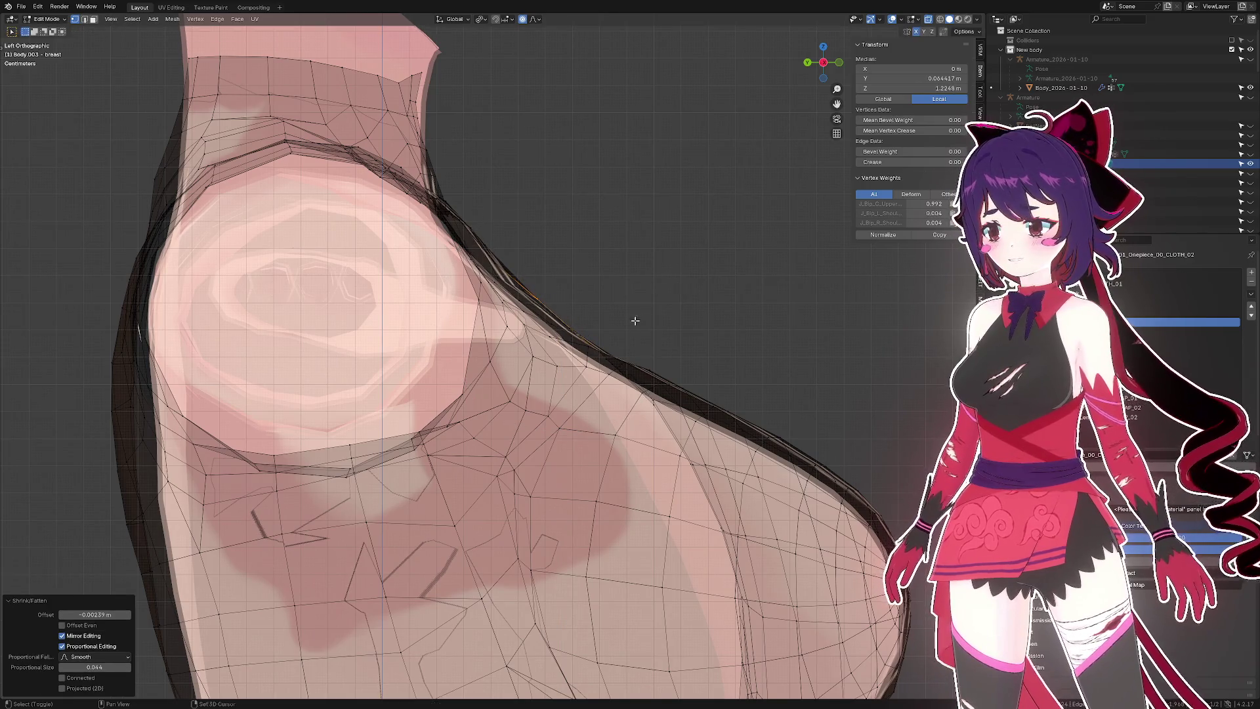
# - Nudge one shoulder run 0.006725 m in Y and lower another -0.002437 m in Z
pyautogui.moveTo(481, 231); pyautogui.dragTo(486, 232)
pyautogui.press('g')
pyautogui.press('y')
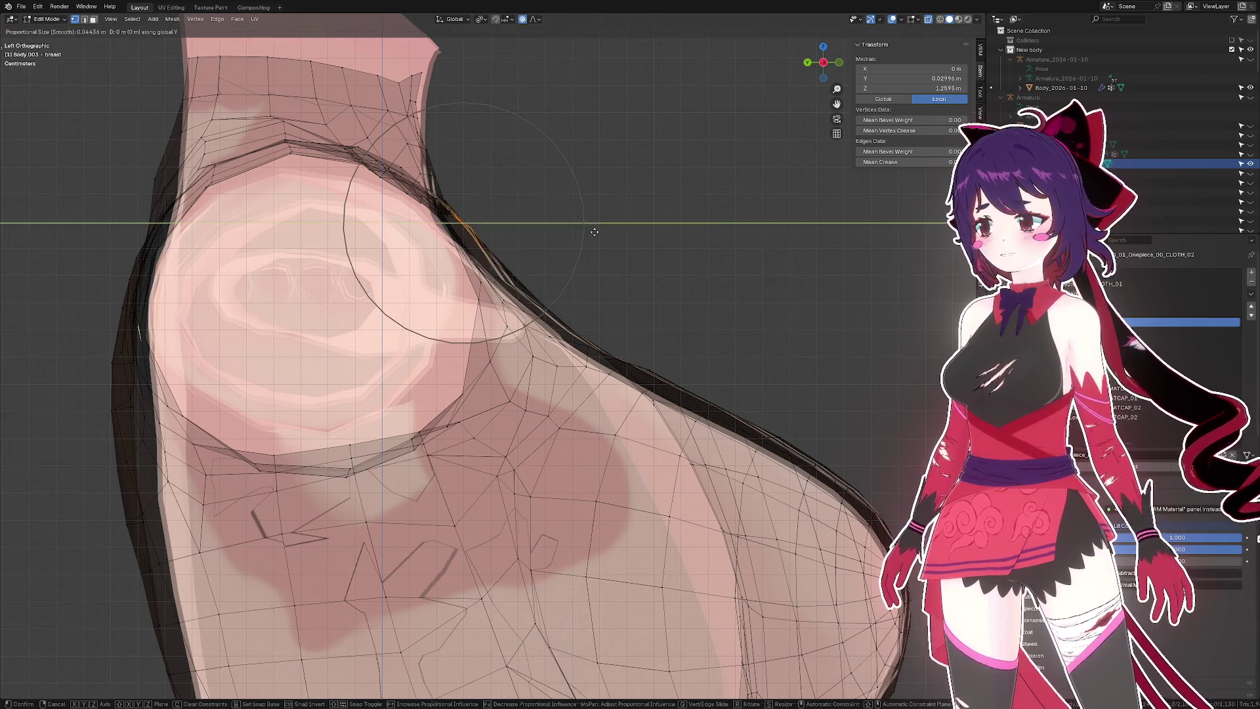
pyautogui.click(593, 233)
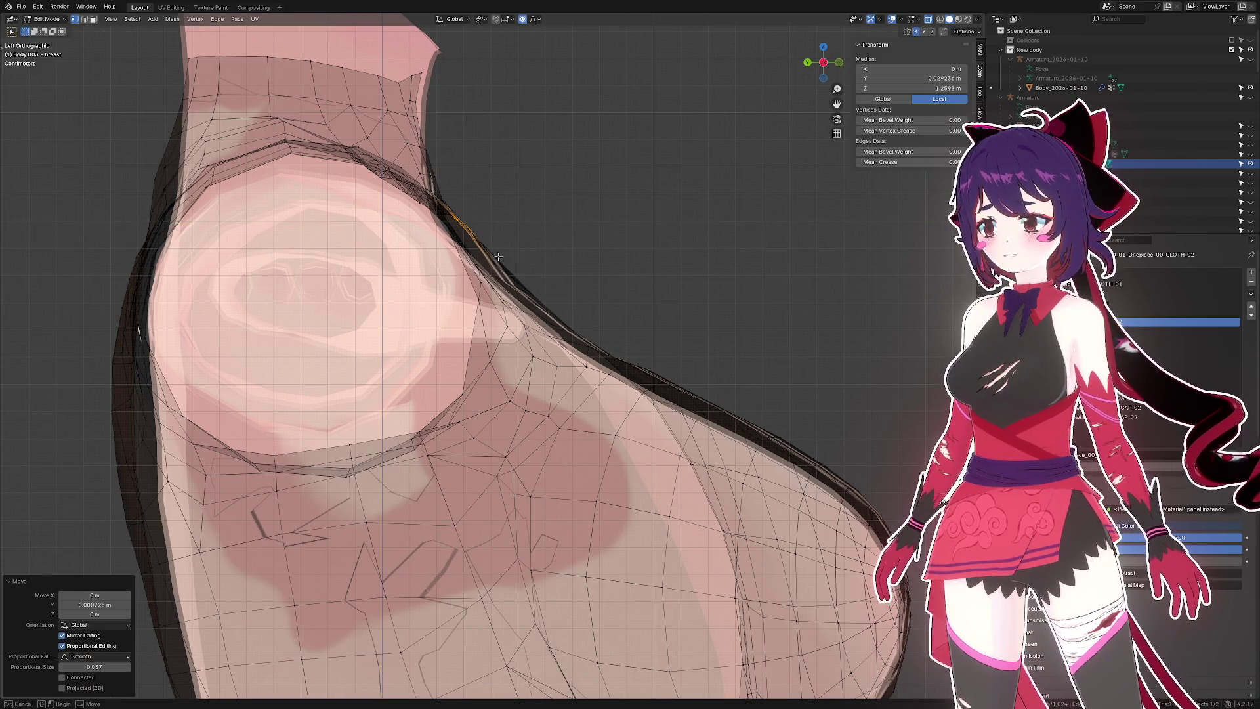
pyautogui.moveTo(466, 217); pyautogui.dragTo(467, 218)
pyautogui.press('g')
pyautogui.press('z')
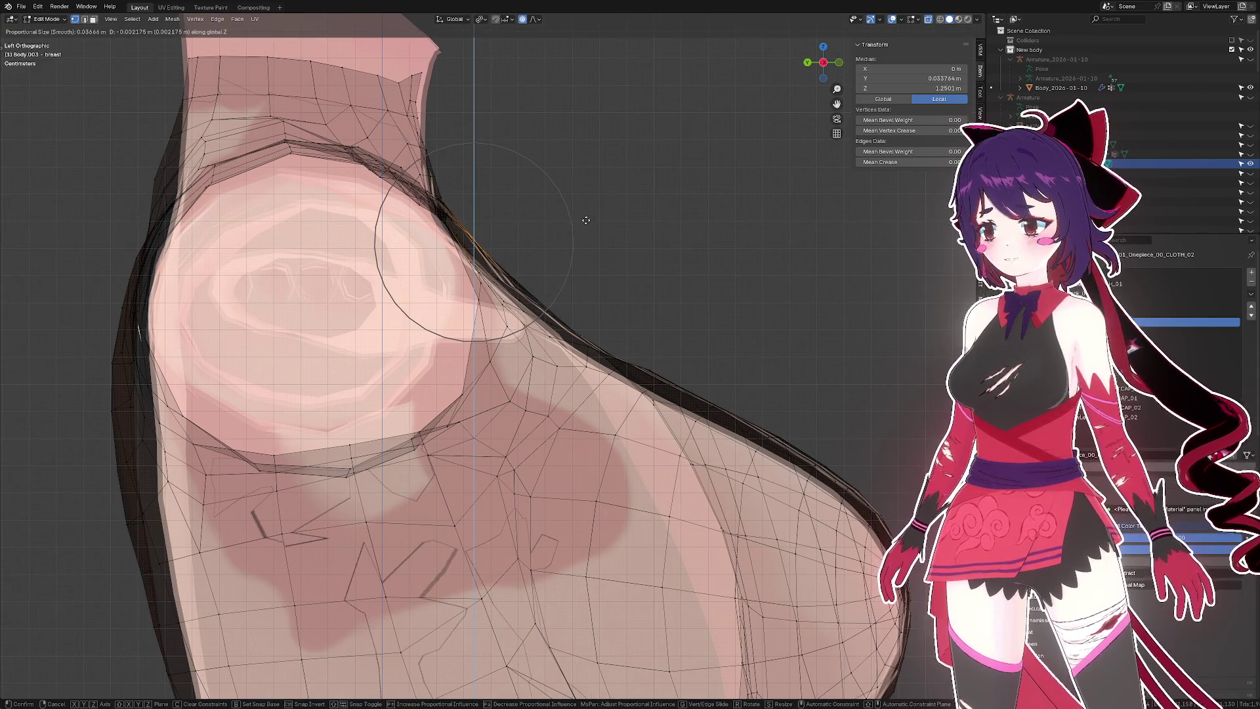
pyautogui.click(583, 222)
# - Return to a perspective view of the chest, deselect all and select a chest vertex
pyautogui.moveTo(583, 221); pyautogui.dragTo(500, 280)
pyautogui.scroll(-3)
pyautogui.click(607, 231)
pyautogui.click(482, 305)
pyautogui.scroll(3)
pyautogui.click(500, 280)
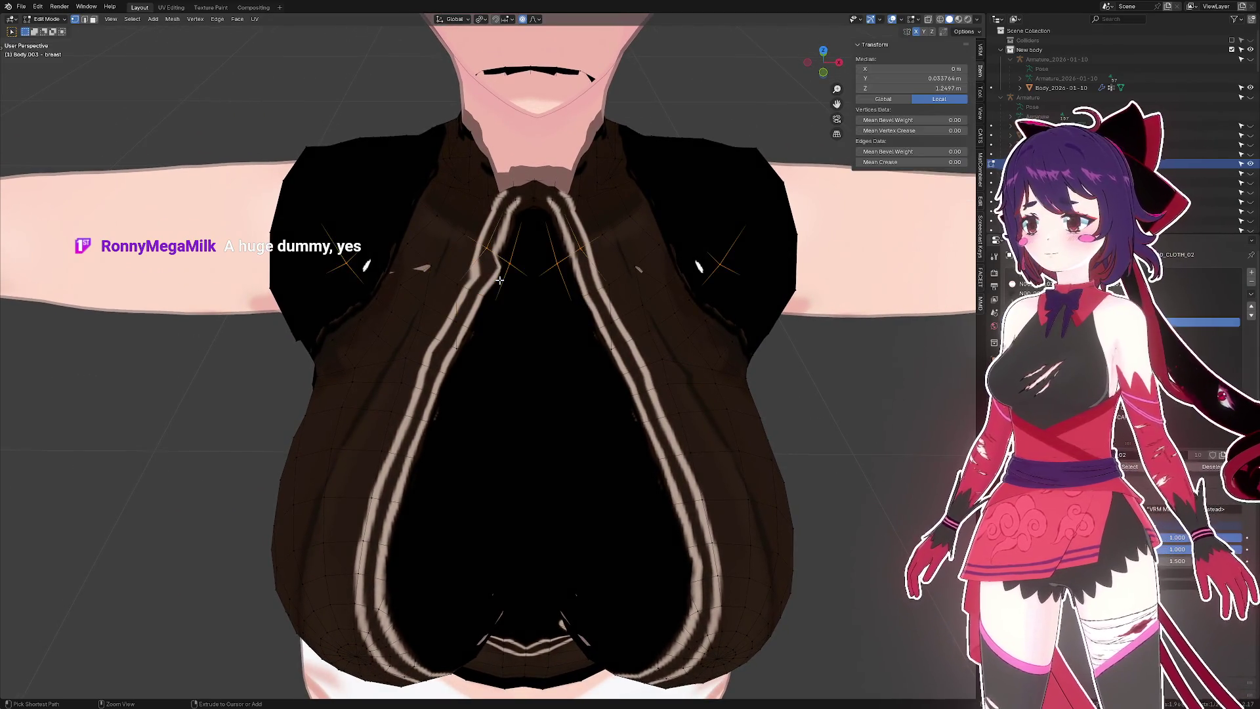
pyautogui.hotkey('ctrl', 'z')
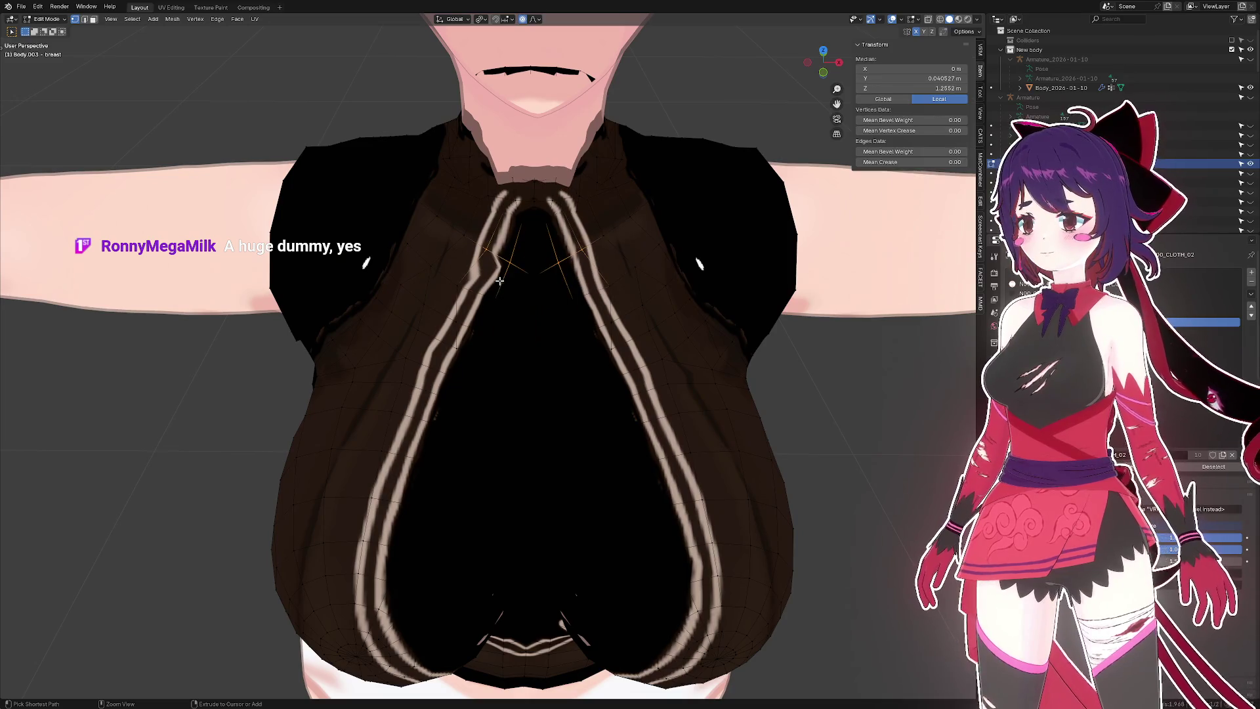
pyautogui.click(499, 280)
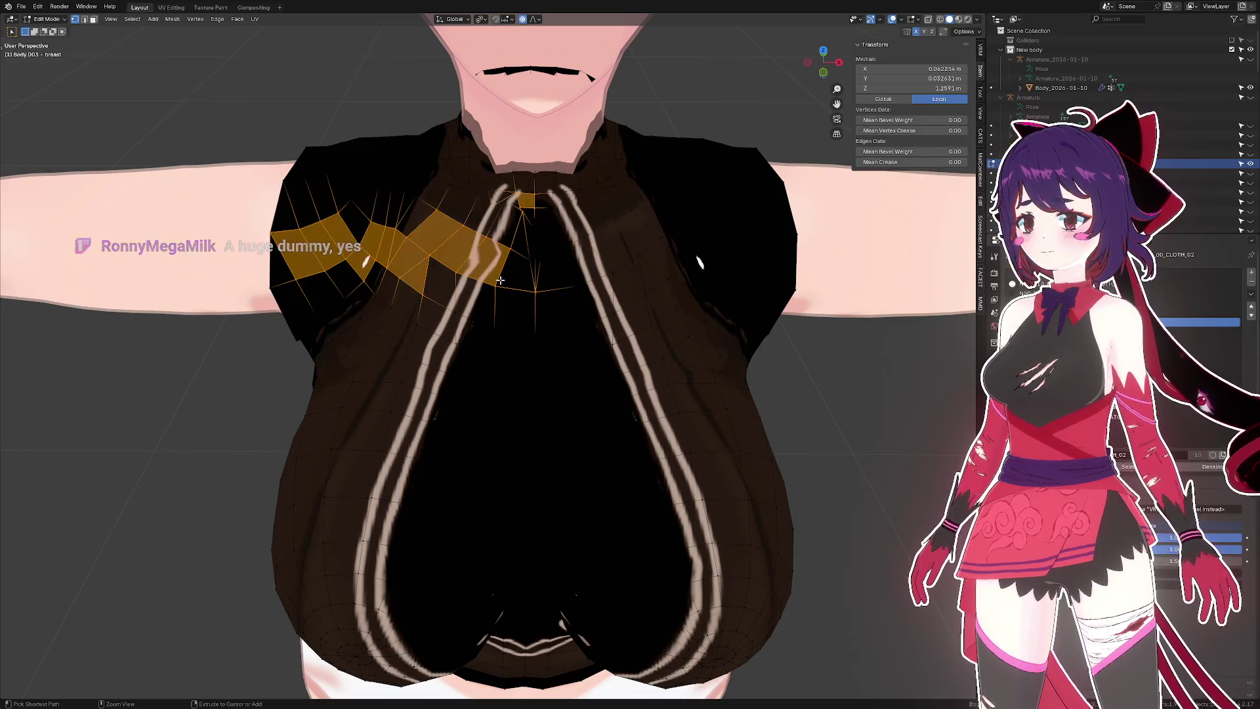
pyautogui.hotkey('ctrl', 'z')
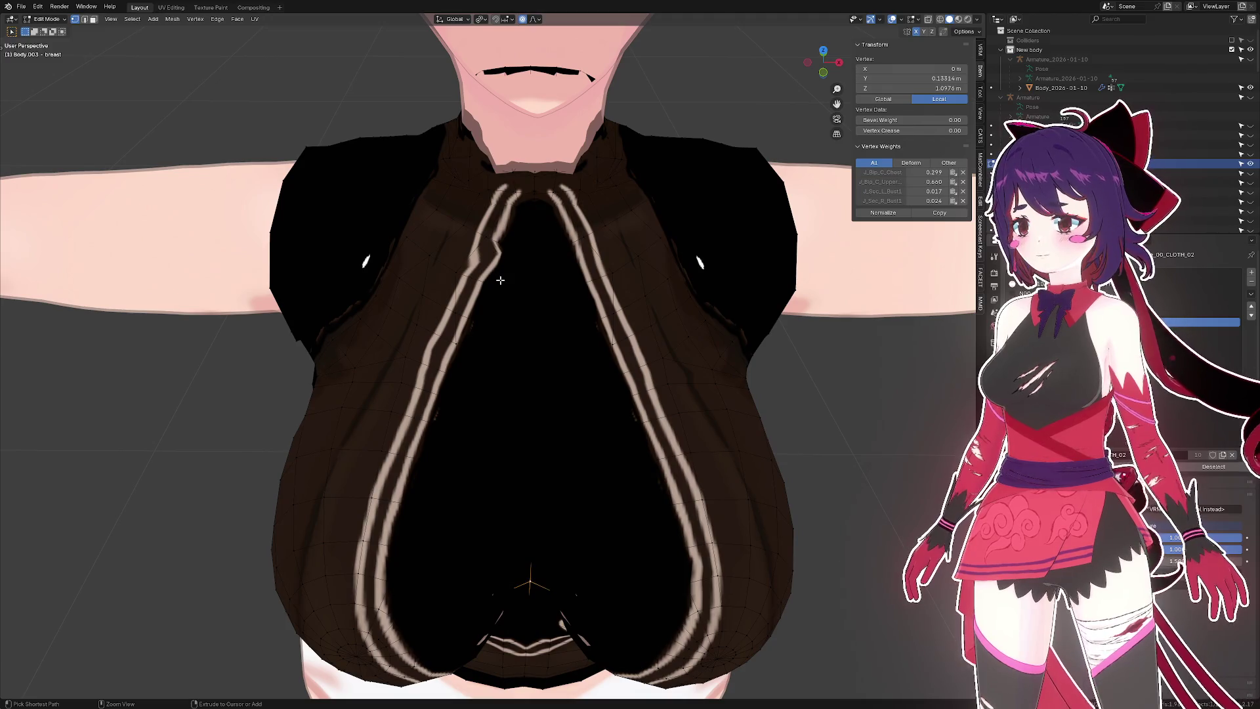
pyautogui.hotkey('ctrl', 'z')
pyautogui.hotkey('ctrl', 'z')
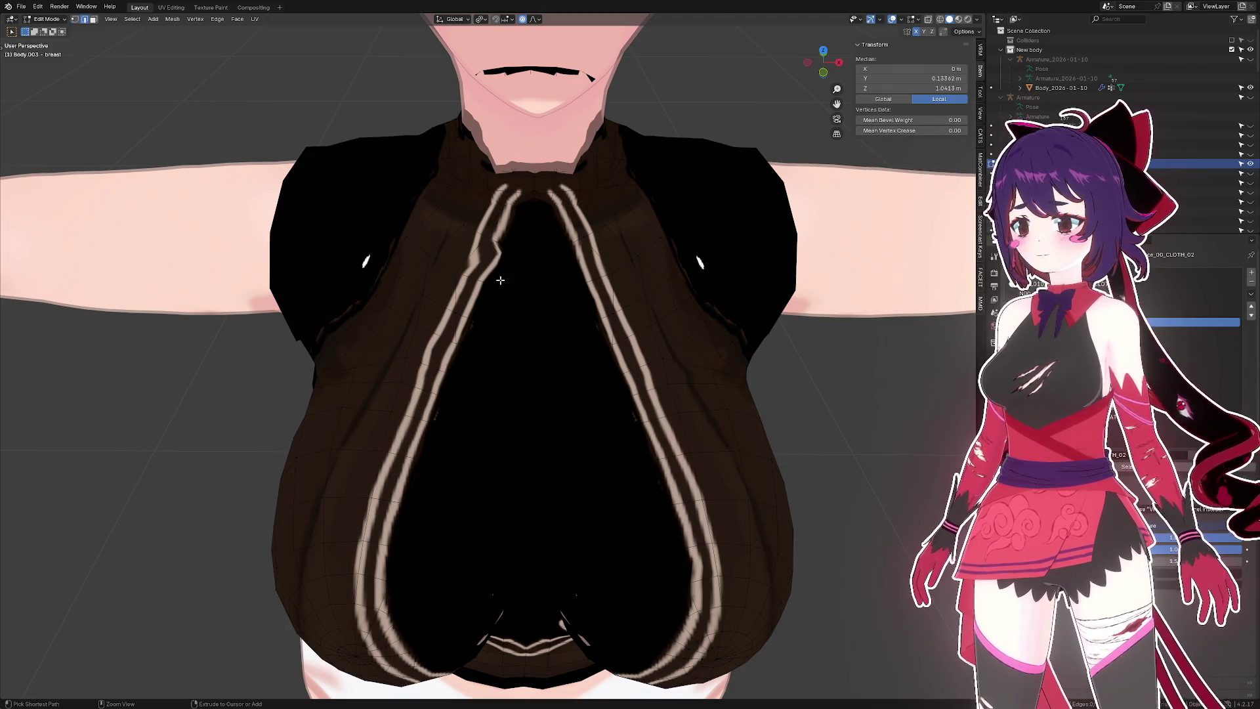
pyautogui.click(509, 292)
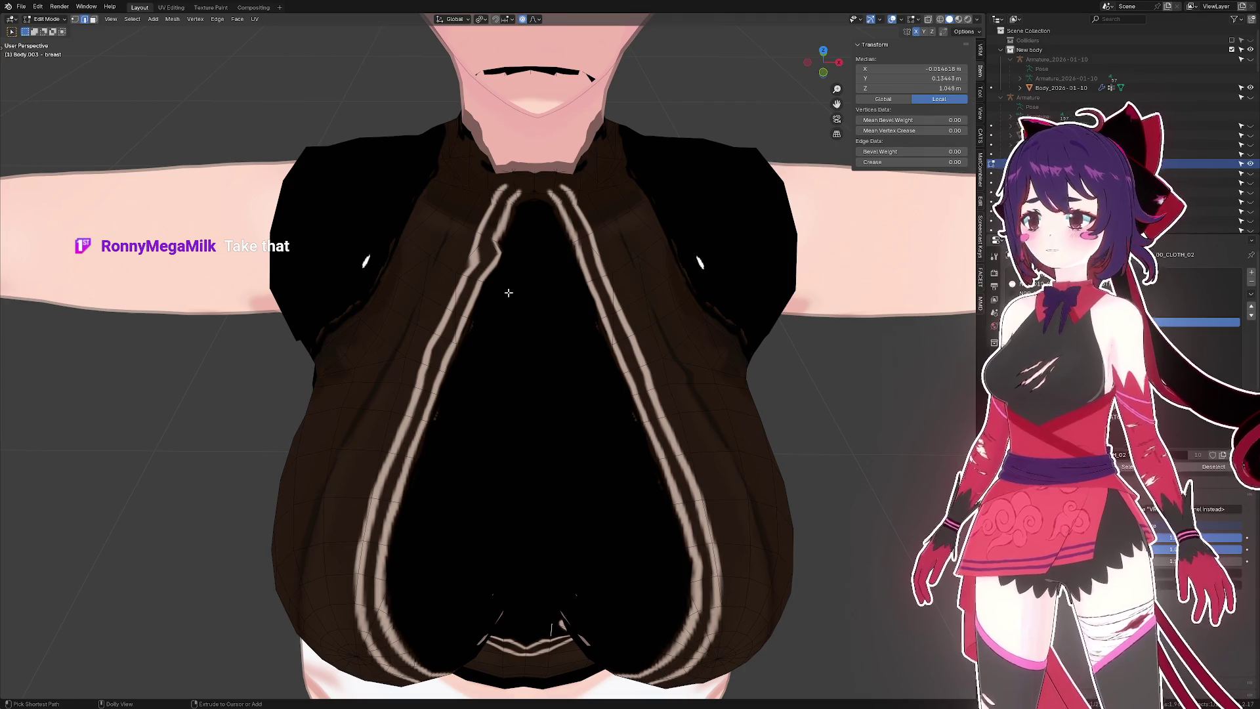
pyautogui.click(571, 303)
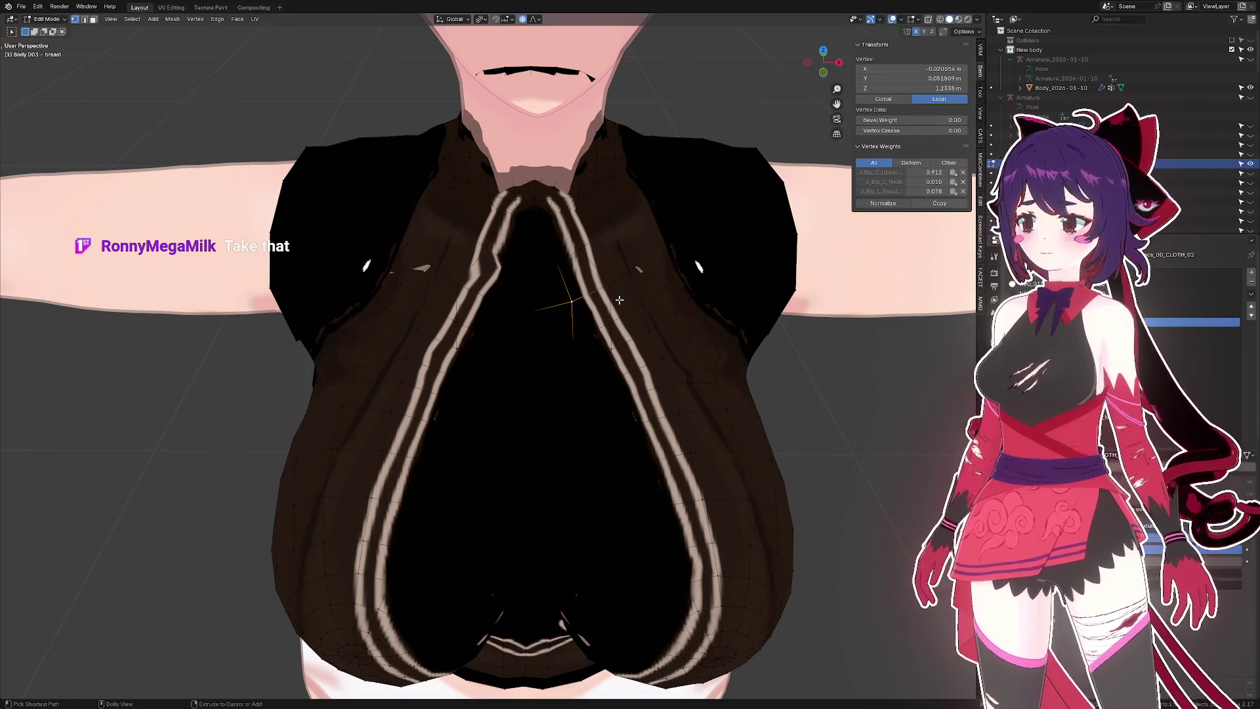
pyautogui.hotkey('ctrl', 's')
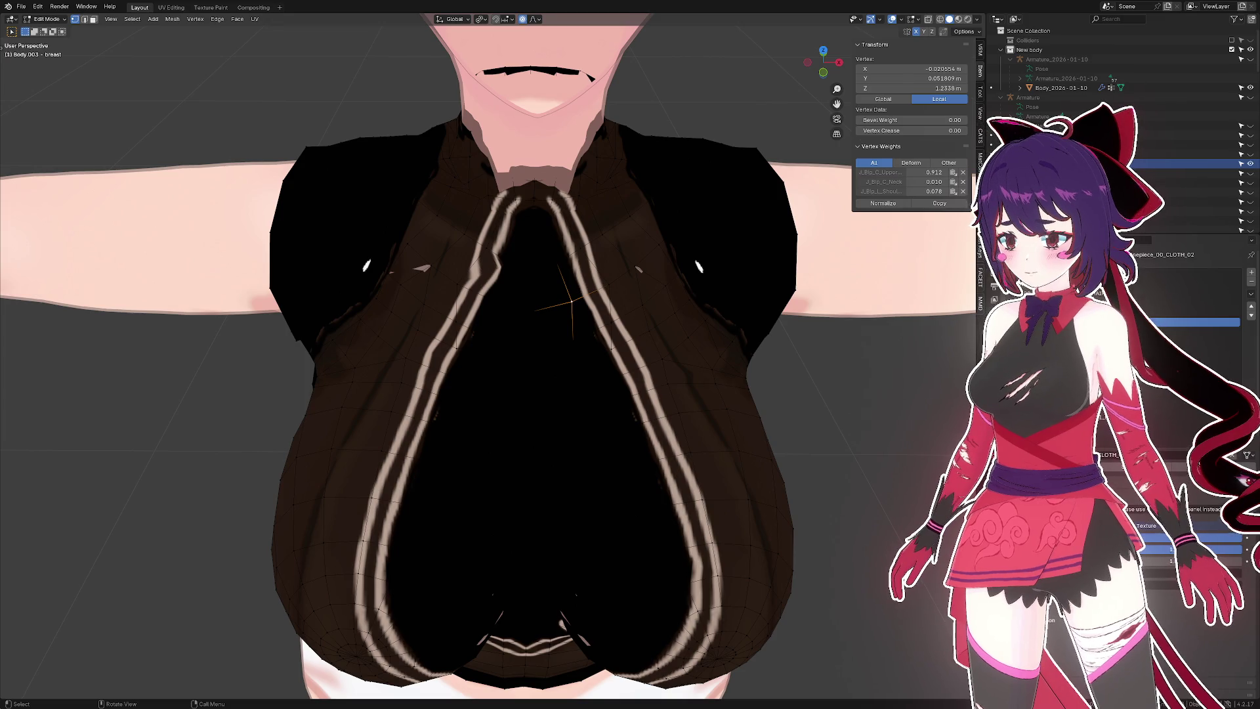
# - Select a strap face just below the neckline and move it
pyautogui.scroll(-3)
pyautogui.scroll(3)
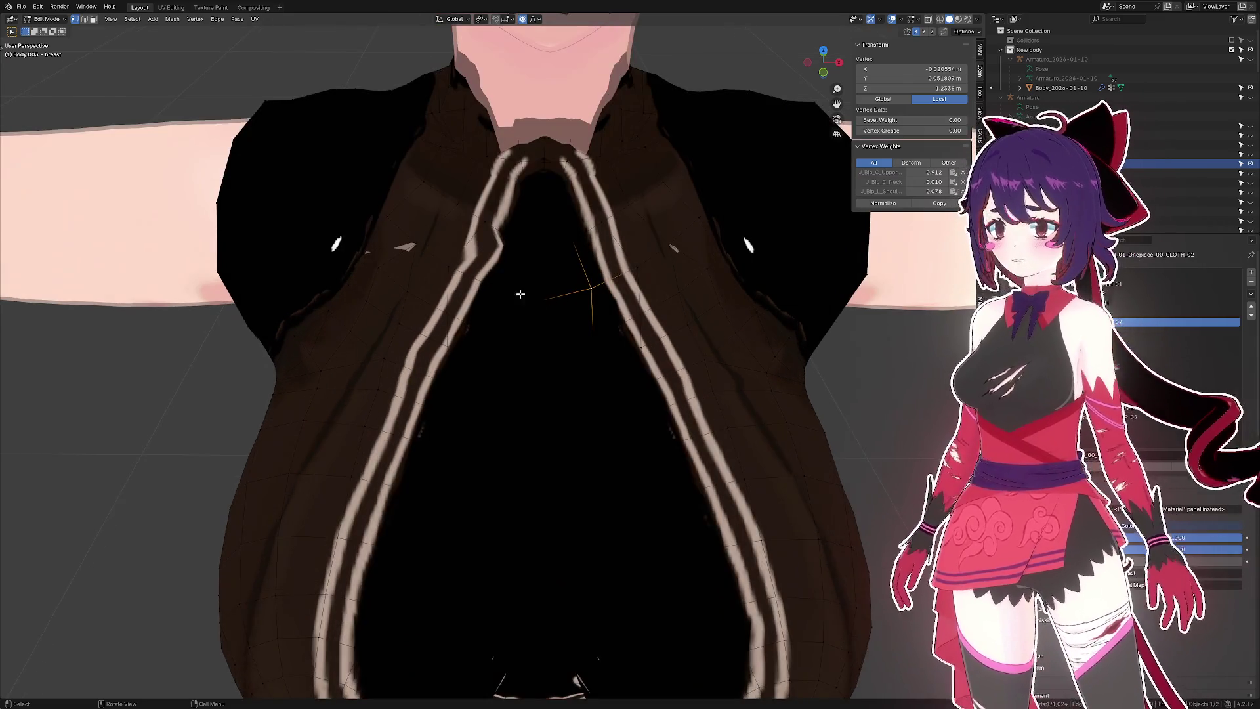
pyautogui.click(499, 263)
pyautogui.scroll(3)
pyautogui.click(486, 254)
pyautogui.scroll(-3)
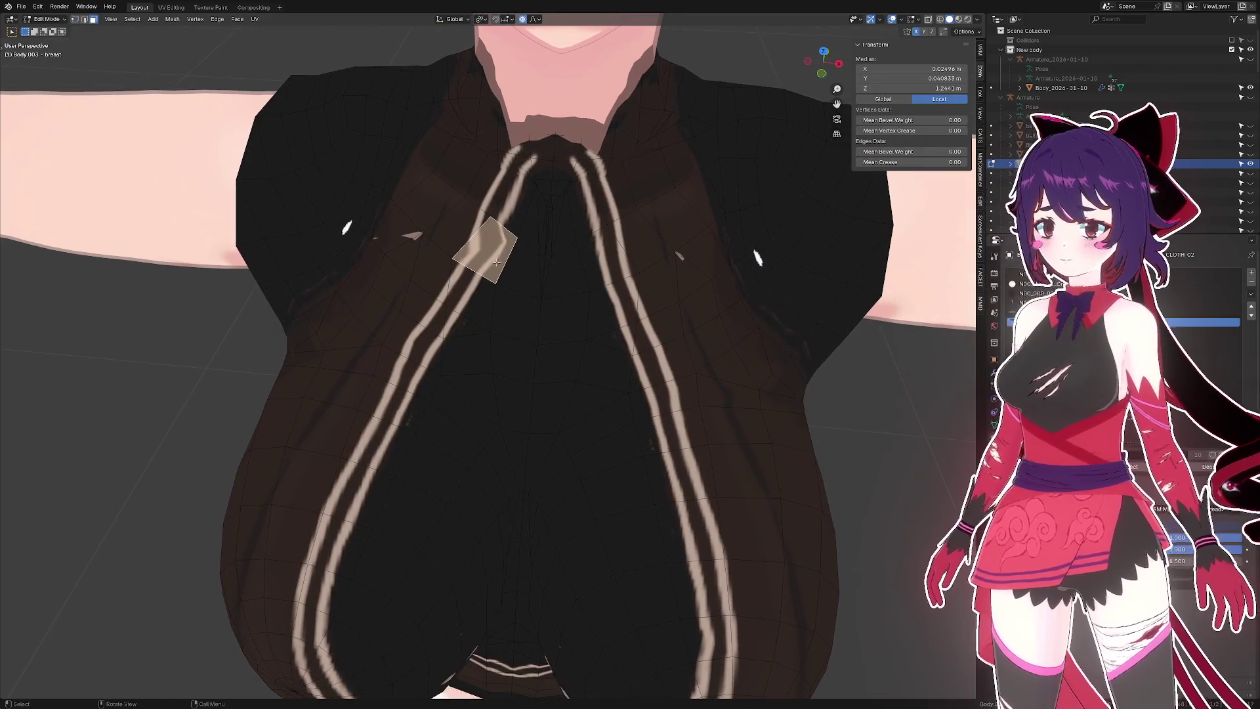
pyautogui.press('g')
pyautogui.scroll(-3)
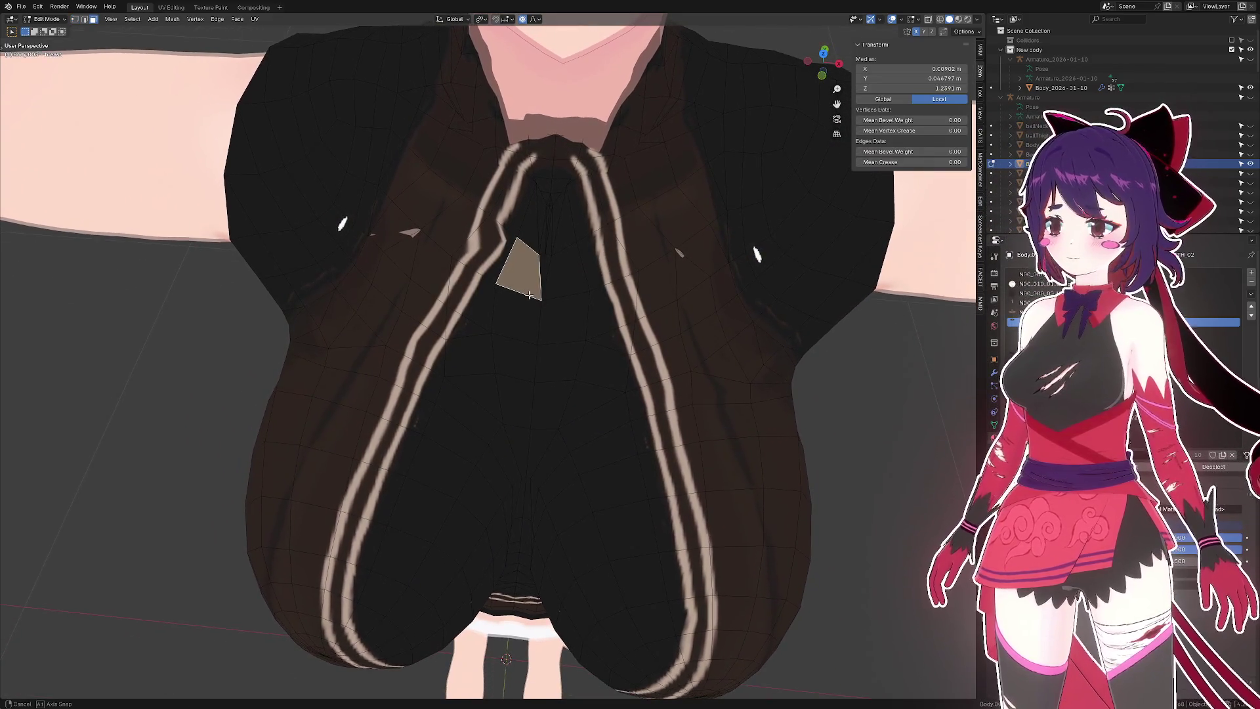
pyautogui.scroll(3)
pyautogui.click(511, 264)
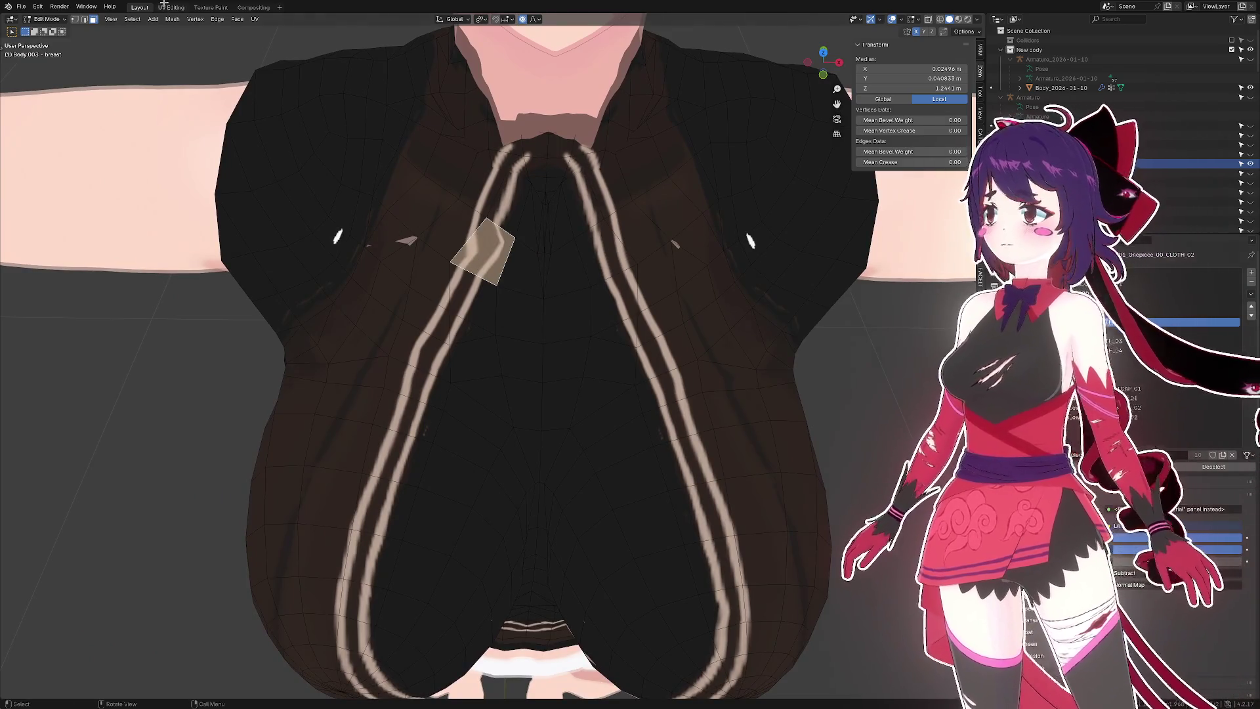
# - Switch to the UV Editing layout and try textures _15 and _13 behind the UVs
pyautogui.click(171, 7)
pyautogui.scroll(-3)
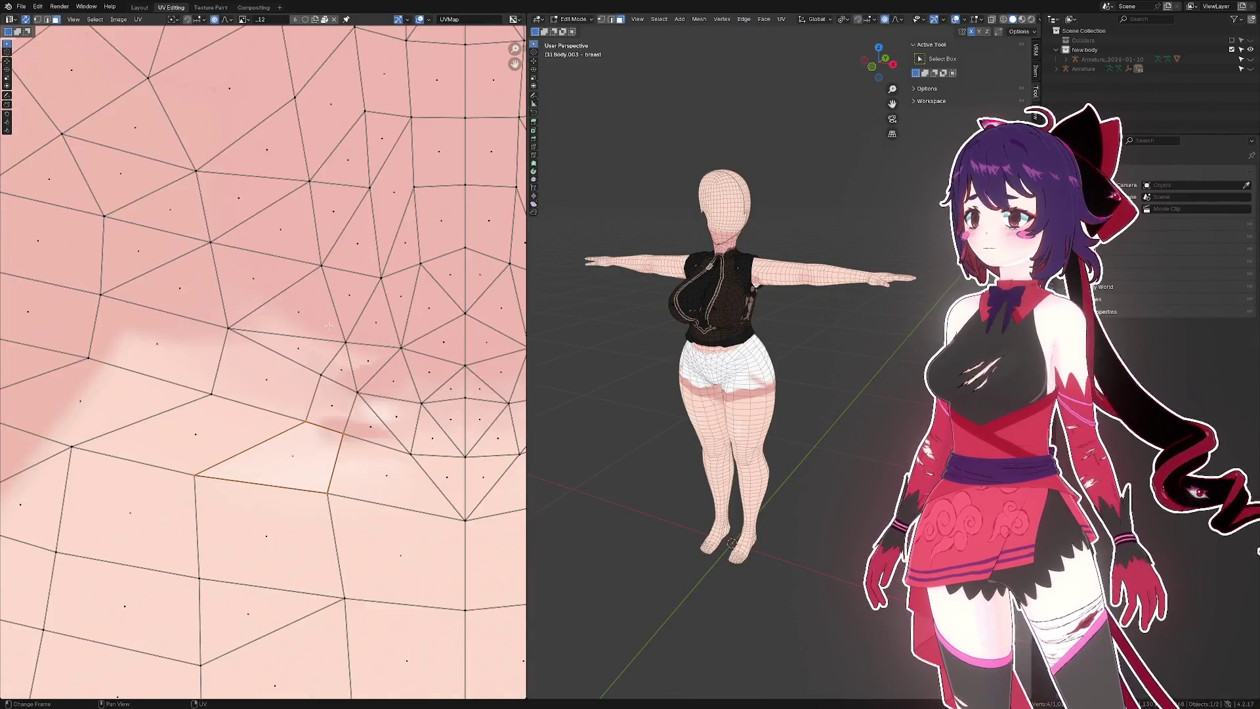
pyautogui.scroll(3)
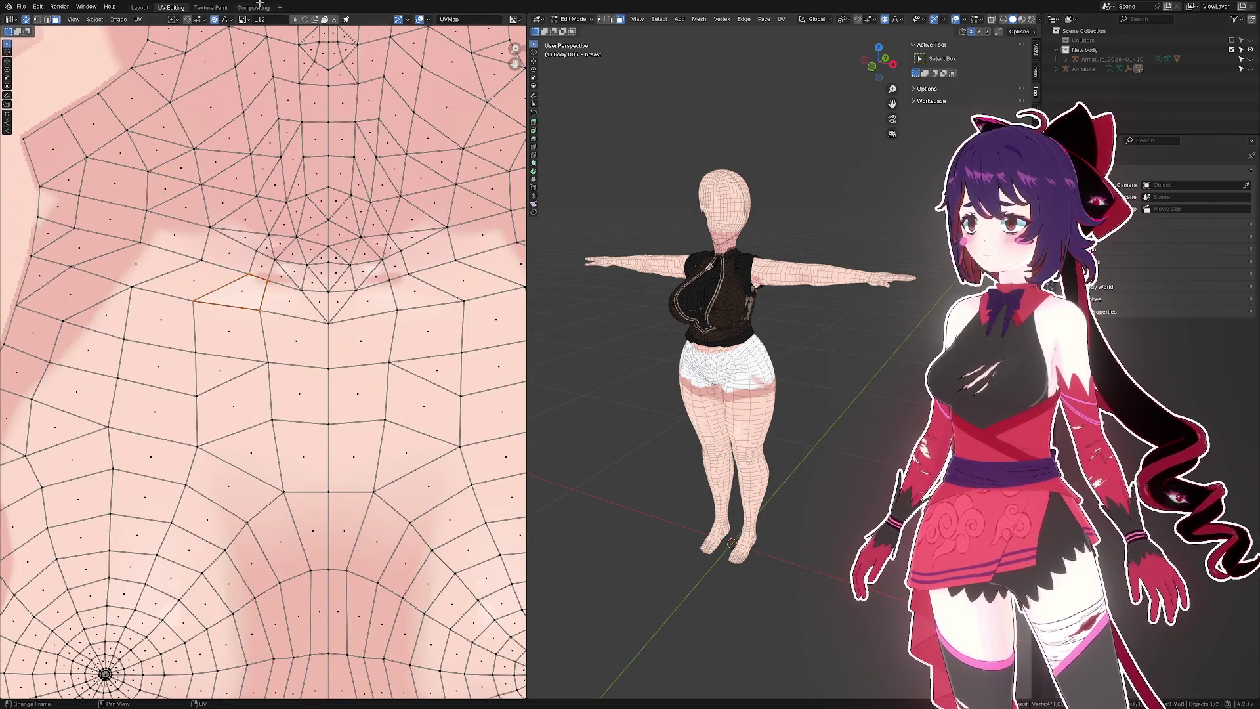
pyautogui.click(243, 19)
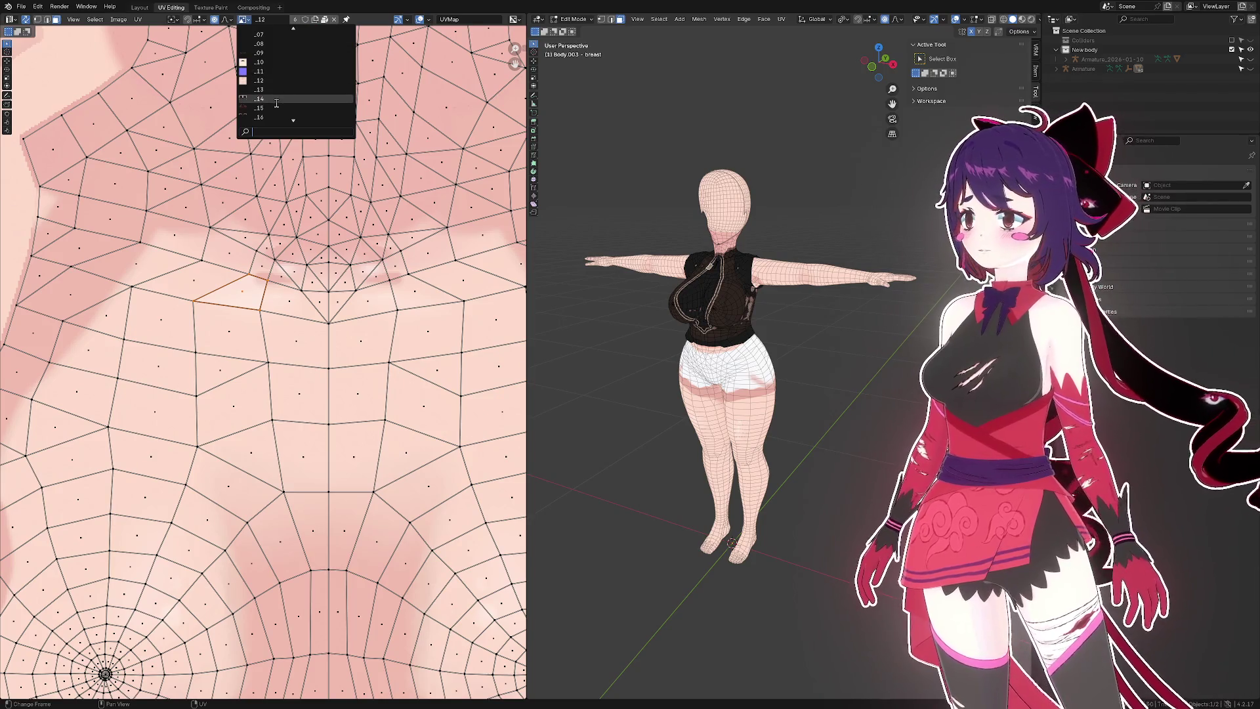
pyautogui.click(277, 108)
pyautogui.scroll(-3)
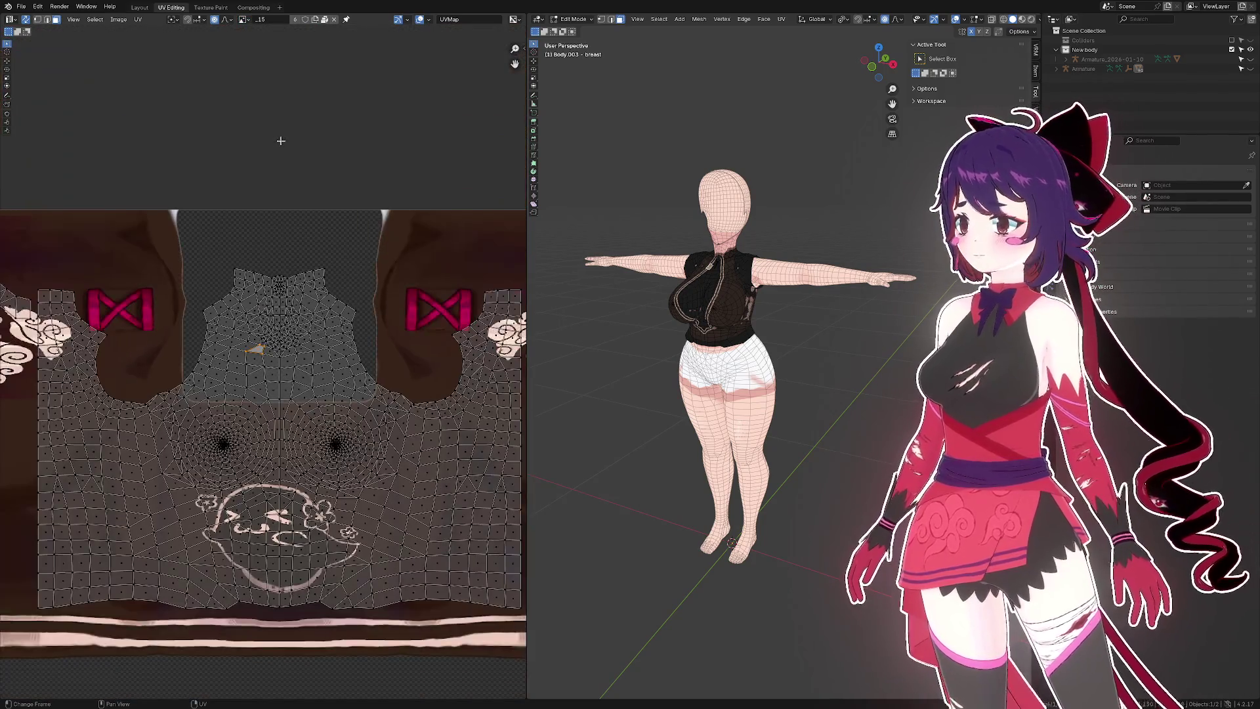
pyautogui.scroll(-3)
pyautogui.scroll(3)
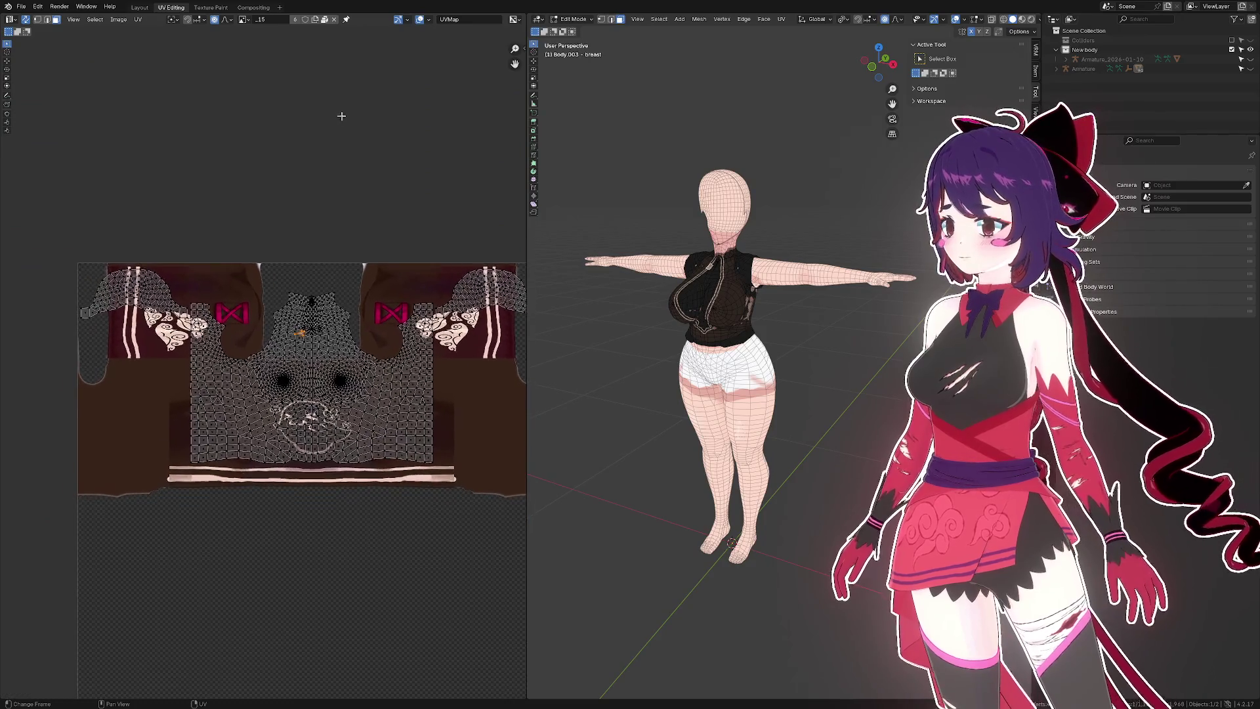
pyautogui.click(242, 20)
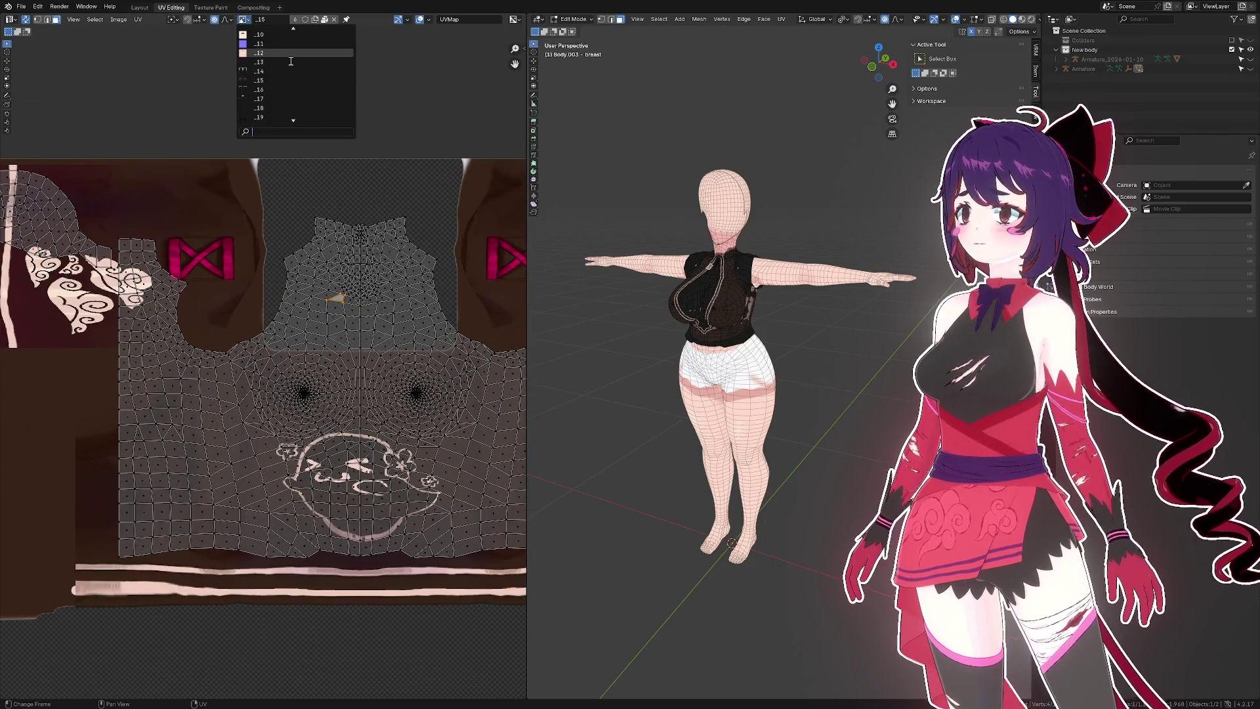
pyautogui.click(291, 62)
# - Display texture _16 under the chest UV island and zoom in on the stripes
pyautogui.moveTo(345, 337); pyautogui.dragTo(364, 275)
pyautogui.click(242, 20)
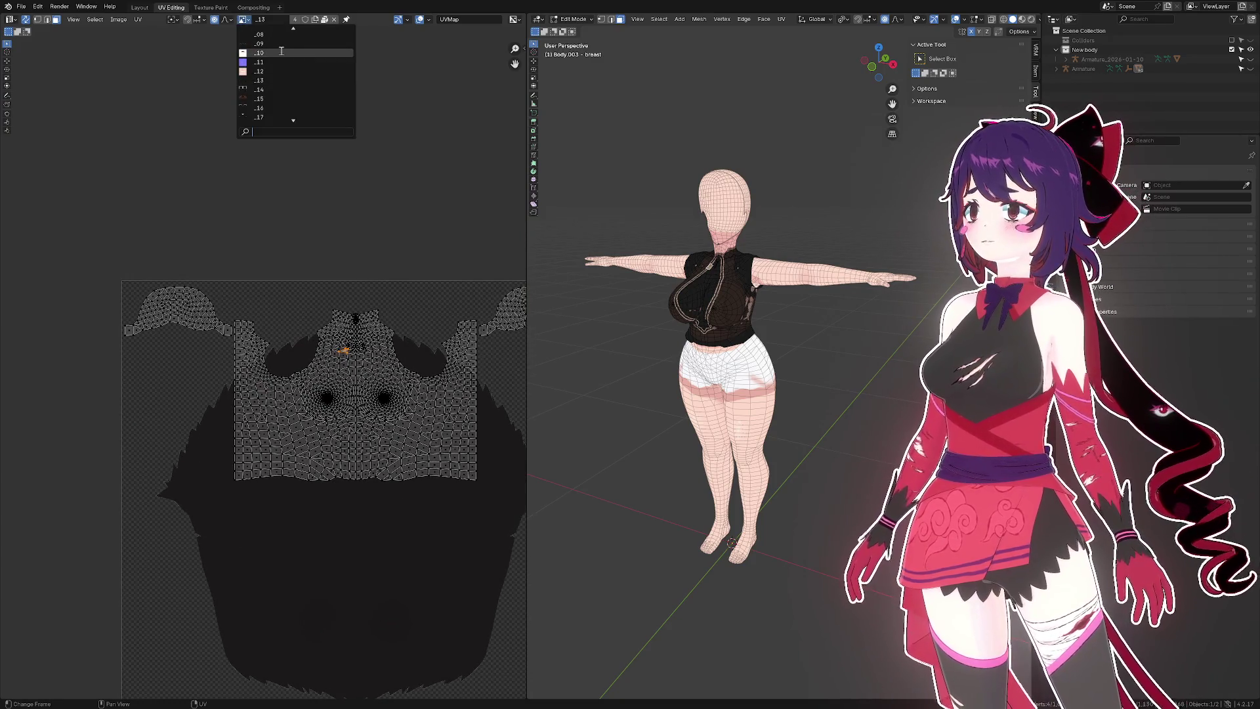
pyautogui.press('Down')
pyautogui.press('Down')
pyautogui.press('Down')
pyautogui.press('Down')
pyautogui.press('Down')
pyautogui.press('Down')
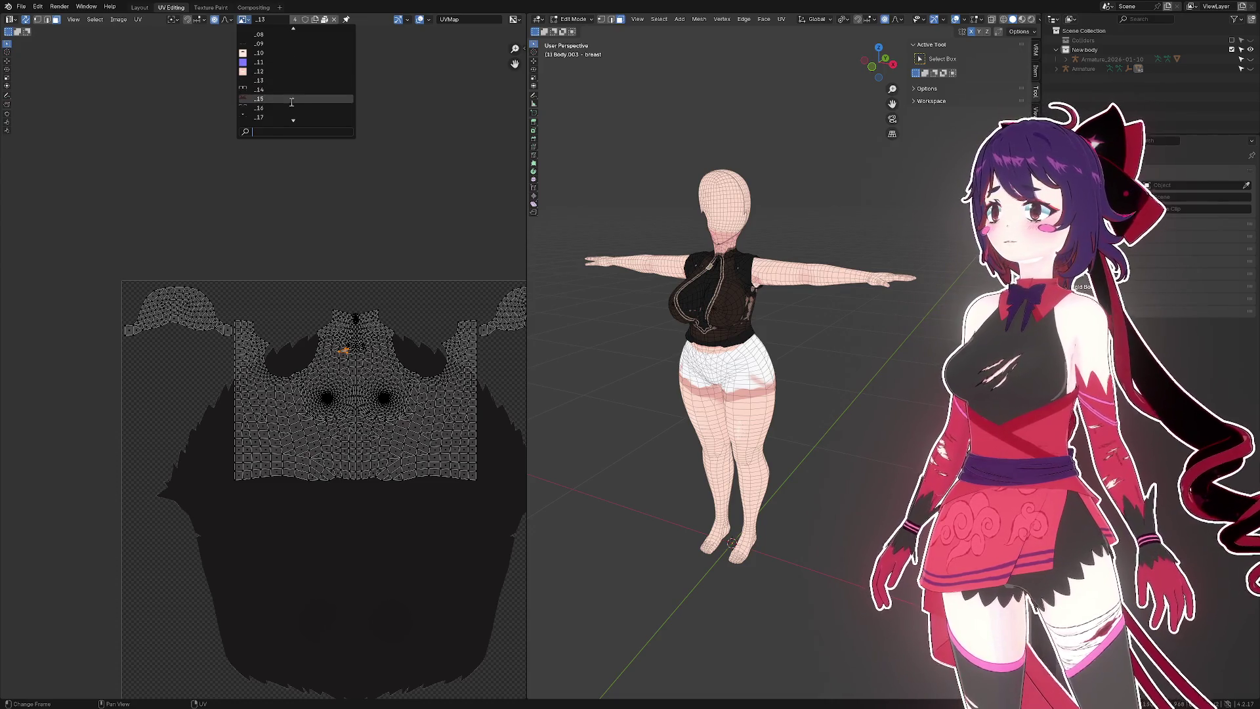
pyautogui.click(287, 105)
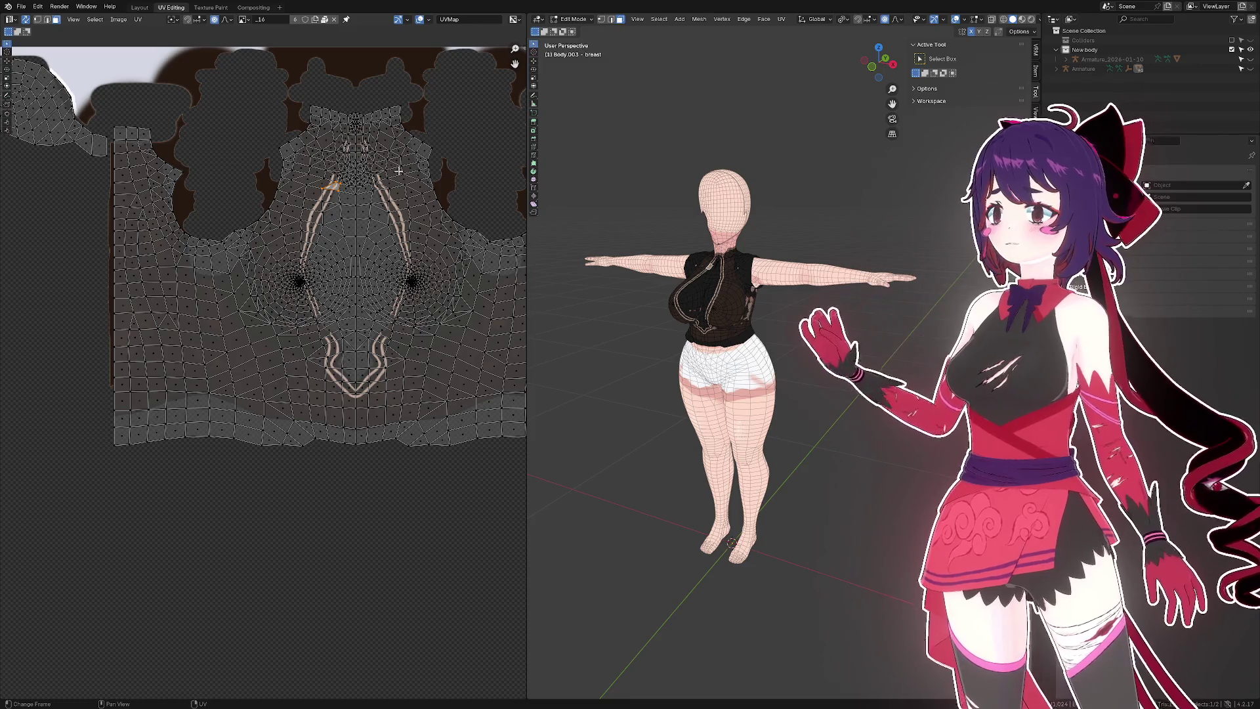
pyautogui.scroll(3)
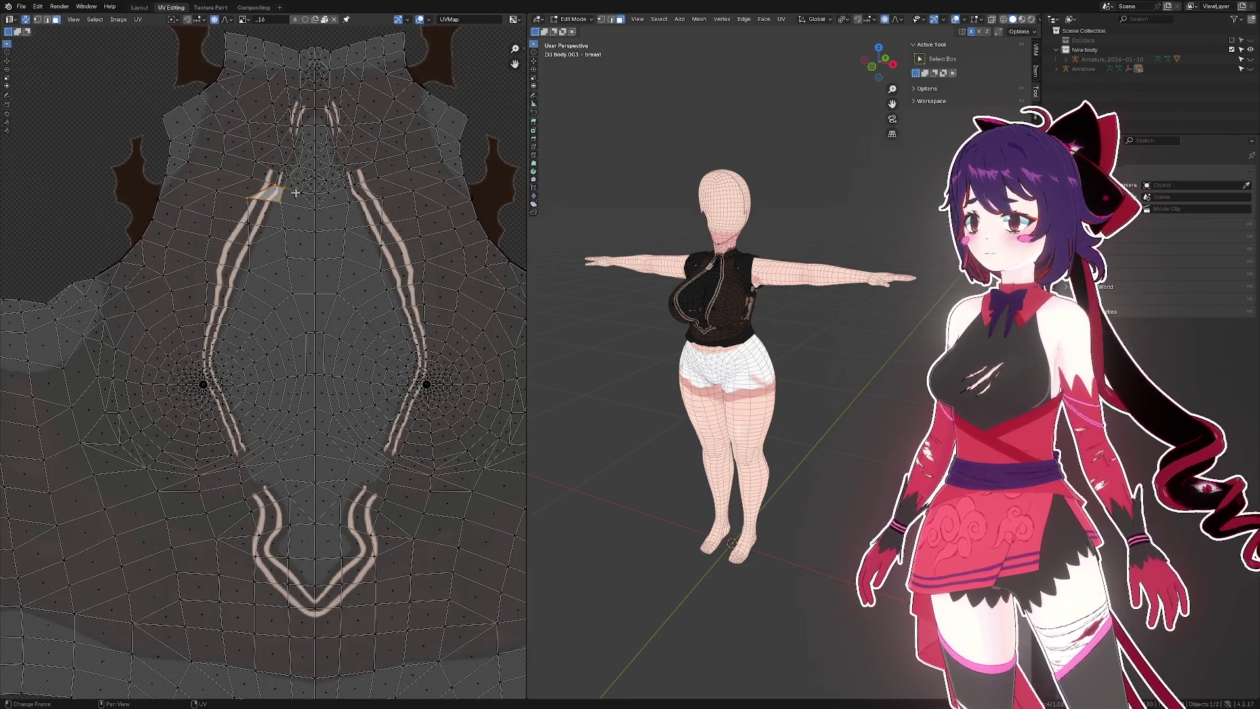
pyautogui.scroll(3)
pyautogui.scroll(3)
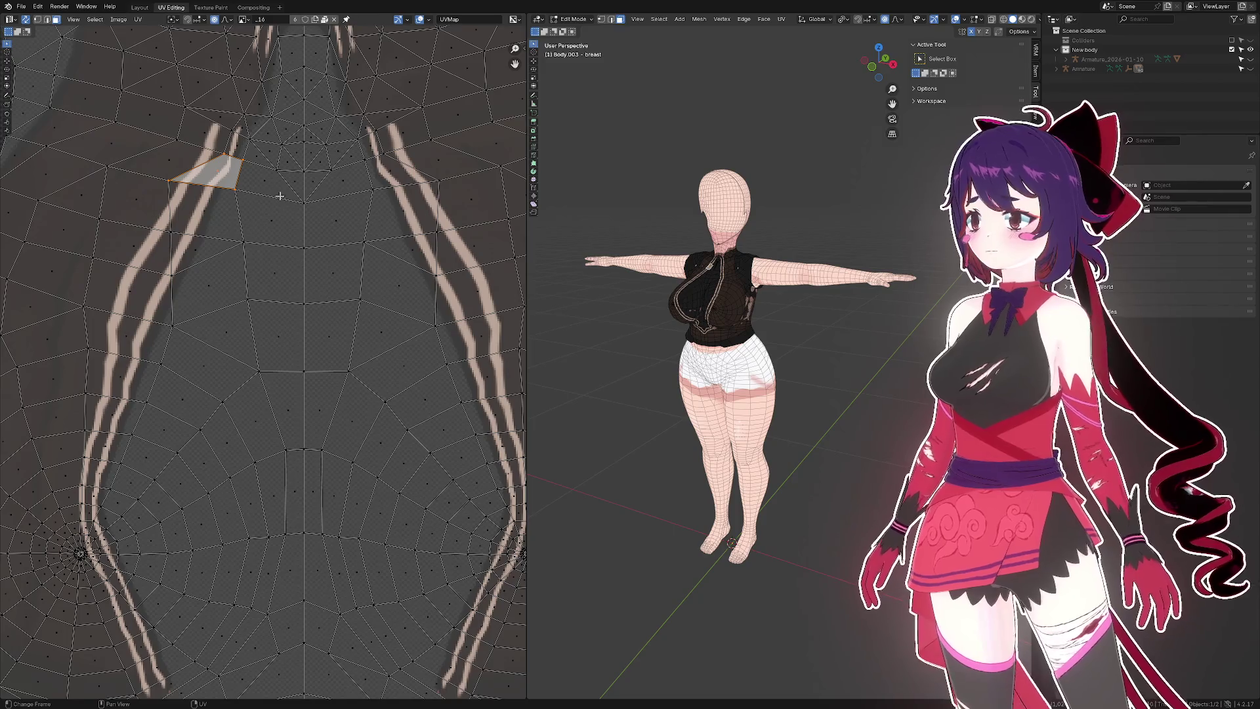
# - Select the quad face on the left strap and frame it in the 3D view
pyautogui.click(280, 195)
pyautogui.click(215, 171)
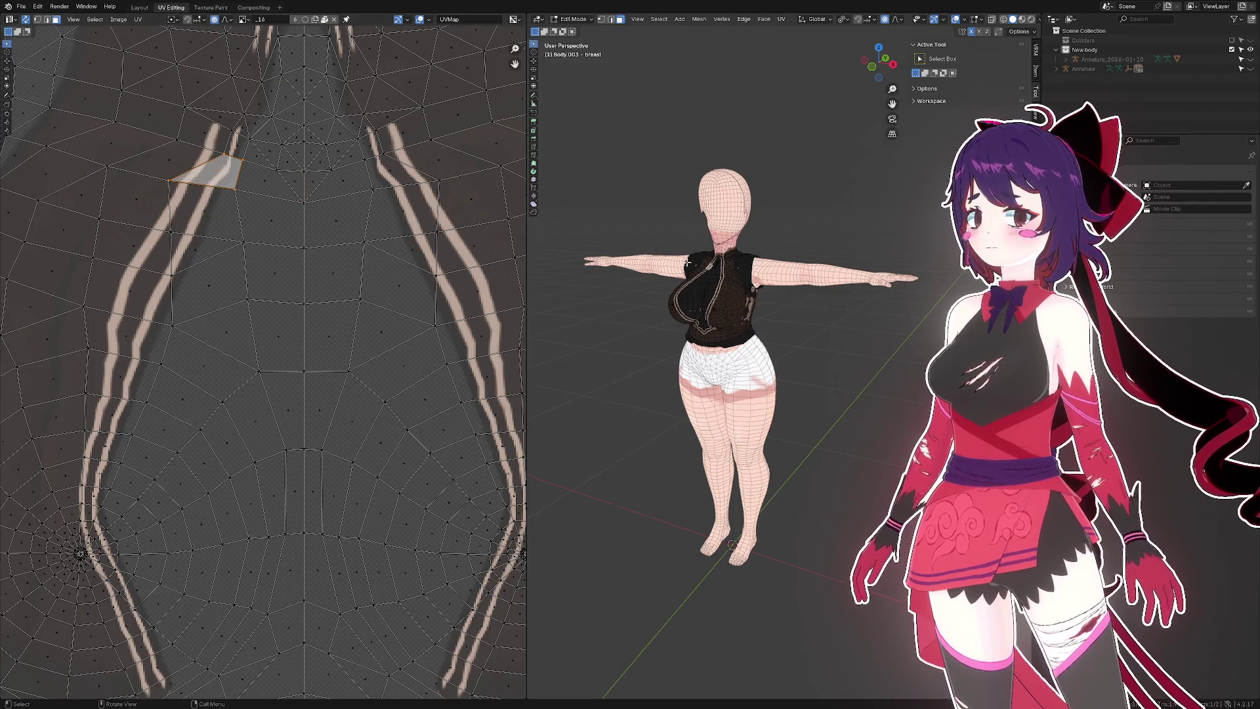
pyautogui.press('KP_Decimal')
# - Select a right strap stripe face plus its matching left strap face, then view the whole torso
pyautogui.scroll(-3)
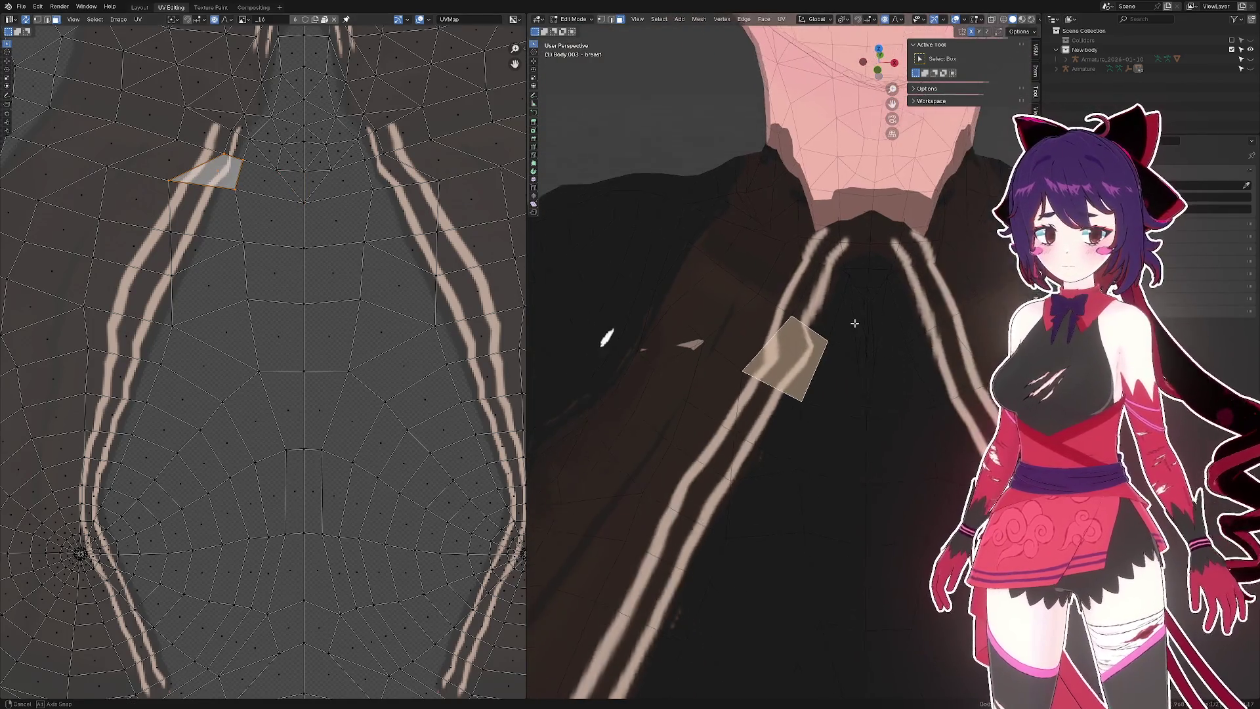
pyautogui.click(865, 345)
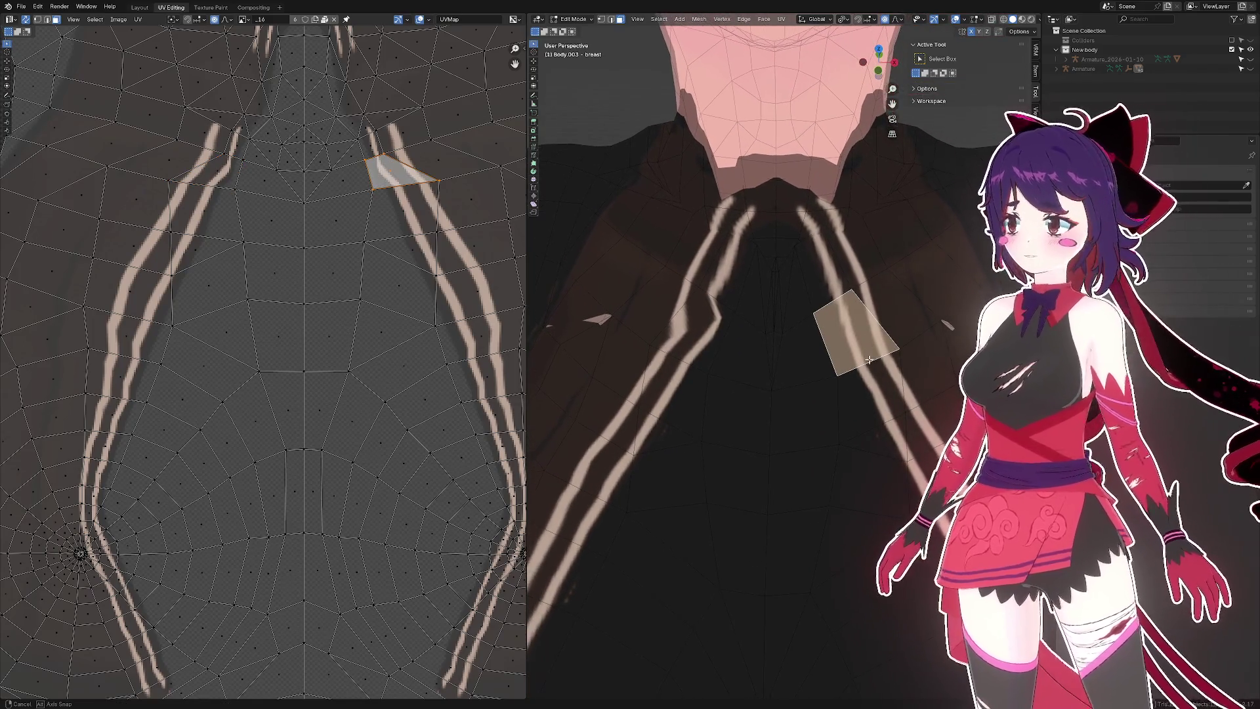
pyautogui.click(689, 334)
pyautogui.moveTo(691, 335); pyautogui.dragTo(700, 344)
pyautogui.click(868, 337)
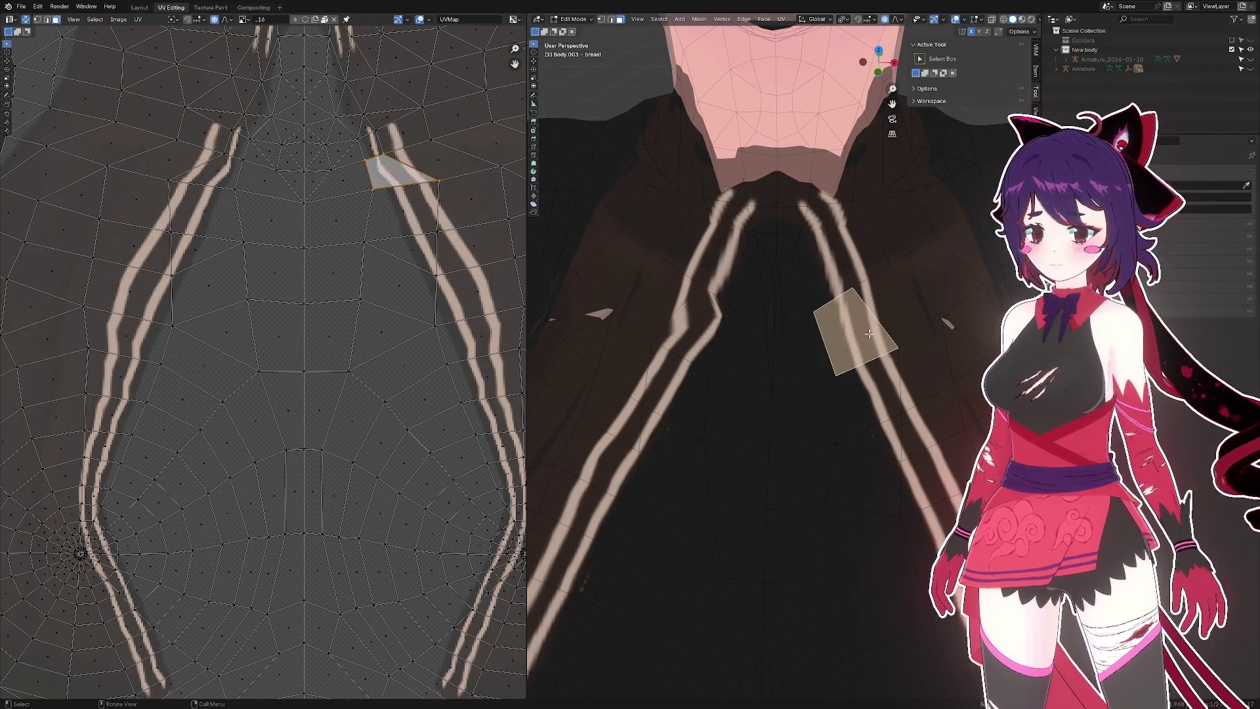
pyautogui.click(659, 304)
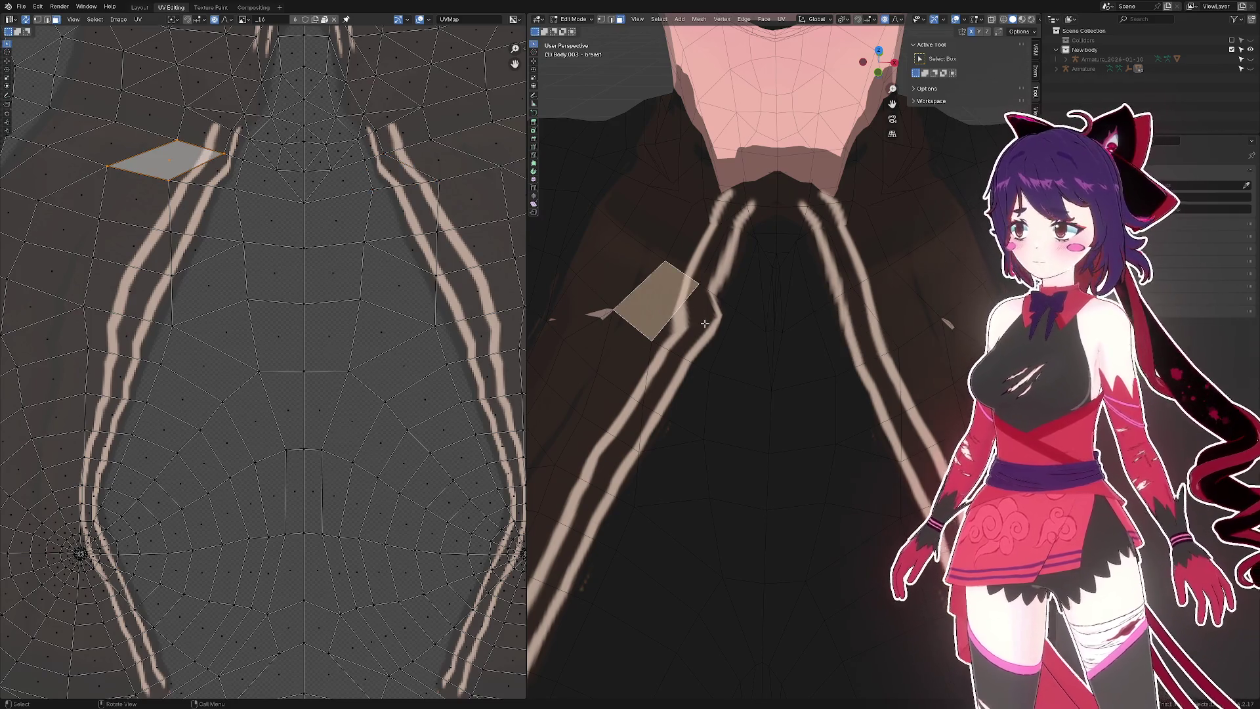
pyautogui.click(704, 323)
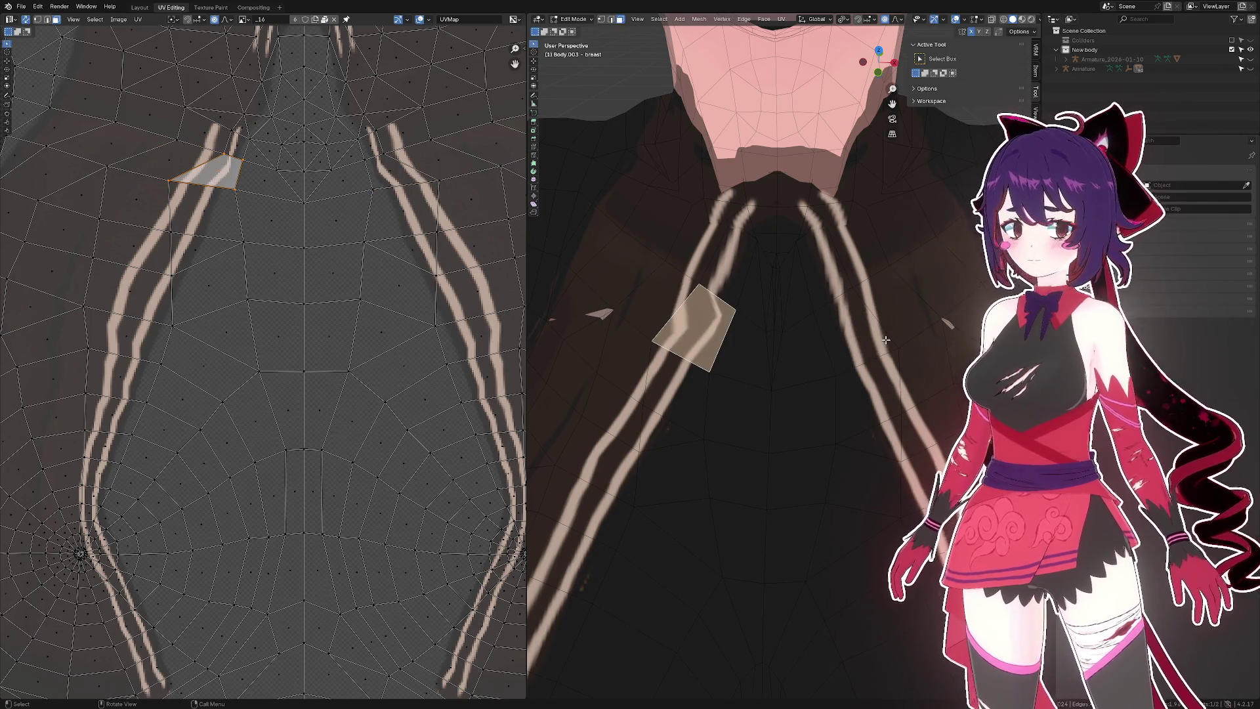
pyautogui.click(869, 338)
pyautogui.click(700, 325)
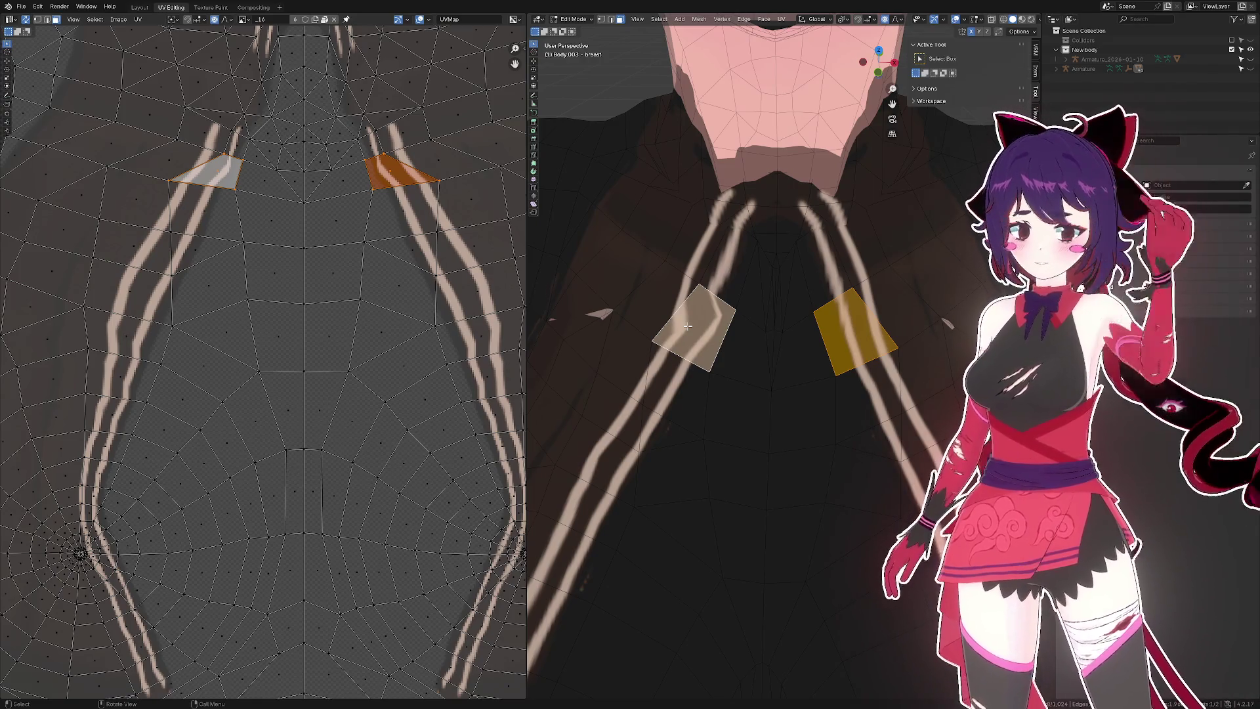
pyautogui.moveTo(732, 321); pyautogui.dragTo(730, 322)
pyautogui.scroll(-3)
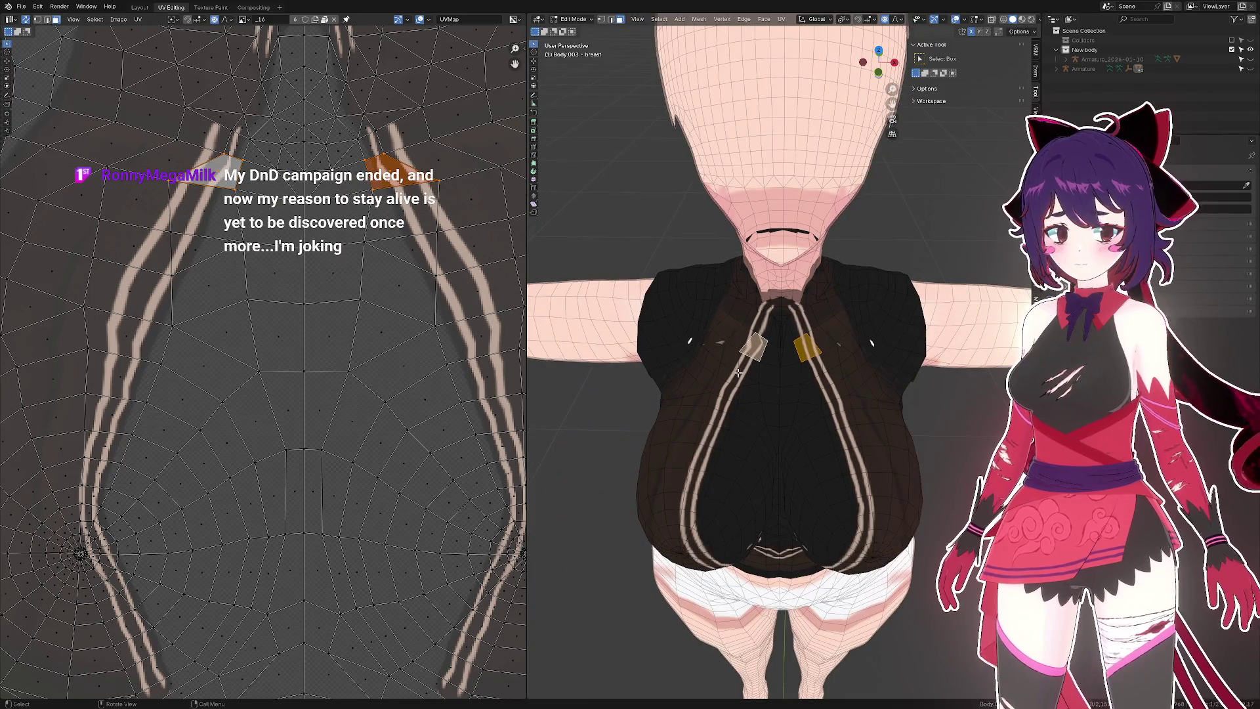
pyautogui.moveTo(738, 372); pyautogui.dragTo(820, 341)
# - Select the whole mesh, run Mesh > Snap to Symmetry (0 pairs mirrored), then deselect
pyautogui.scroll(3)
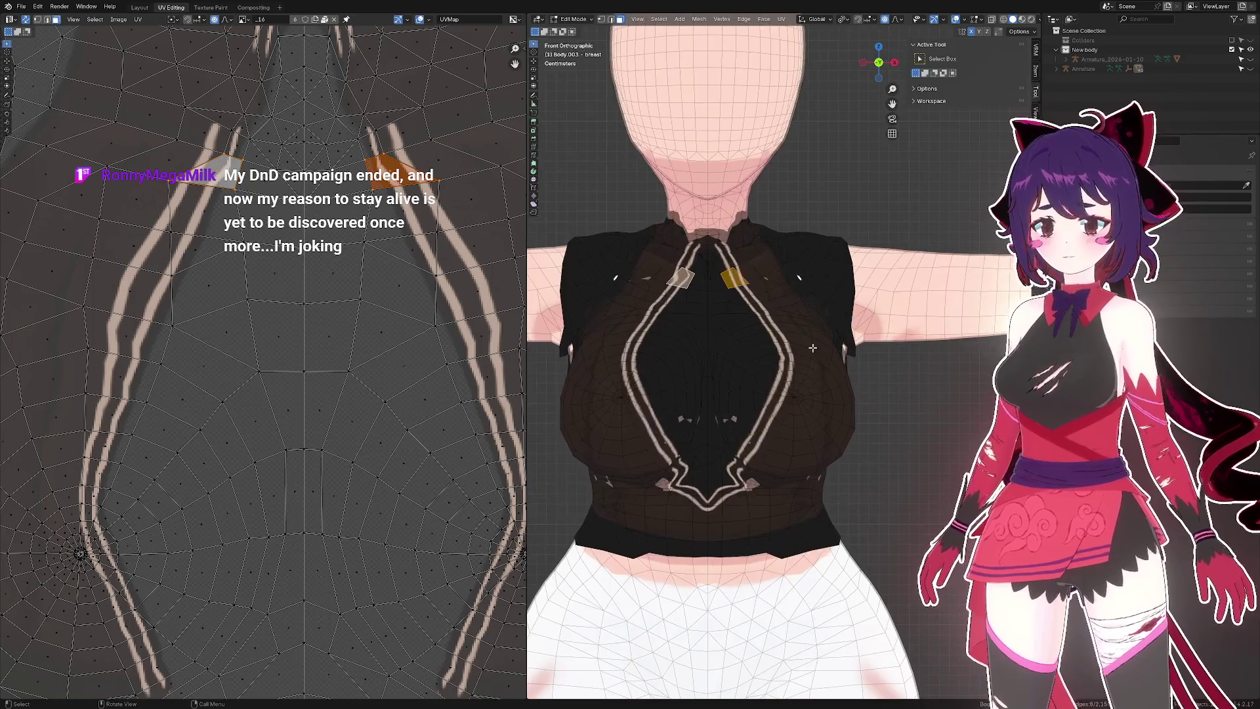
pyautogui.press('a')
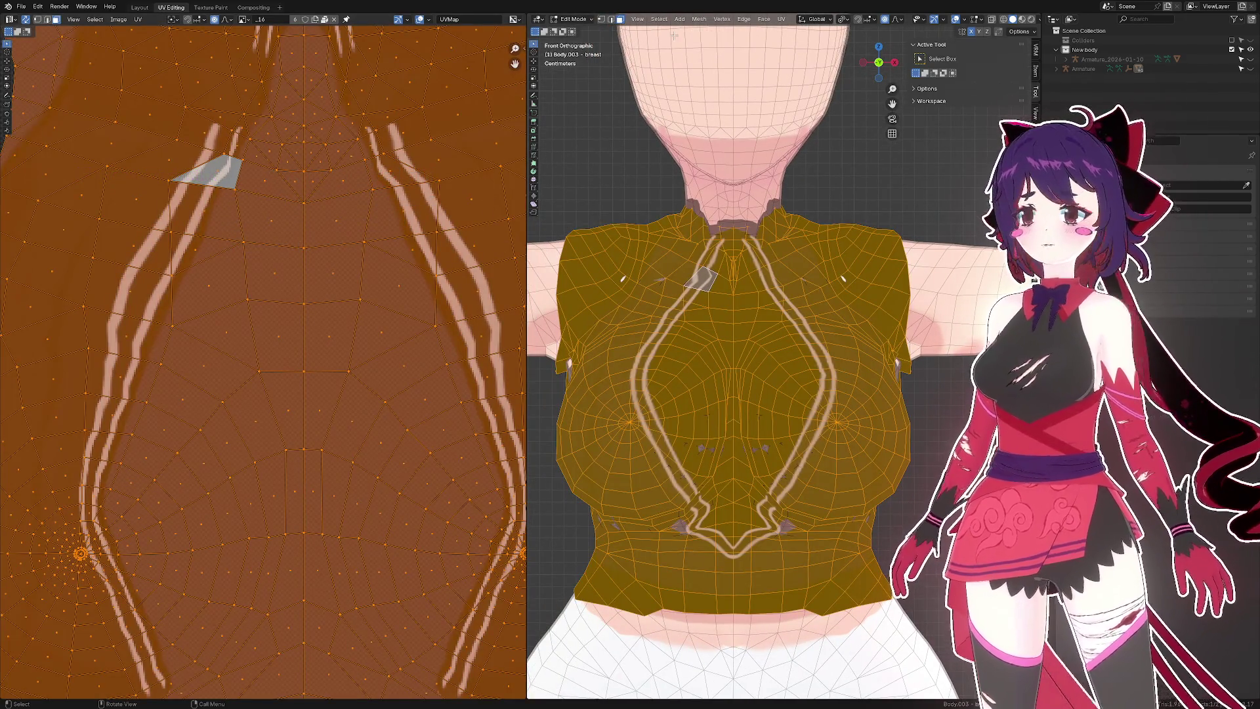
pyautogui.click(699, 19)
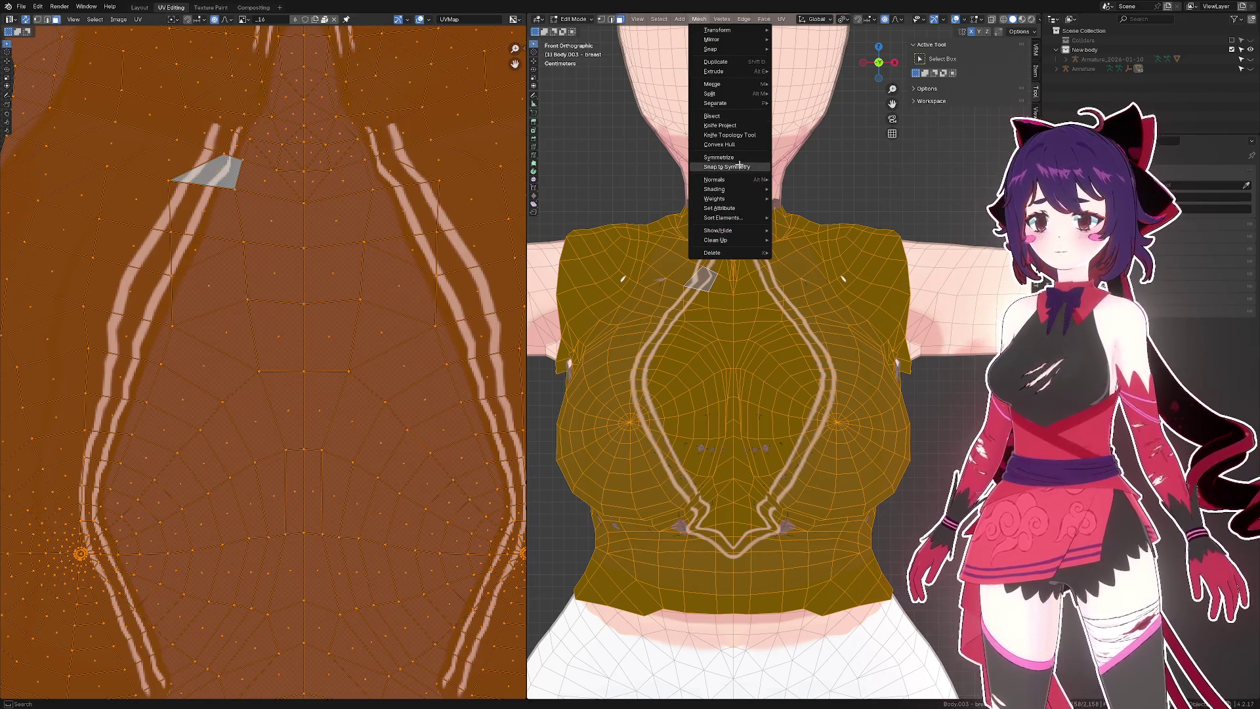
pyautogui.click(739, 166)
pyautogui.click(879, 183)
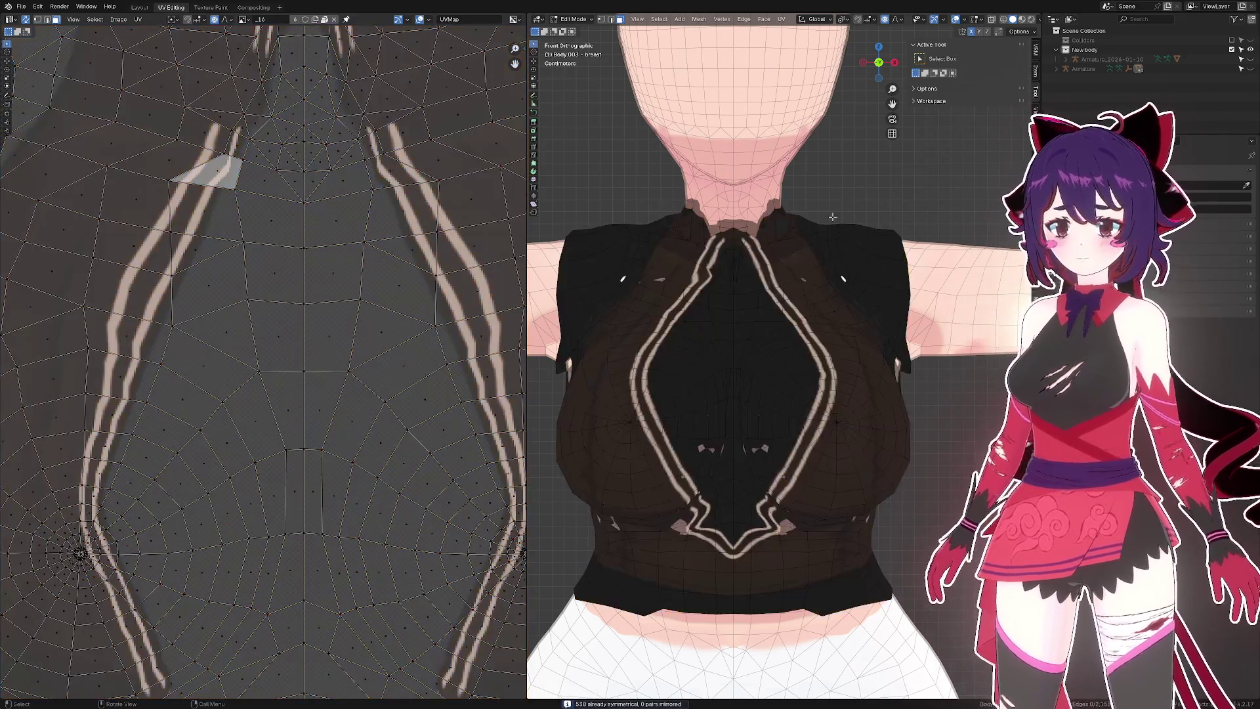
# - Select the face patches beside the left and right straps, then return to the Layout workspace
pyautogui.moveTo(878, 183); pyautogui.dragTo(714, 283)
pyautogui.scroll(3)
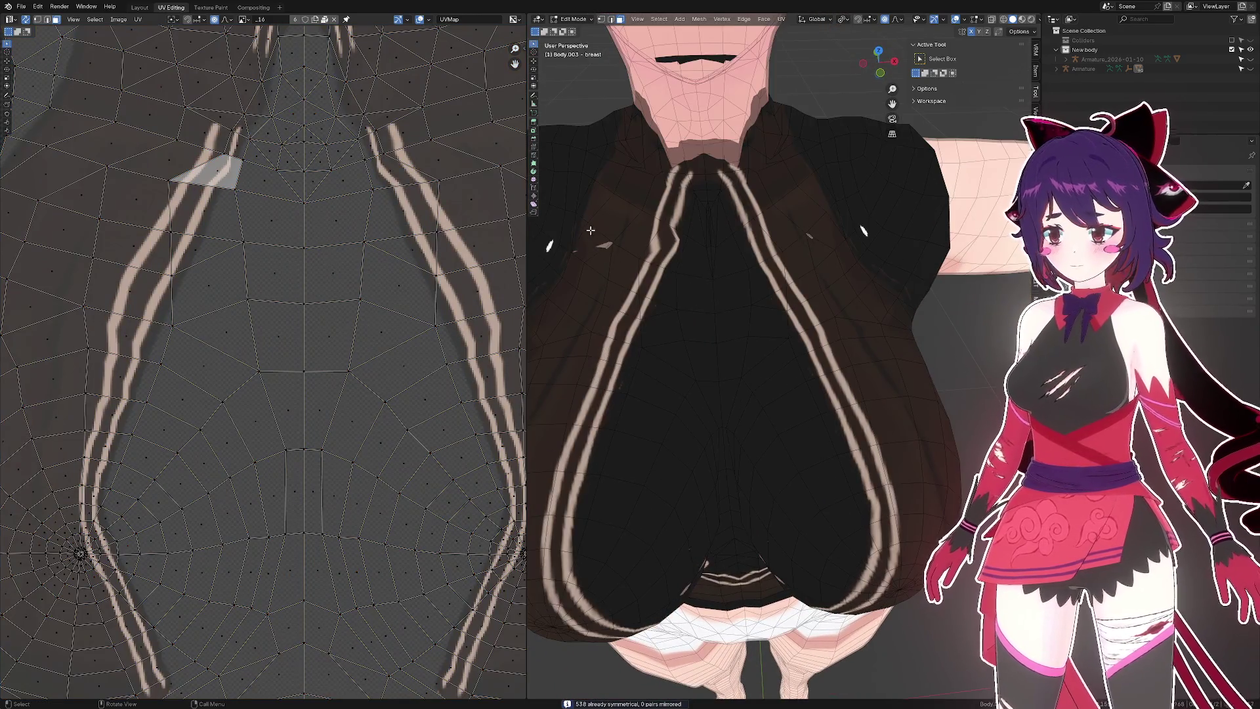
pyautogui.click(621, 256)
pyautogui.moveTo(621, 256); pyautogui.dragTo(649, 248)
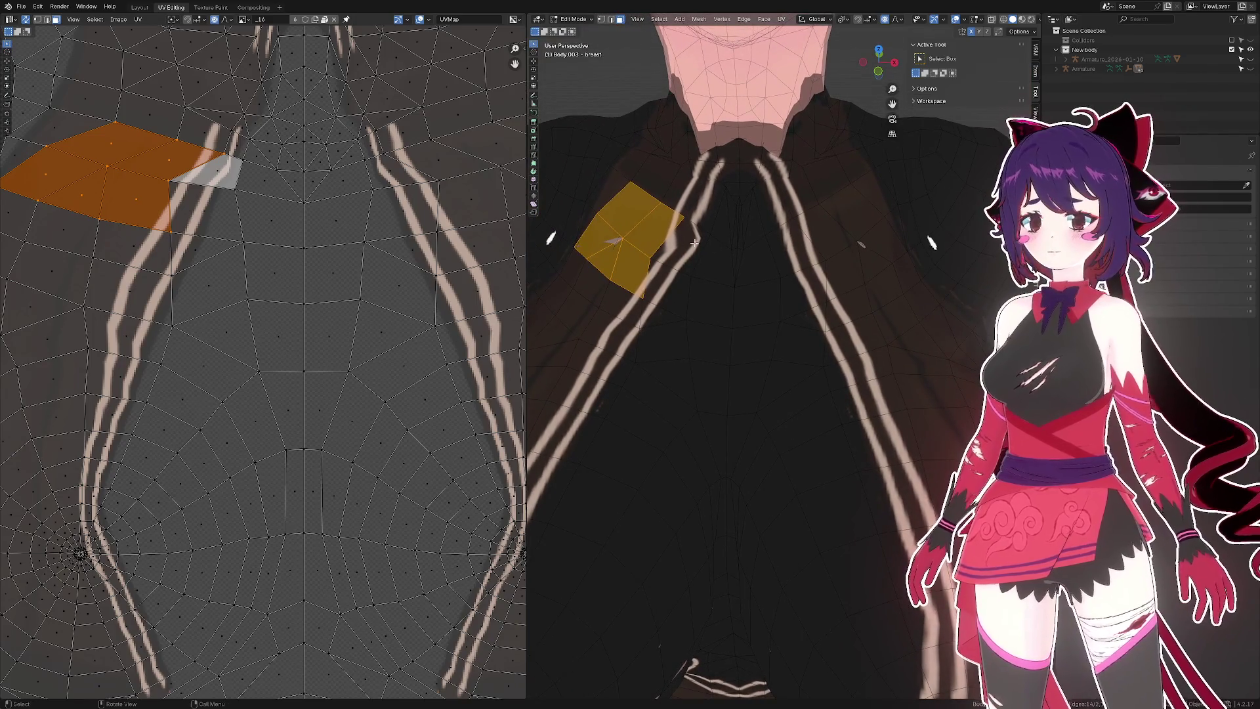
pyautogui.moveTo(849, 228); pyautogui.dragTo(884, 263)
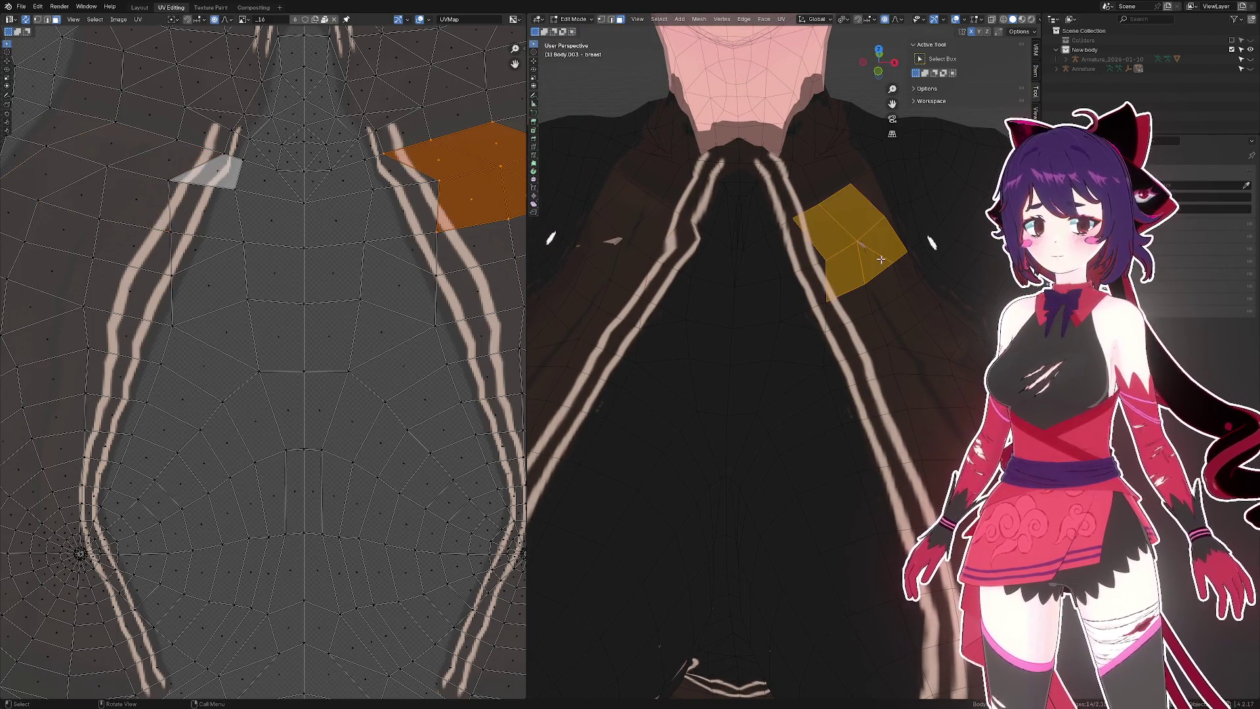
pyautogui.click(635, 252)
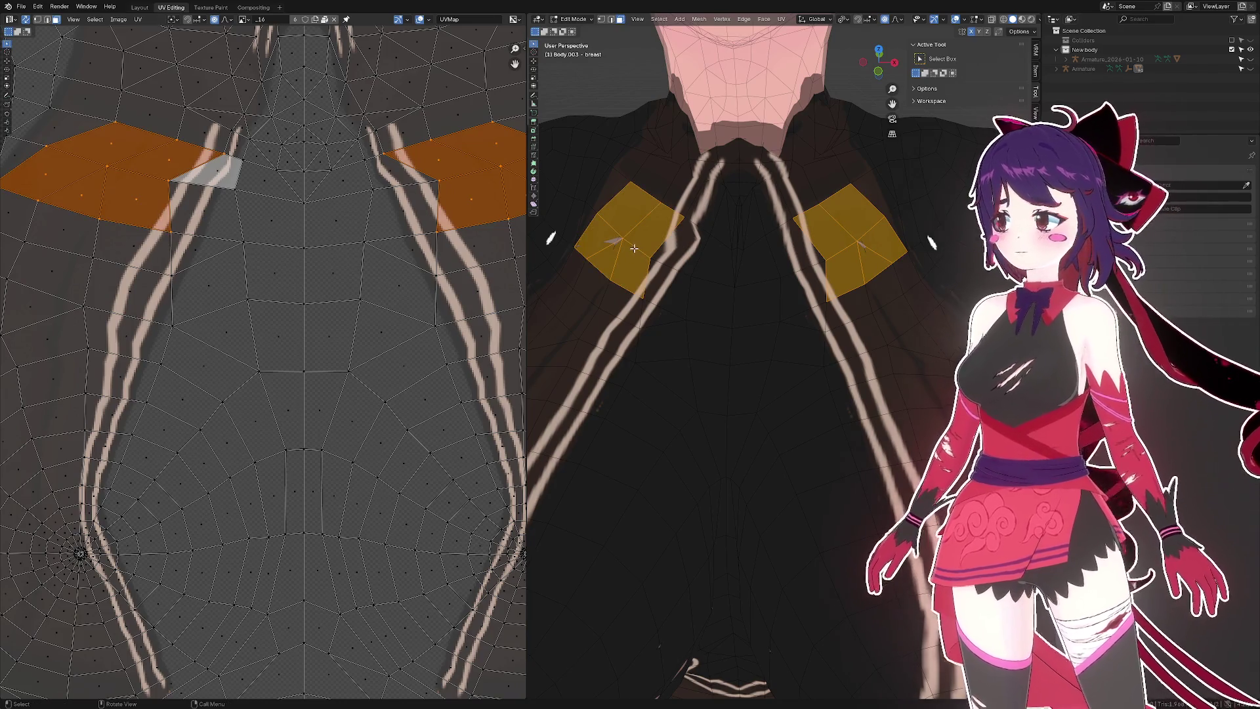
pyautogui.click(140, 7)
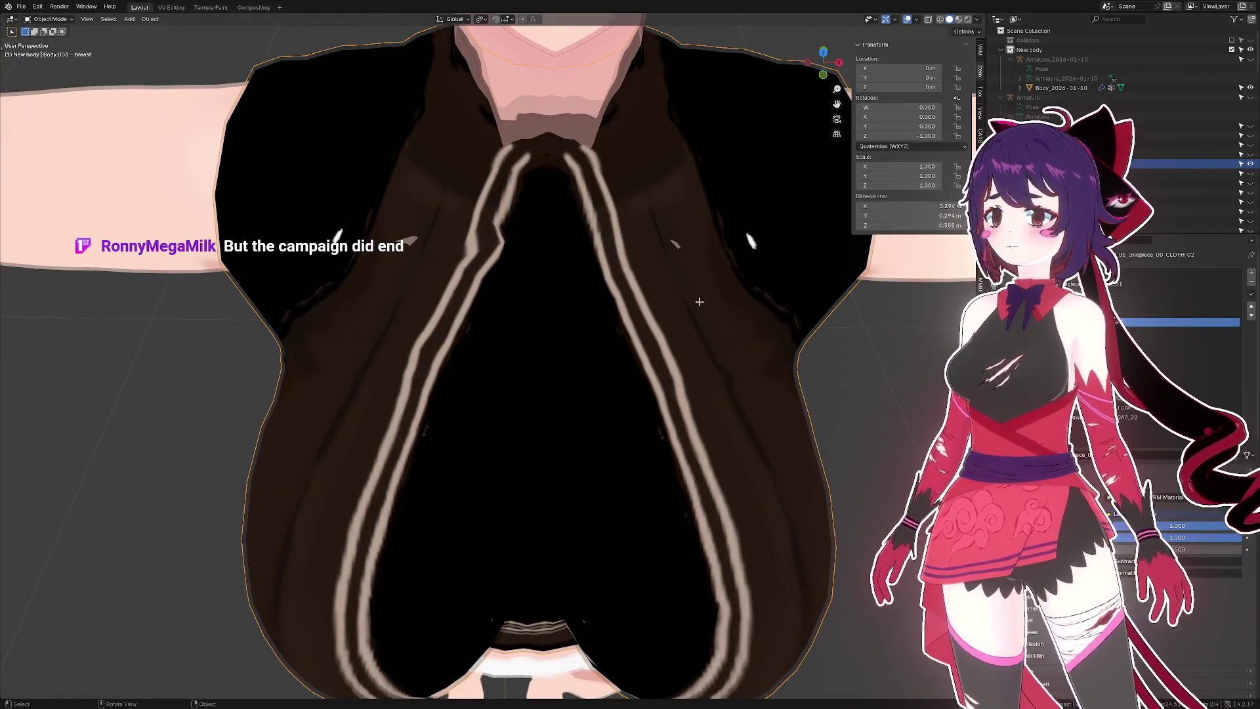
# - Save the file and select the Body_2026-01-10 object
pyautogui.scroll(-3)
pyautogui.hotkey('ctrl', 's')
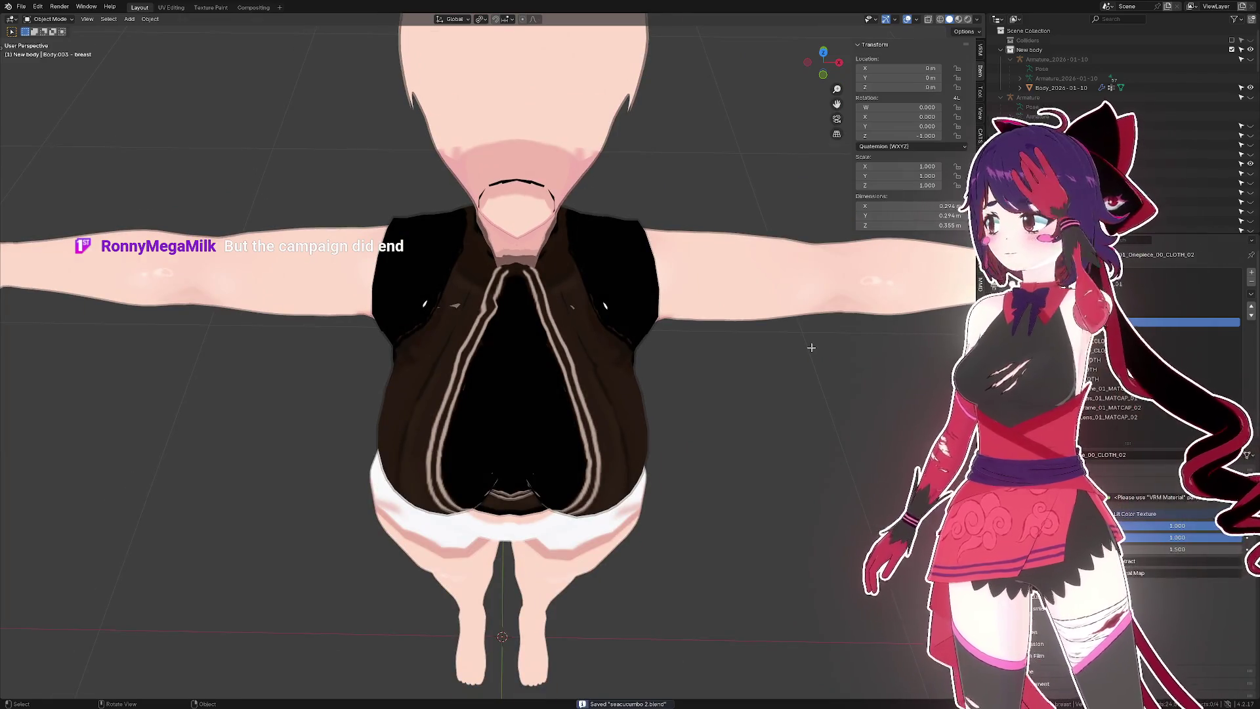
pyautogui.click(634, 338)
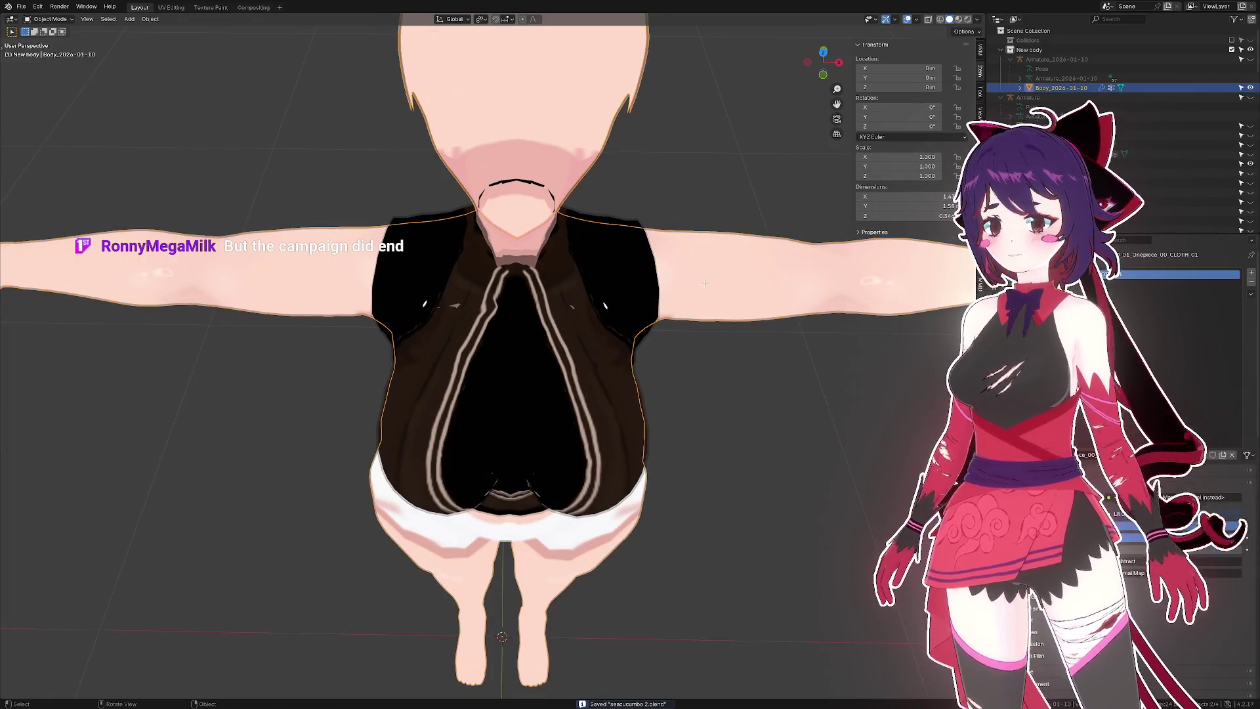
pyautogui.moveTo(703, 329); pyautogui.dragTo(689, 275)
# - Snap Body_2026-01-10 to symmetry in Edit Mode, save seacucumbo 2.blend, and select Body.003 - breast
pyautogui.press('Tab')
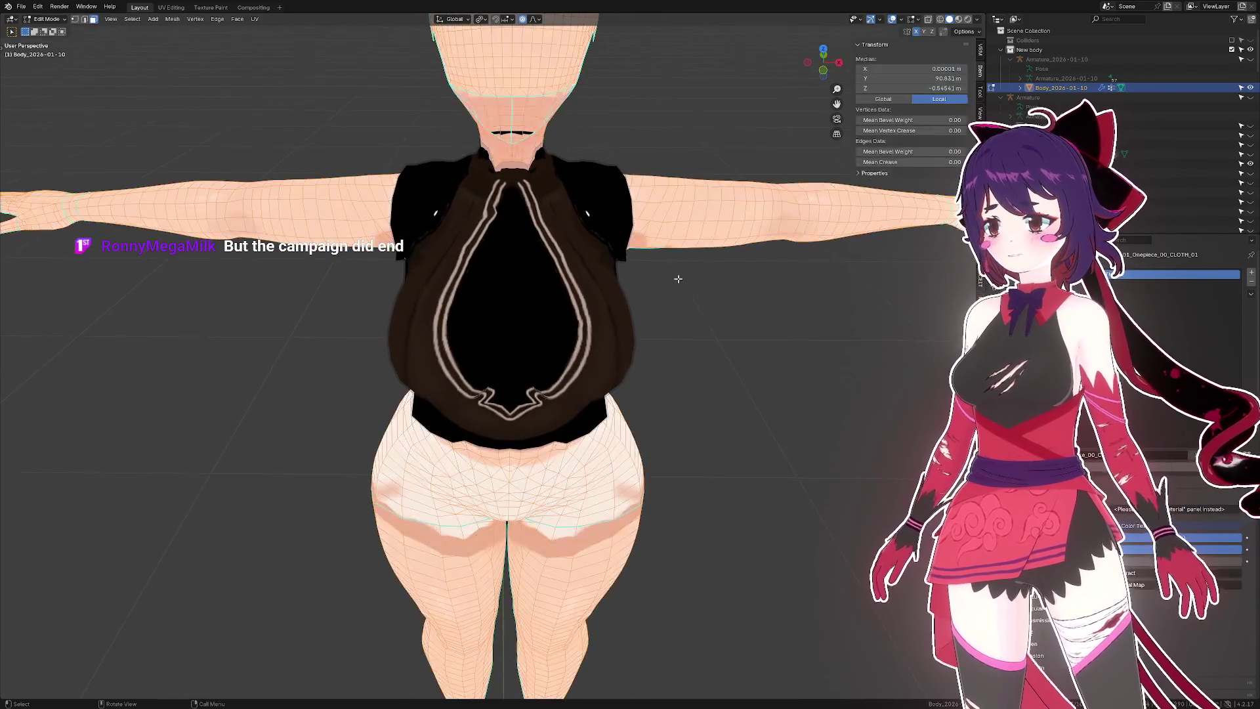
pyautogui.click(172, 19)
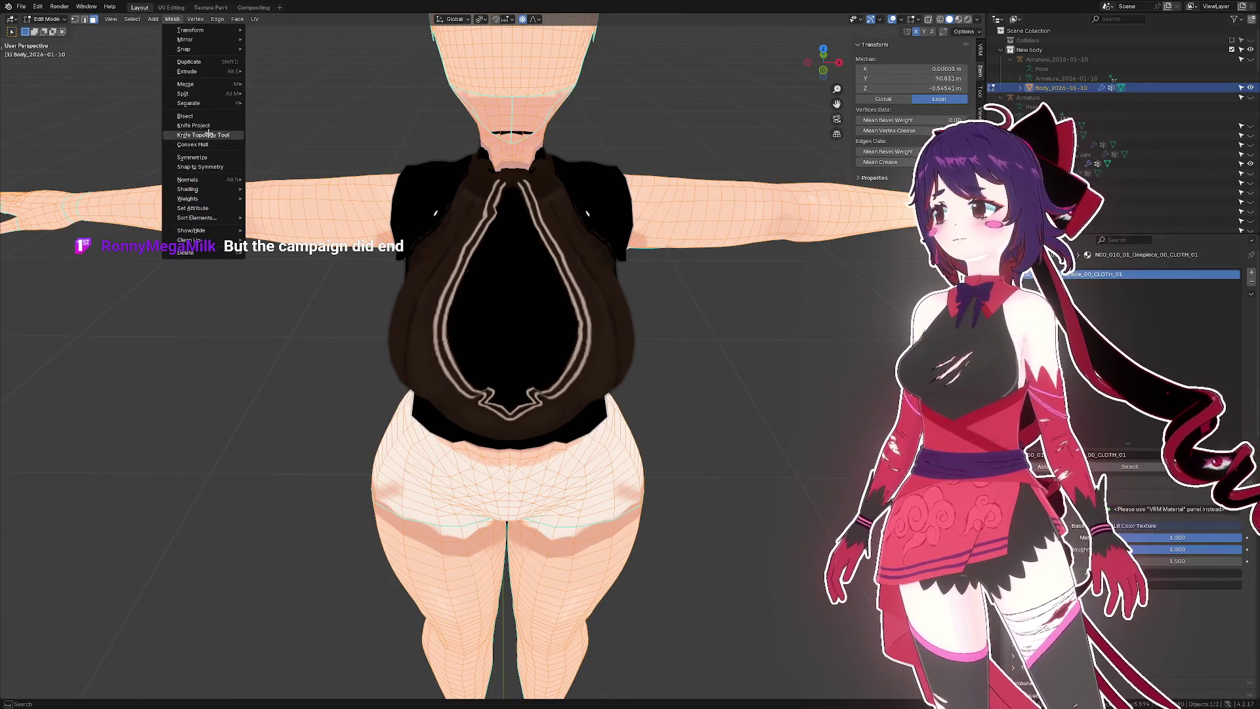
pyautogui.click(207, 167)
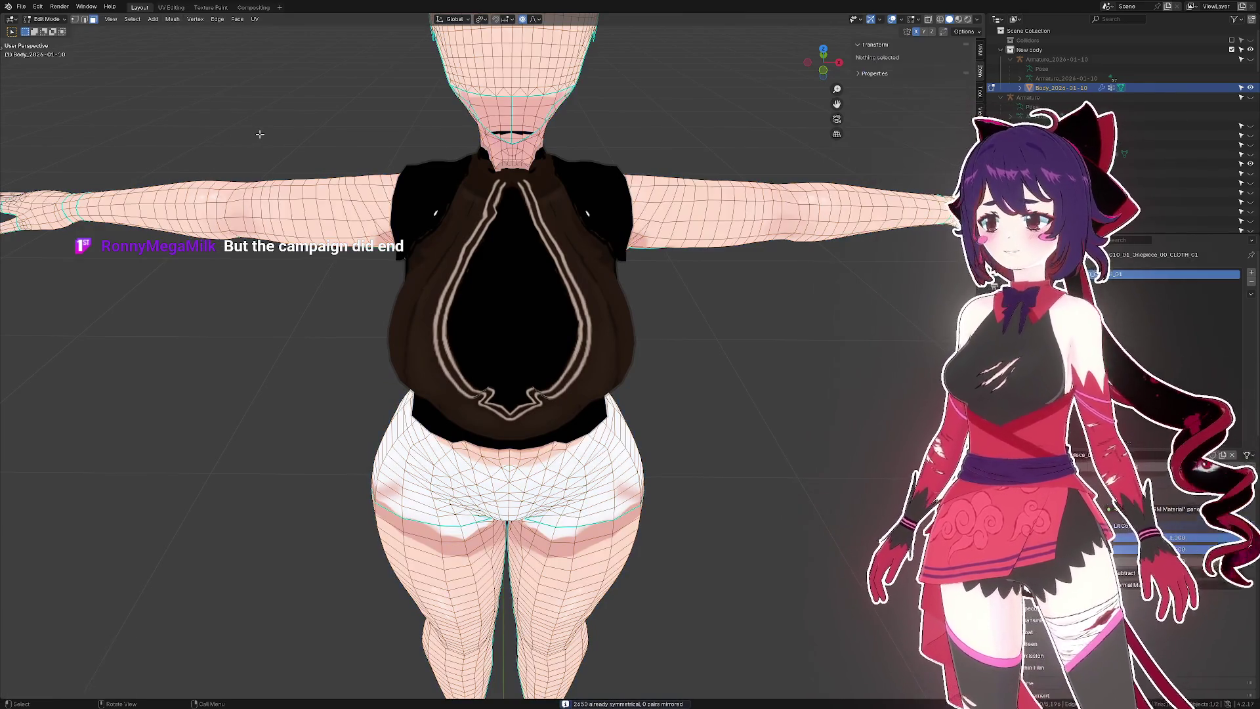
pyautogui.press('Tab')
pyautogui.hotkey('ctrl', 's')
pyautogui.click(597, 178)
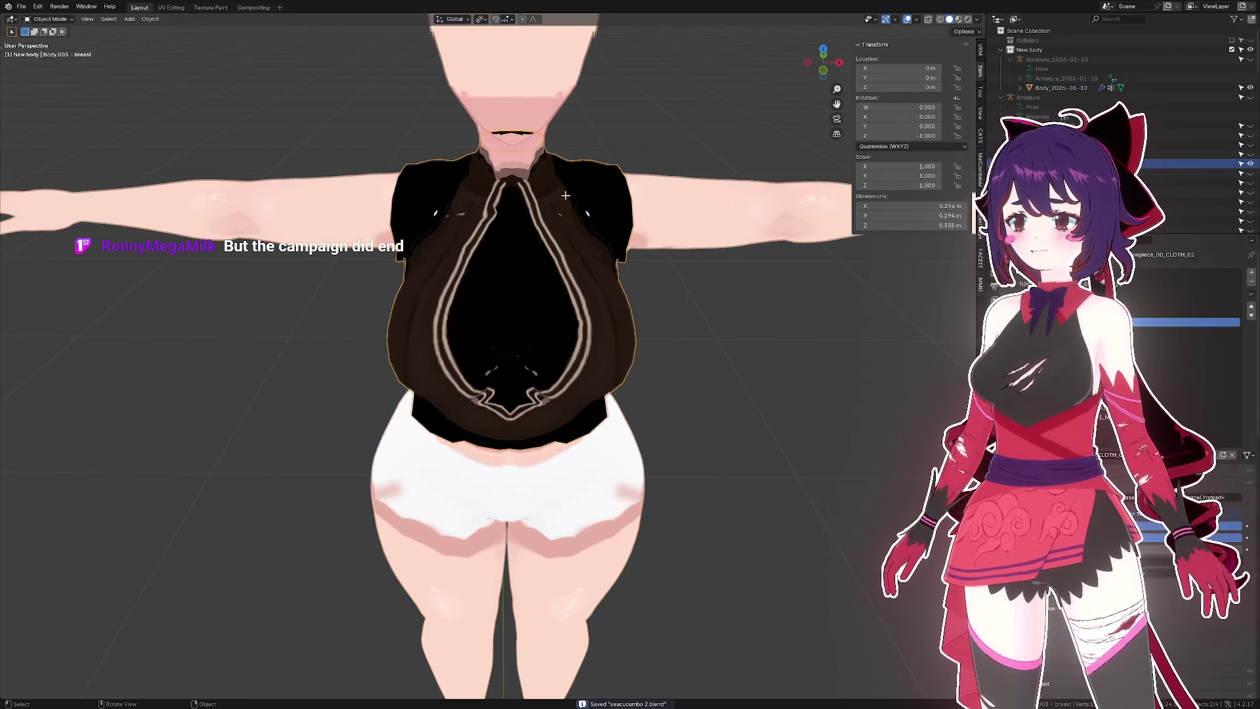
pyautogui.moveTo(597, 179); pyautogui.dragTo(603, 187)
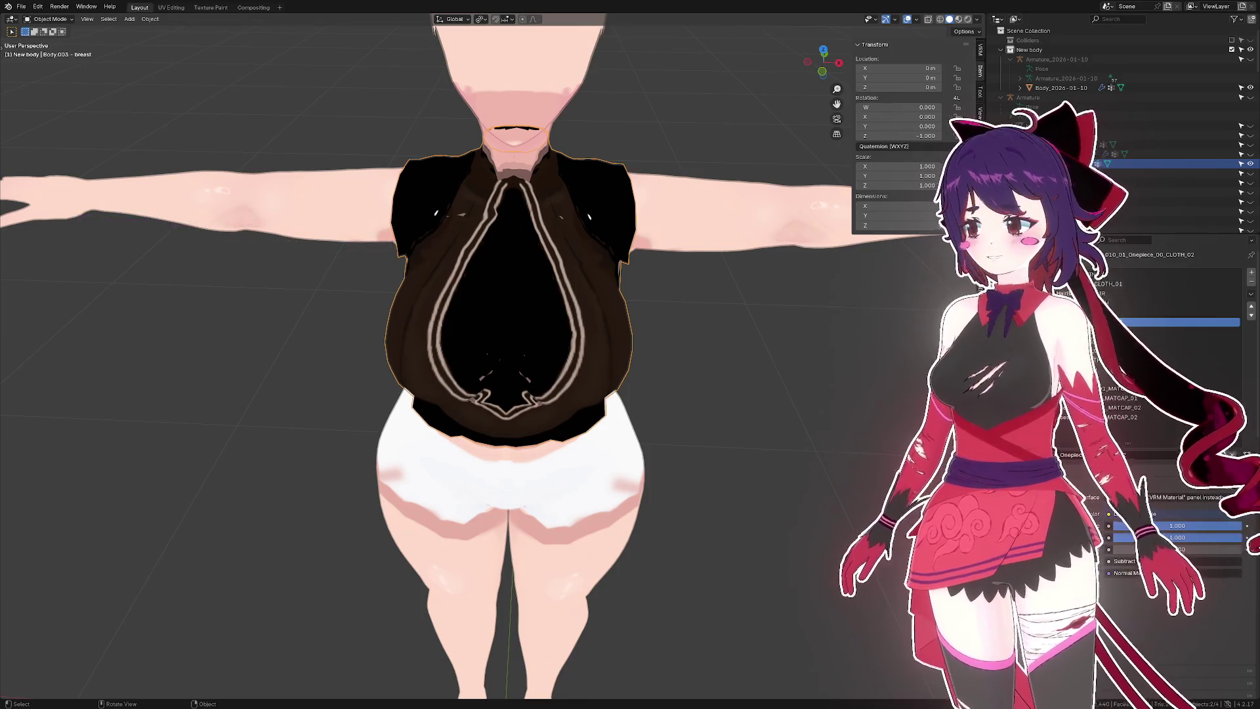
pyautogui.moveTo(654, 359); pyautogui.dragTo(652, 344)
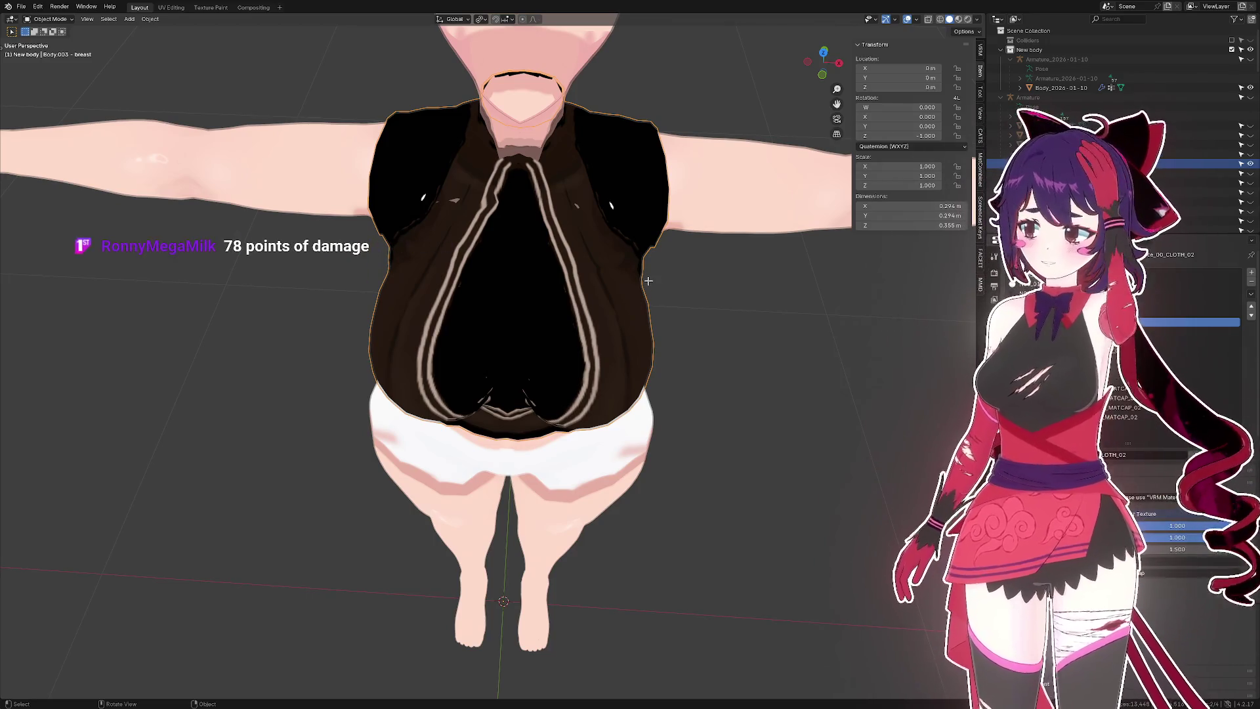
pyautogui.press('Tab')
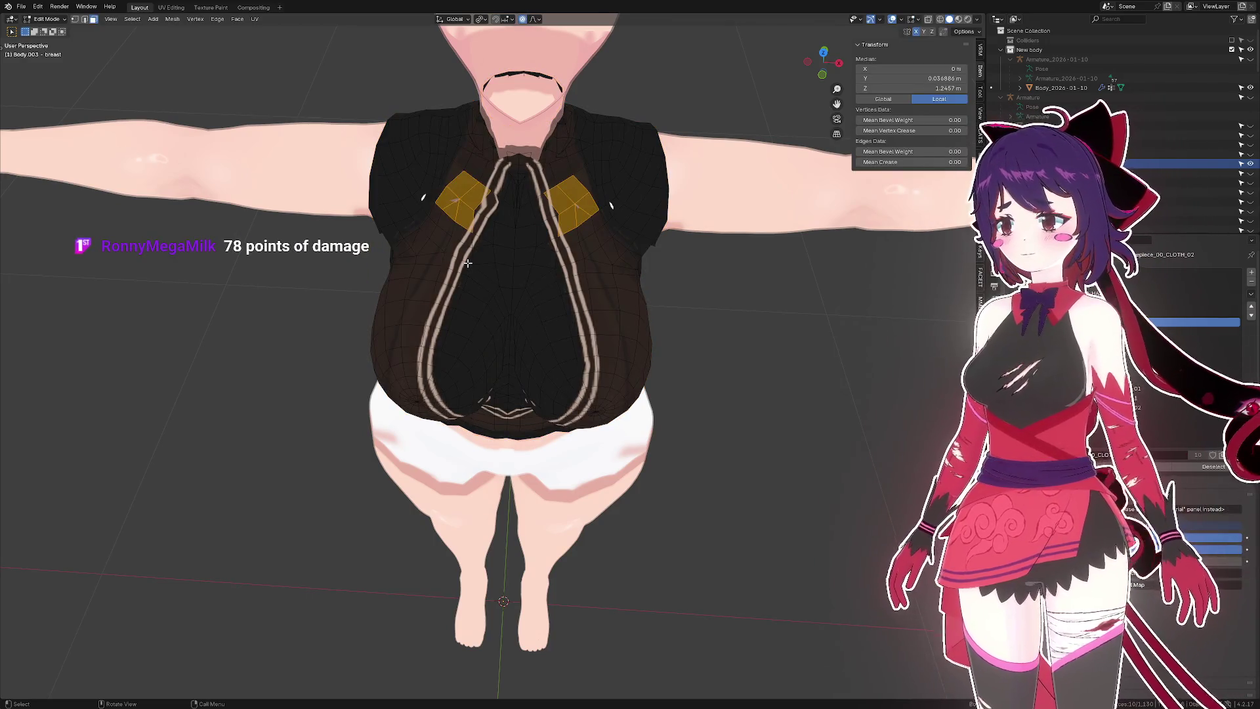
# - Deselect the two strap-side faces and select a single face beside the left strap
pyautogui.hotkey('alt', 'a')
pyautogui.moveTo(467, 262); pyautogui.dragTo(470, 220)
pyautogui.click(443, 207)
pyautogui.scroll(3)
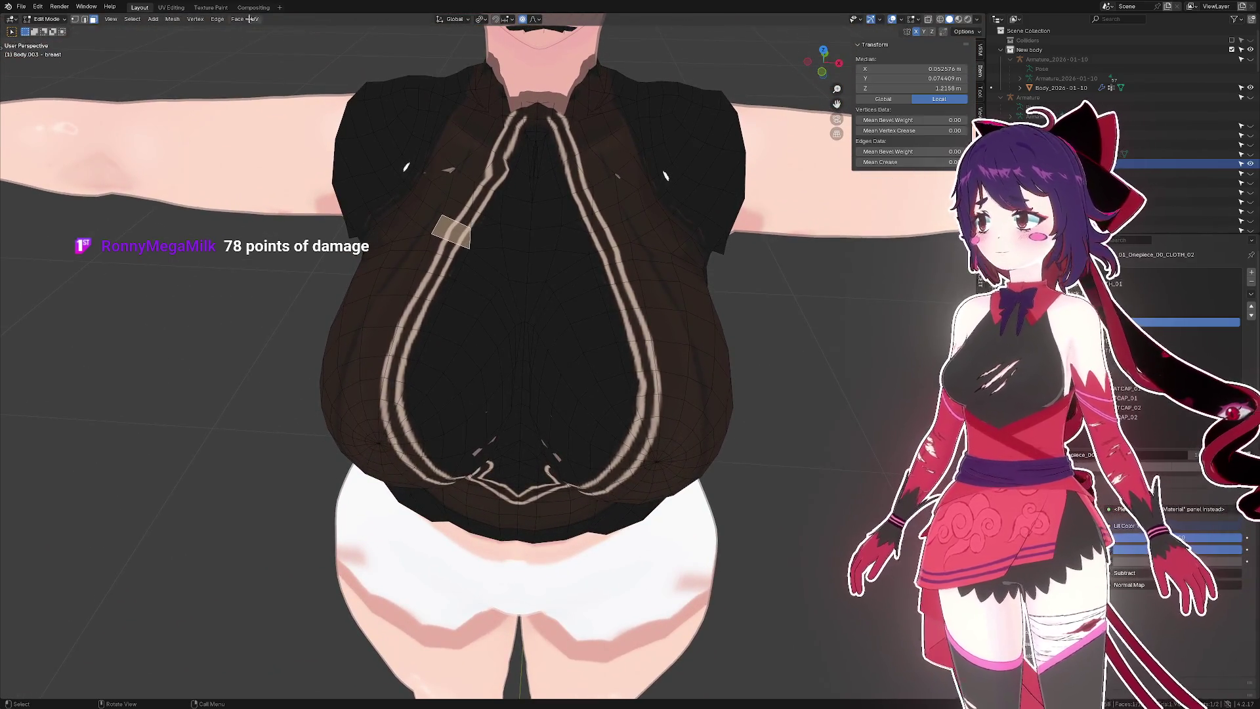
# - In the UV Editing workspace, select the triangle between the straps and the quad beside the right strap
pyautogui.click(170, 7)
pyautogui.scroll(-3)
pyautogui.scroll(3)
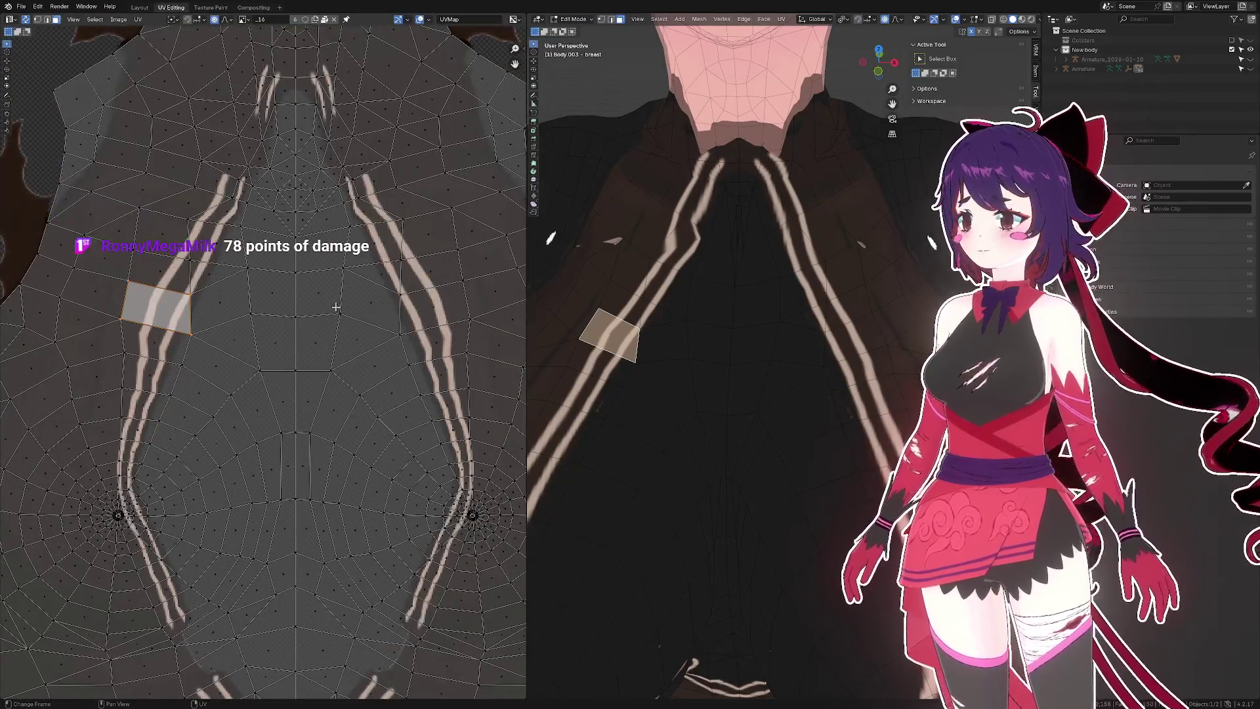
pyautogui.click(357, 320)
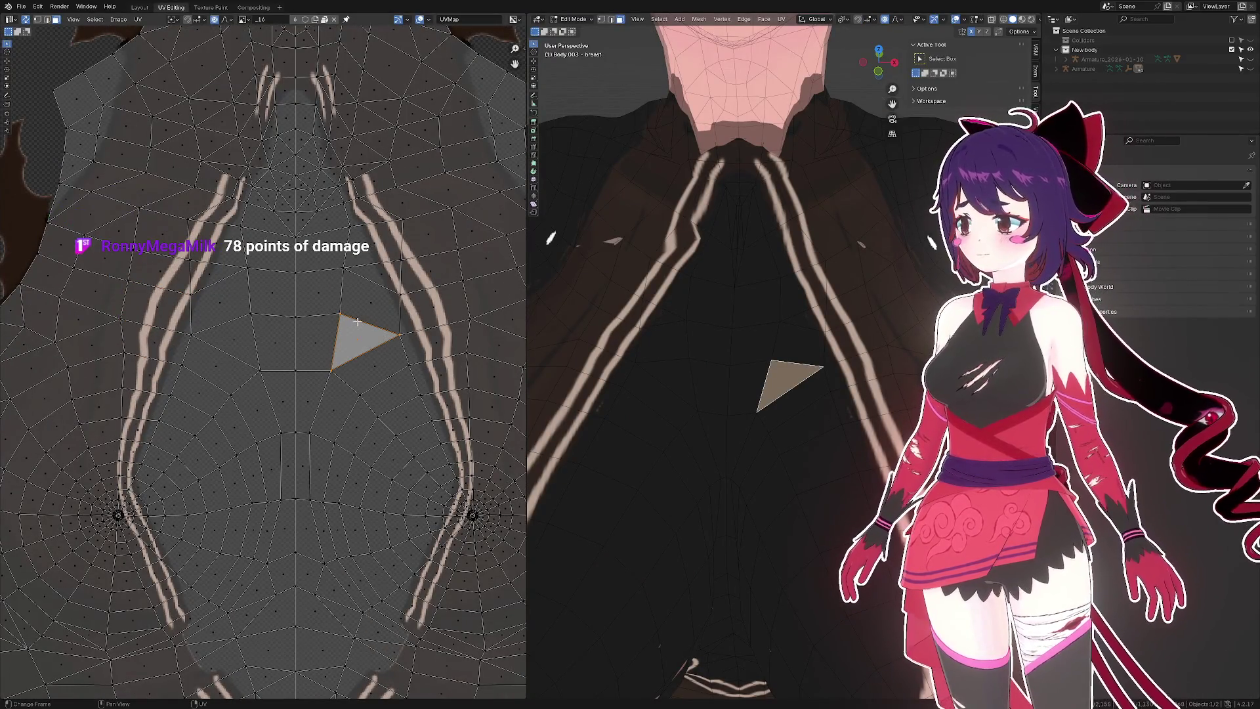
pyautogui.click(422, 318)
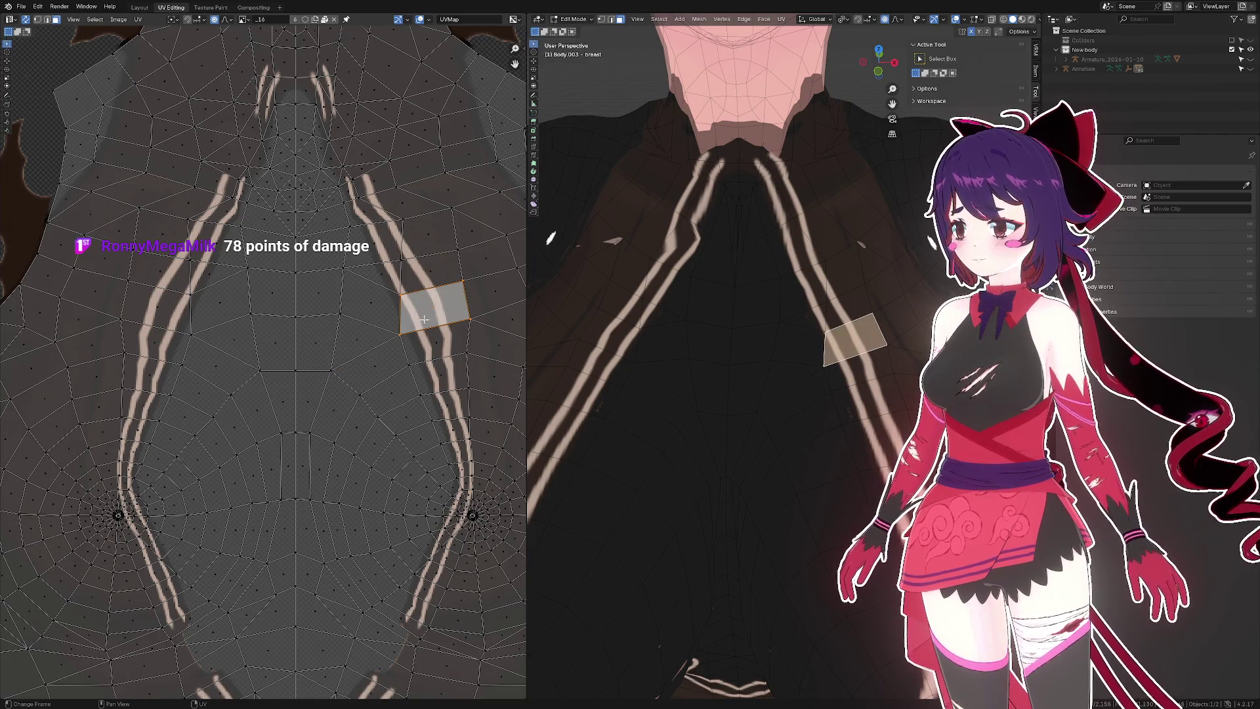
pyautogui.scroll(-3)
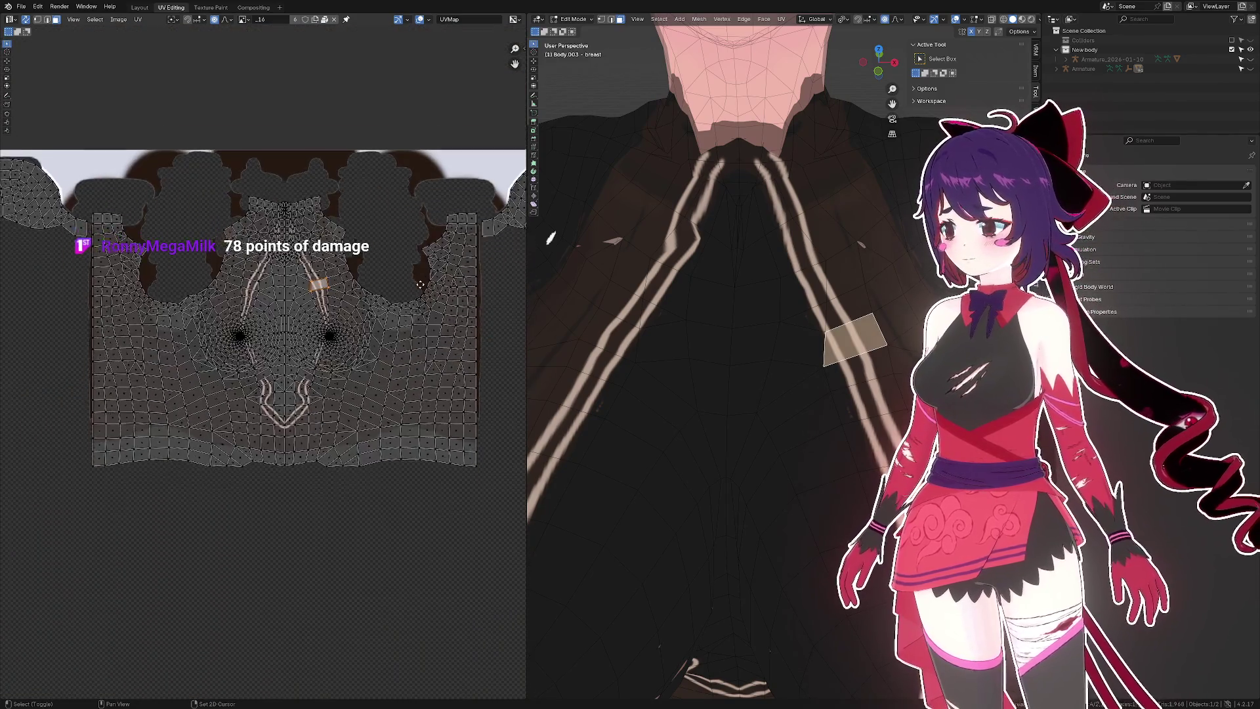
# - Select all faces, then box-select the whole chest UV island
pyautogui.press('a')
pyautogui.scroll(-3)
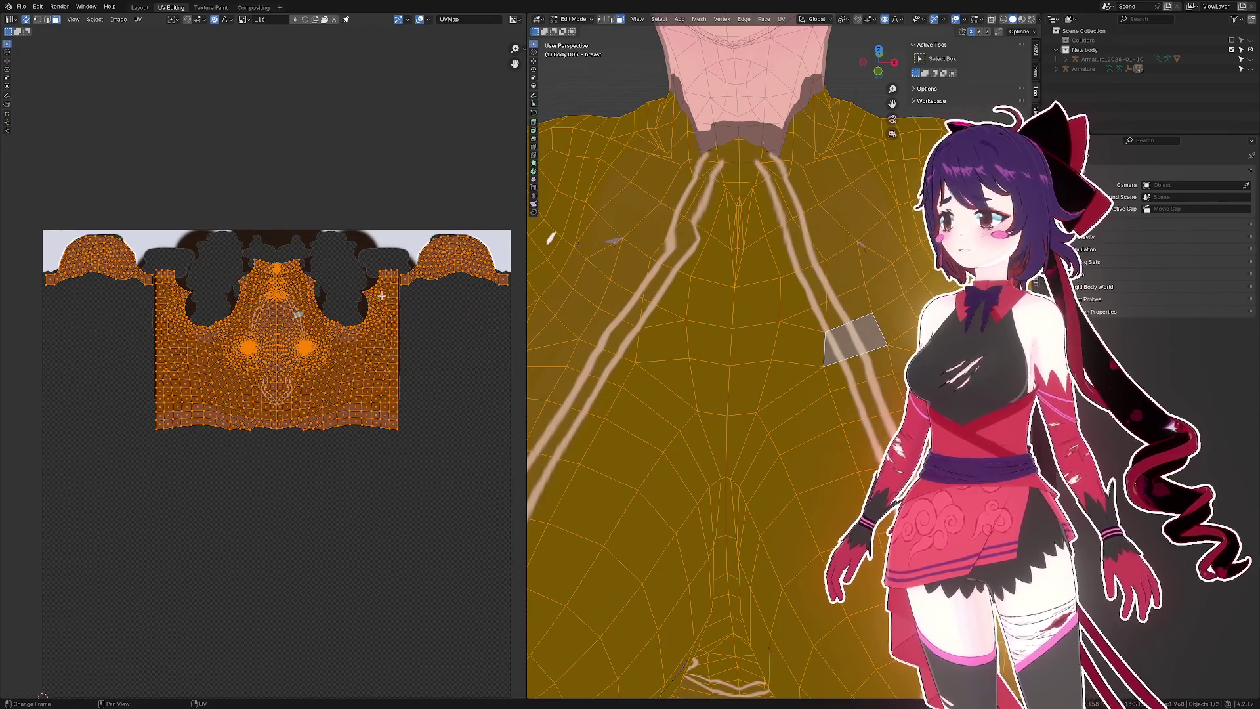
pyautogui.click(367, 294)
pyautogui.scroll(3)
pyautogui.press('b')
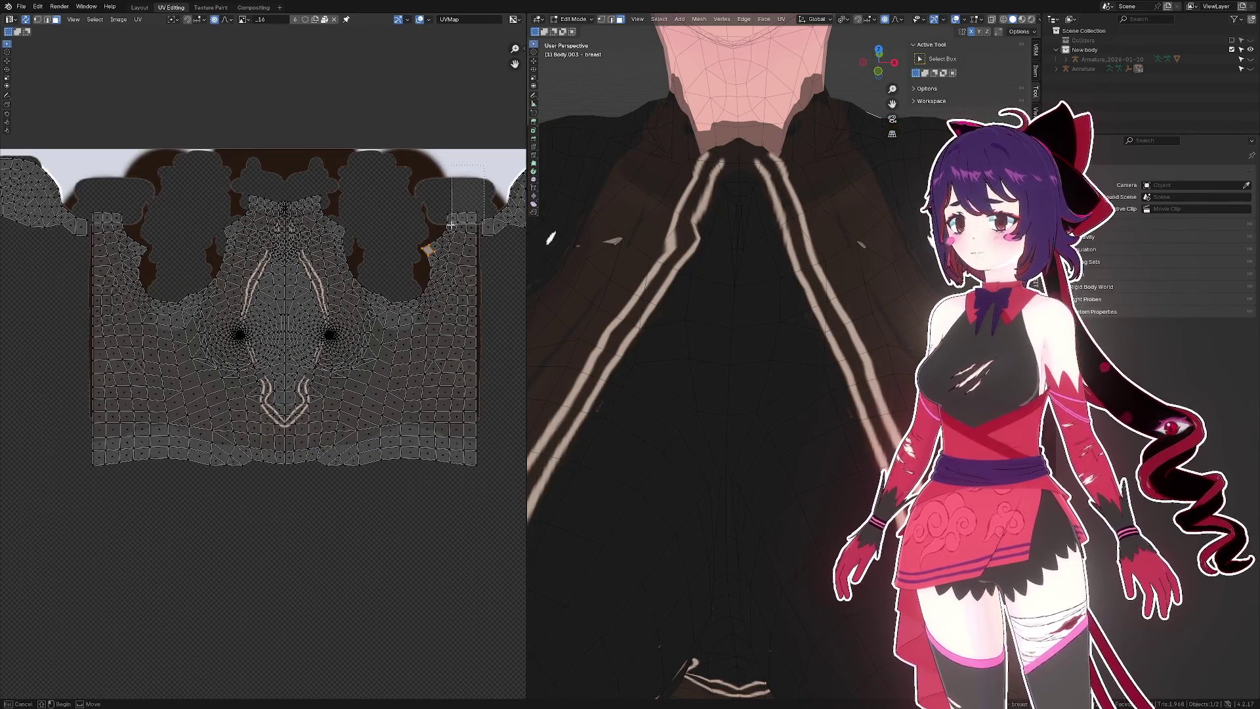
pyautogui.moveTo(481, 165); pyautogui.dragTo(96, 559)
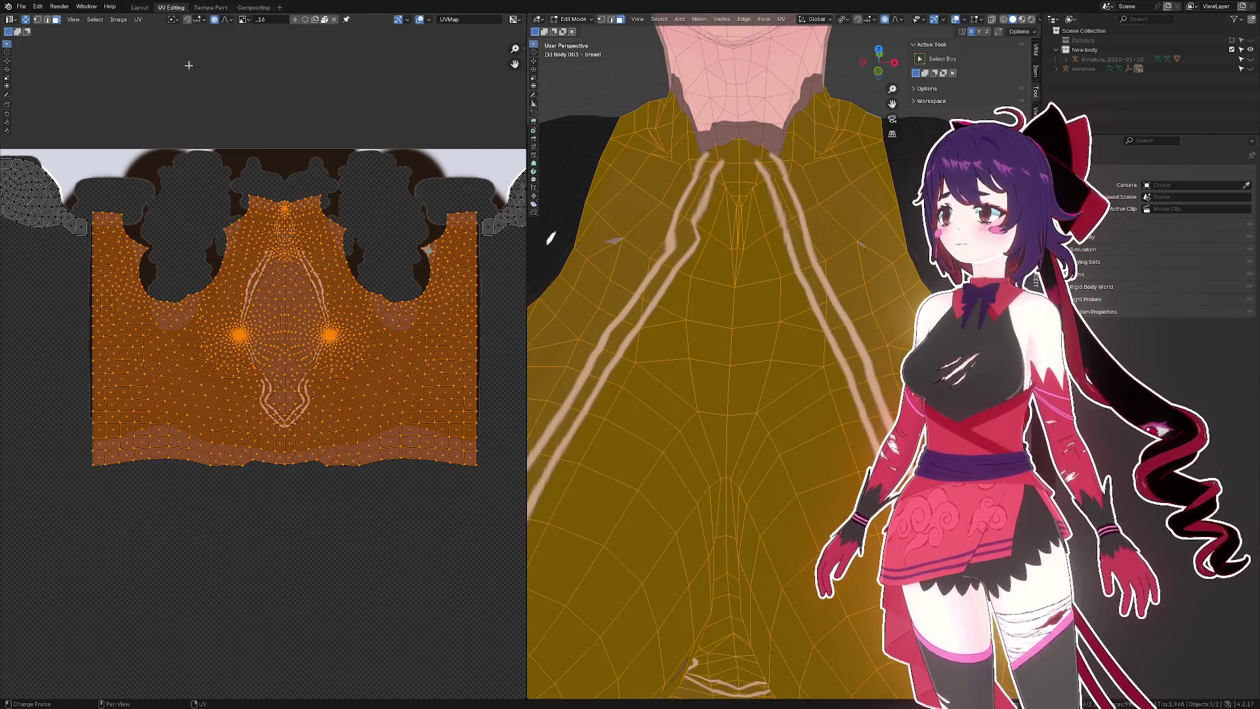
# - Mirror the selected chest UVs across the X axis with UV > Mirror
pyautogui.click(137, 19)
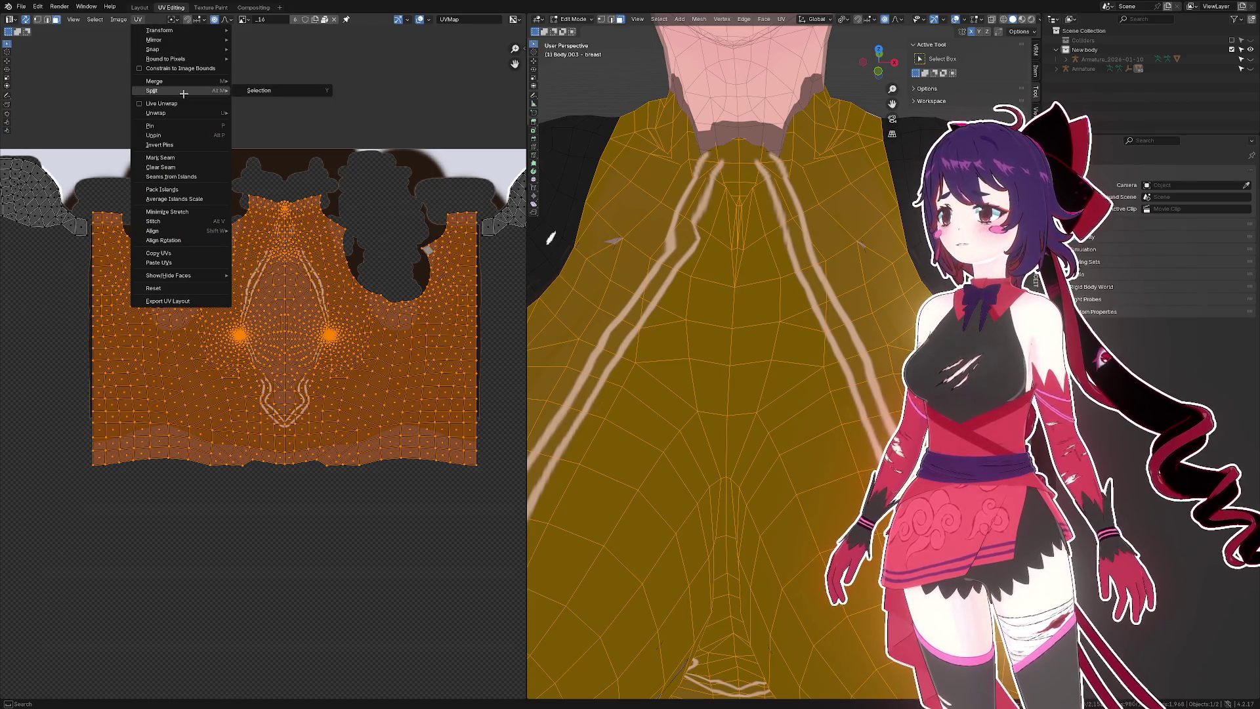
pyautogui.moveTo(191, 41)
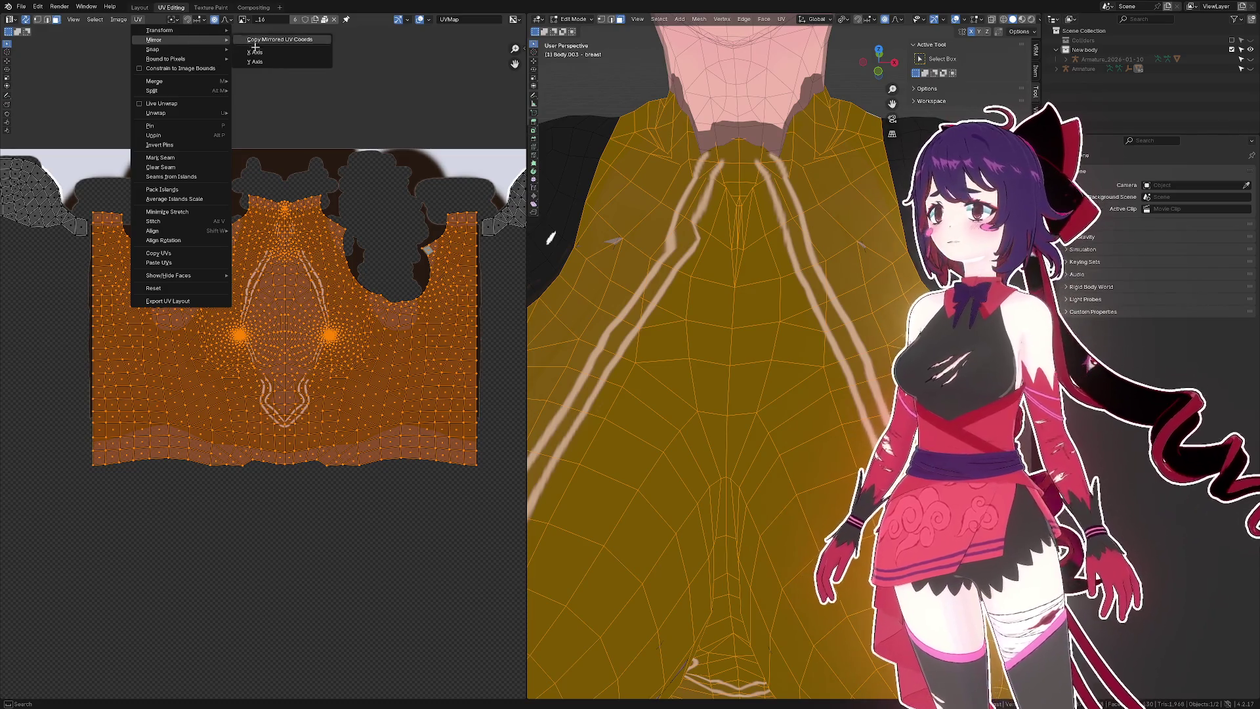
pyautogui.click(256, 50)
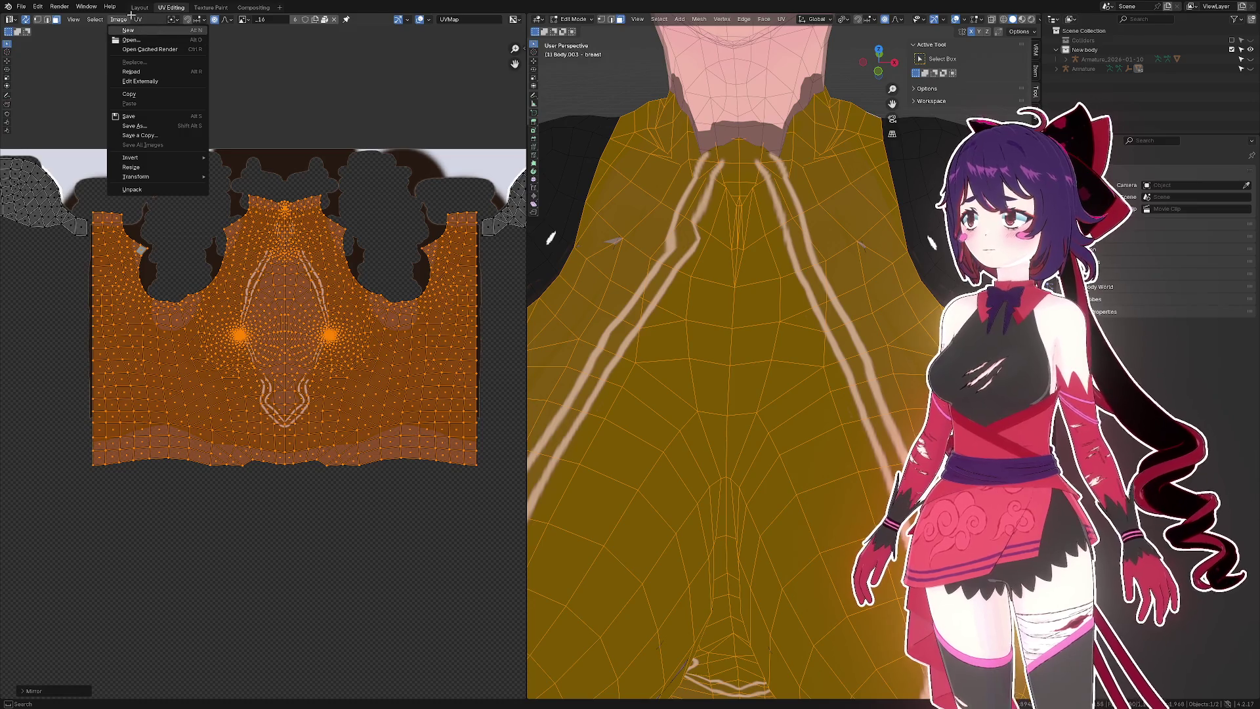
pyautogui.click(138, 19)
pyautogui.moveTo(199, 40)
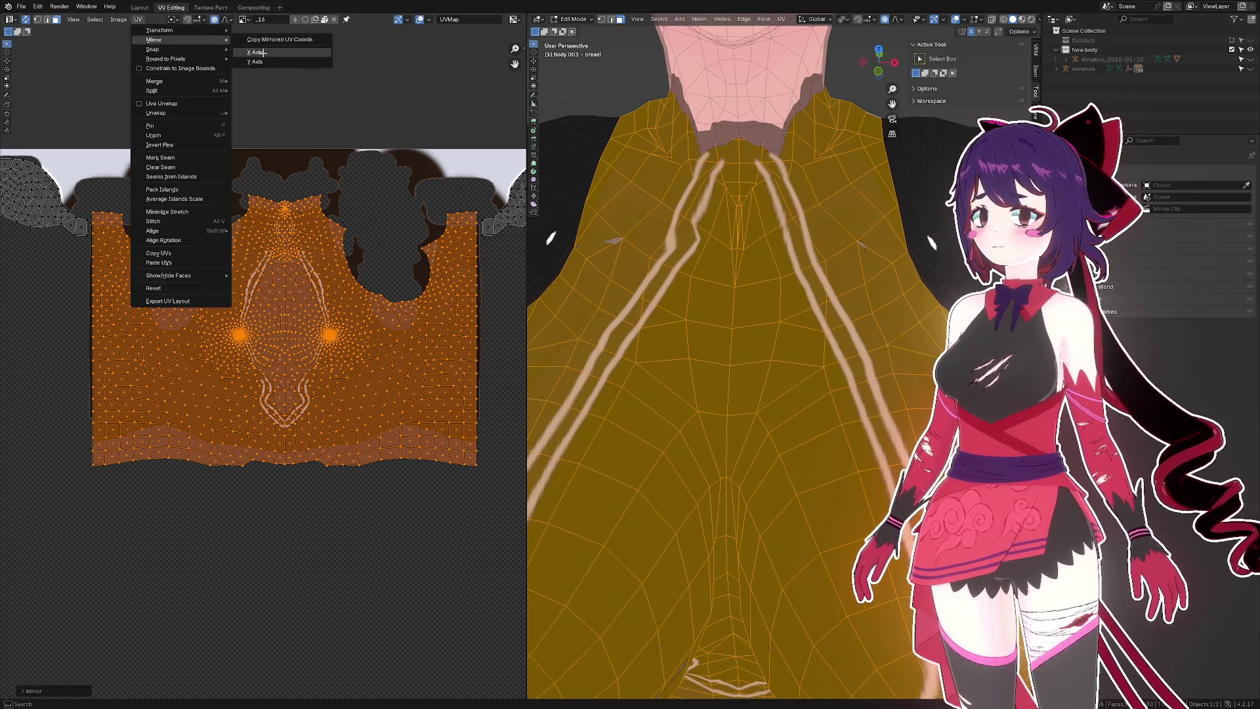
pyautogui.click(263, 53)
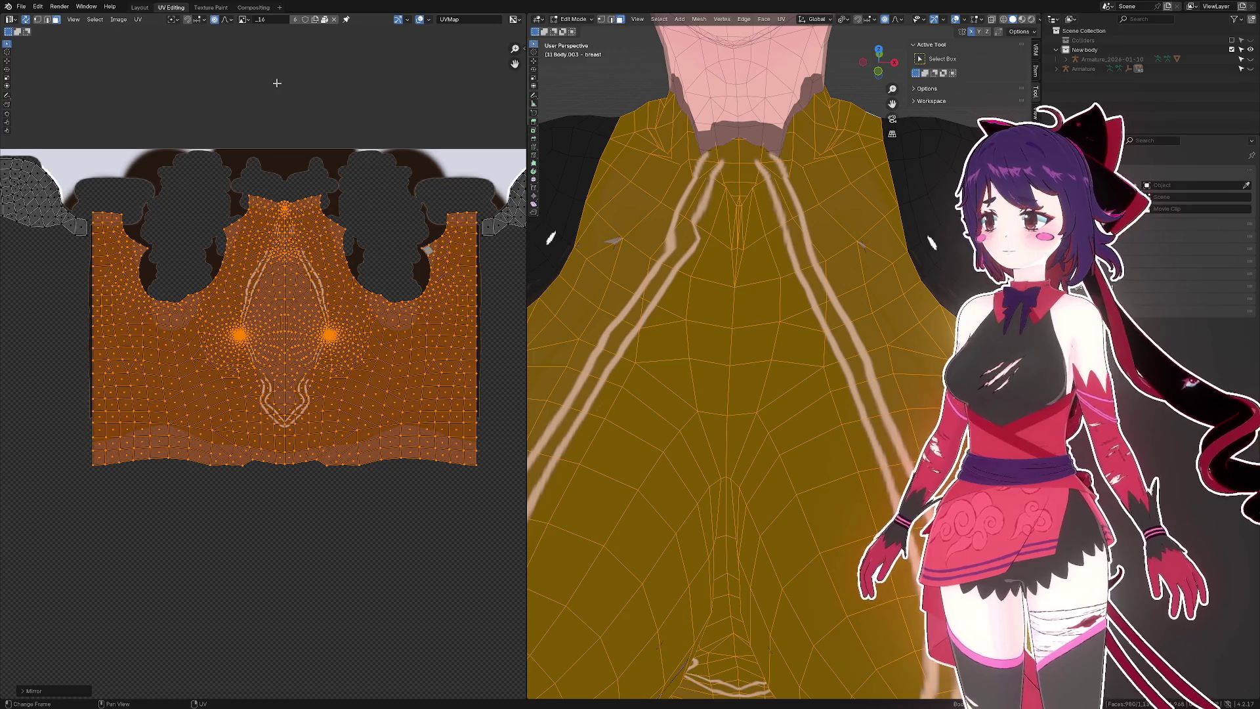
# - Bring the upper chest UVs into view, reselect all UVs, then clear the selection
pyautogui.scroll(3)
pyautogui.scroll(-3)
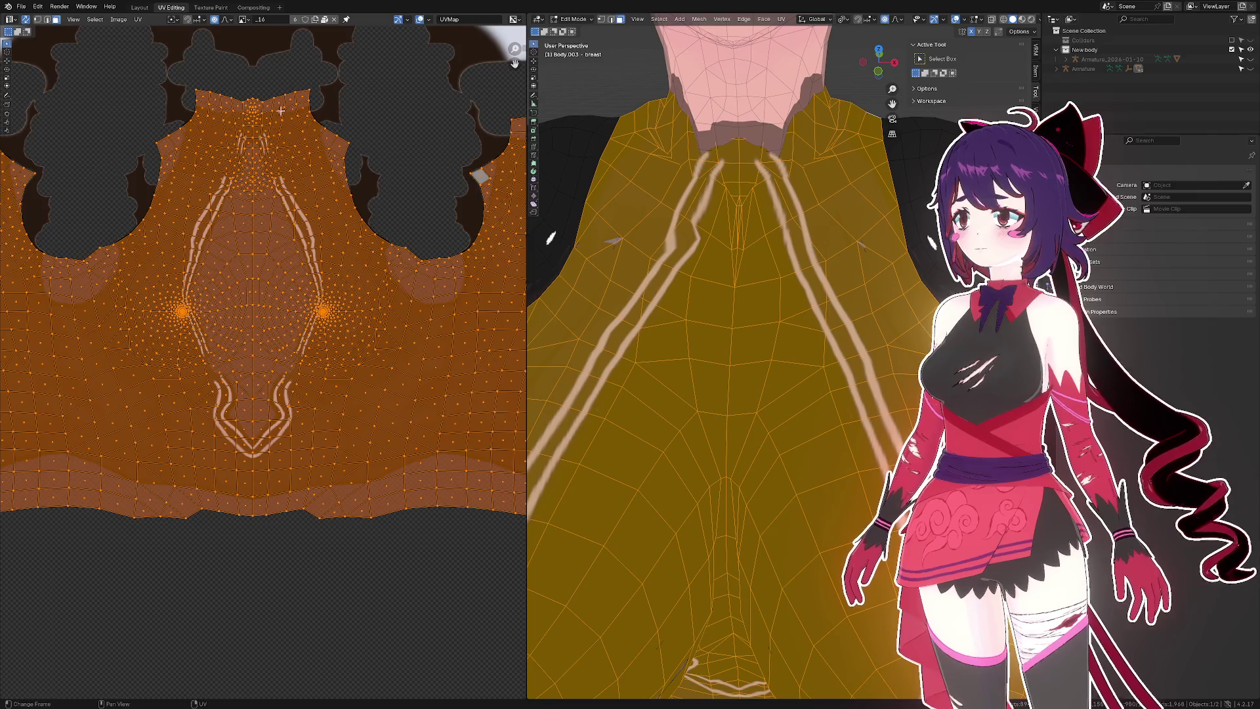
pyautogui.scroll(3)
pyautogui.scroll(3)
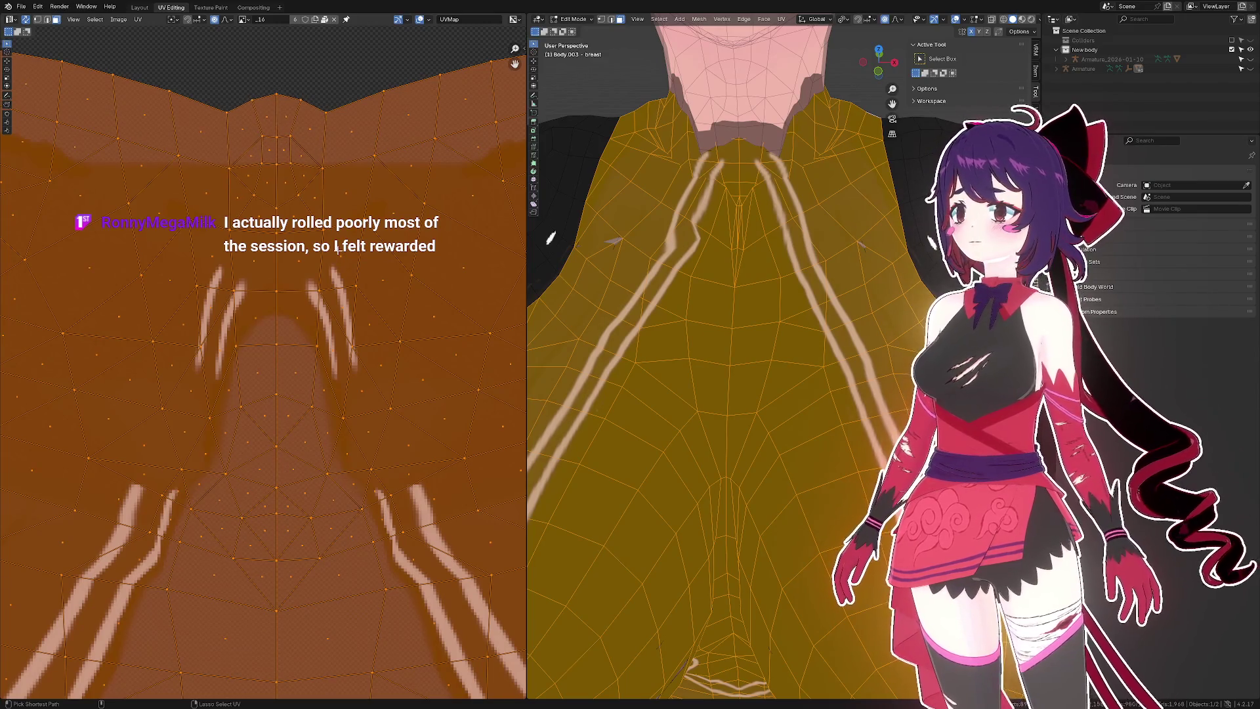
pyautogui.scroll(-3)
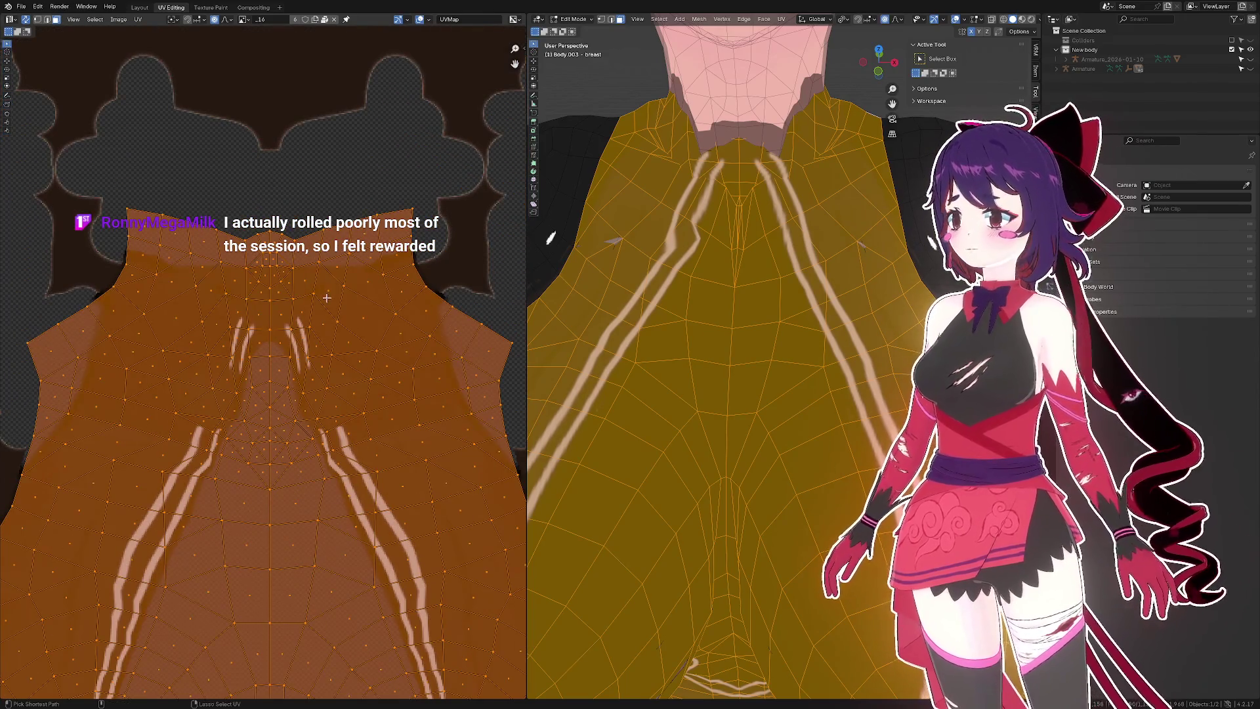
pyautogui.moveTo(329, 295); pyautogui.dragTo(359, 178)
pyautogui.hotkey('alt', 'a')
pyautogui.press('a')
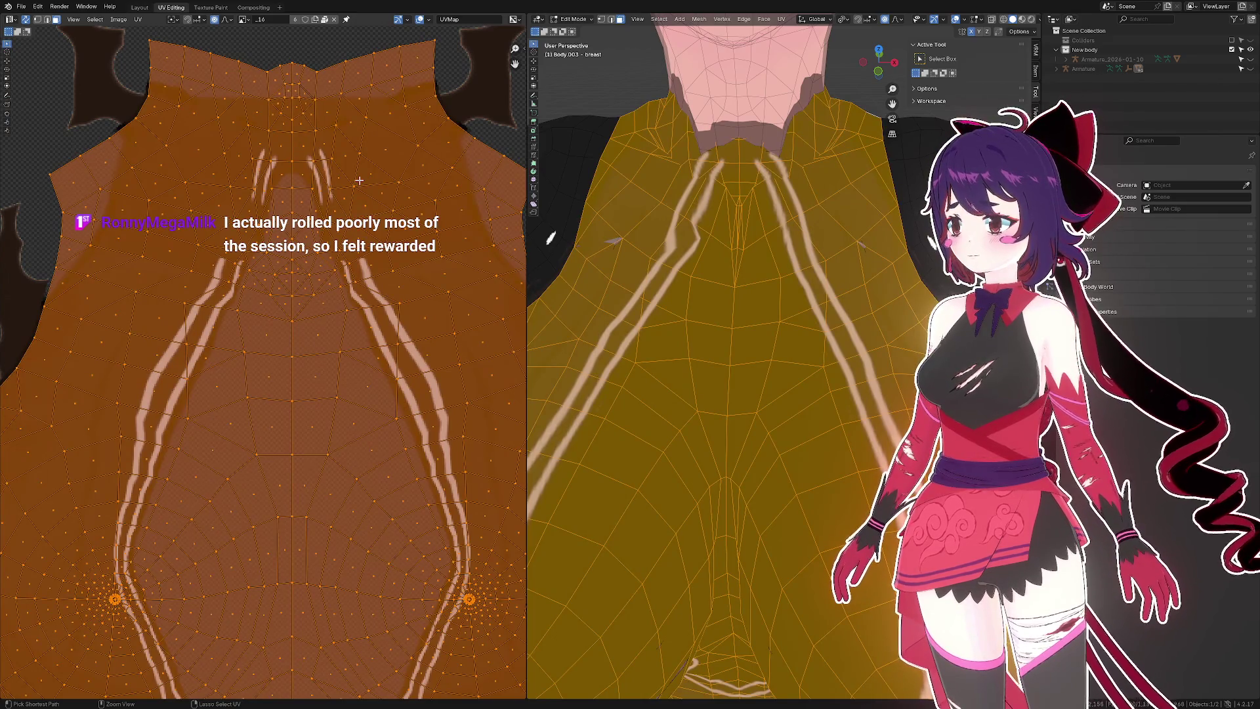
pyautogui.scroll(-3)
pyautogui.hotkey('alt', 'a')
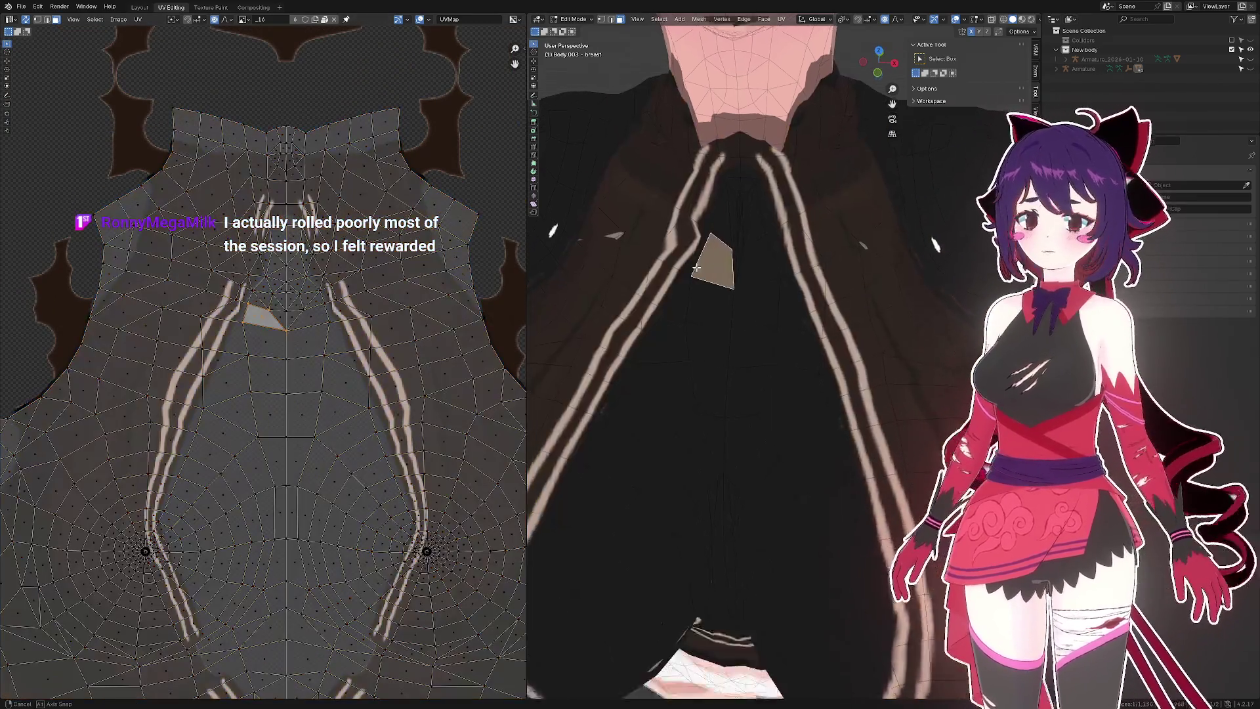
# - Move a left-stripe face below the neckline with proportional falloff so the stripe bends with it
pyautogui.moveTo(722, 328); pyautogui.dragTo(697, 269)
pyautogui.click(685, 268)
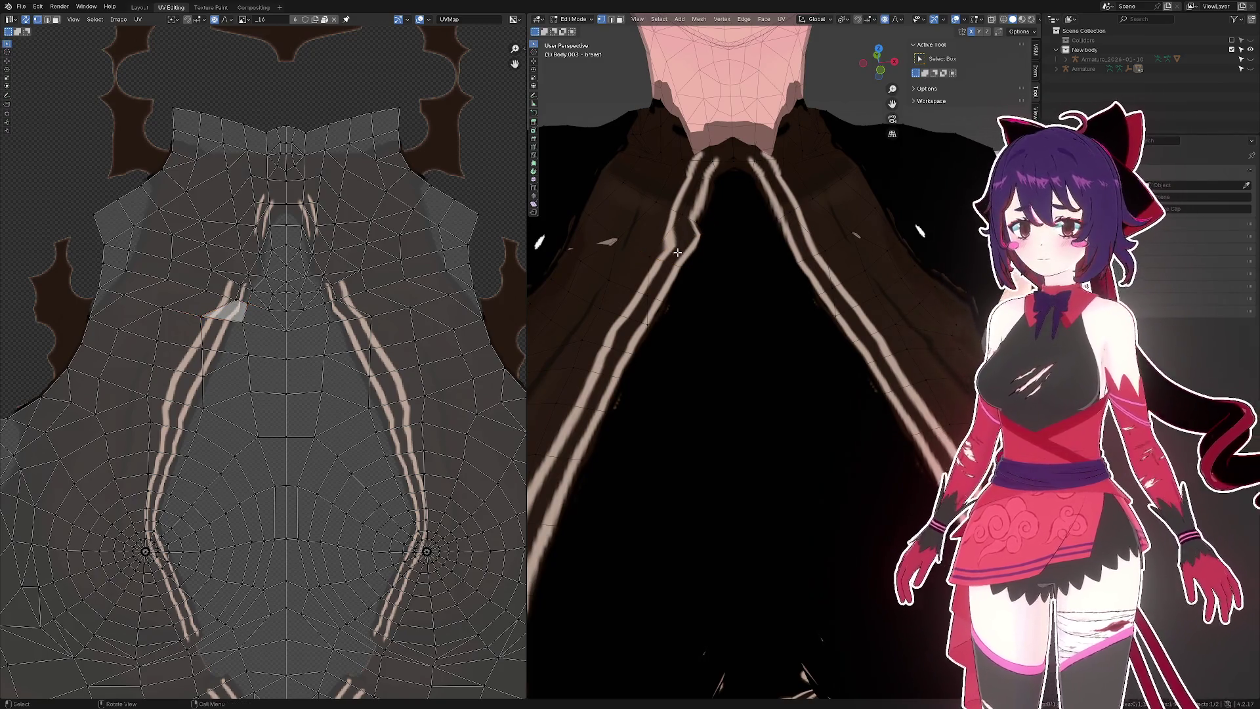
pyautogui.click(678, 255)
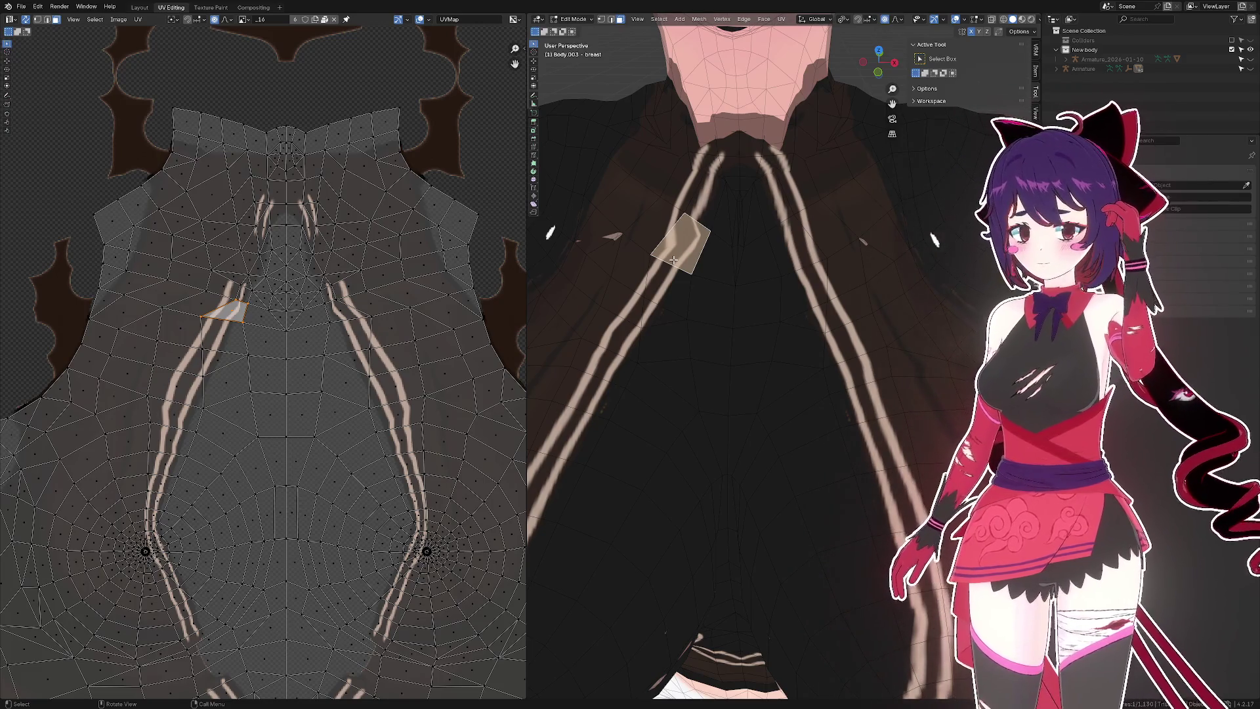
pyautogui.moveTo(673, 259); pyautogui.dragTo(848, 206)
pyautogui.press('g')
pyautogui.click(774, 253)
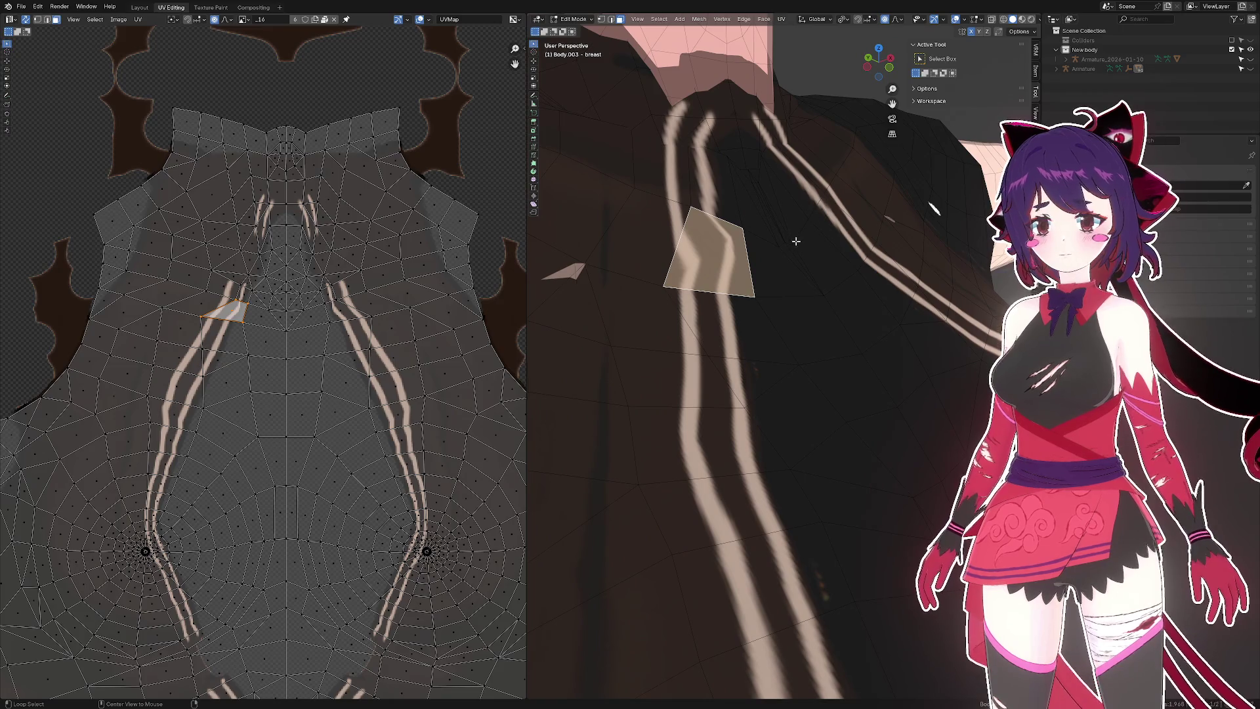
# - Push the selected strap face outward with Shrink/Fatten, redoing the oversized first attempt
pyautogui.hotkey('alt', 's')
pyautogui.press('Escape')
pyautogui.hotkey('alt', 's')
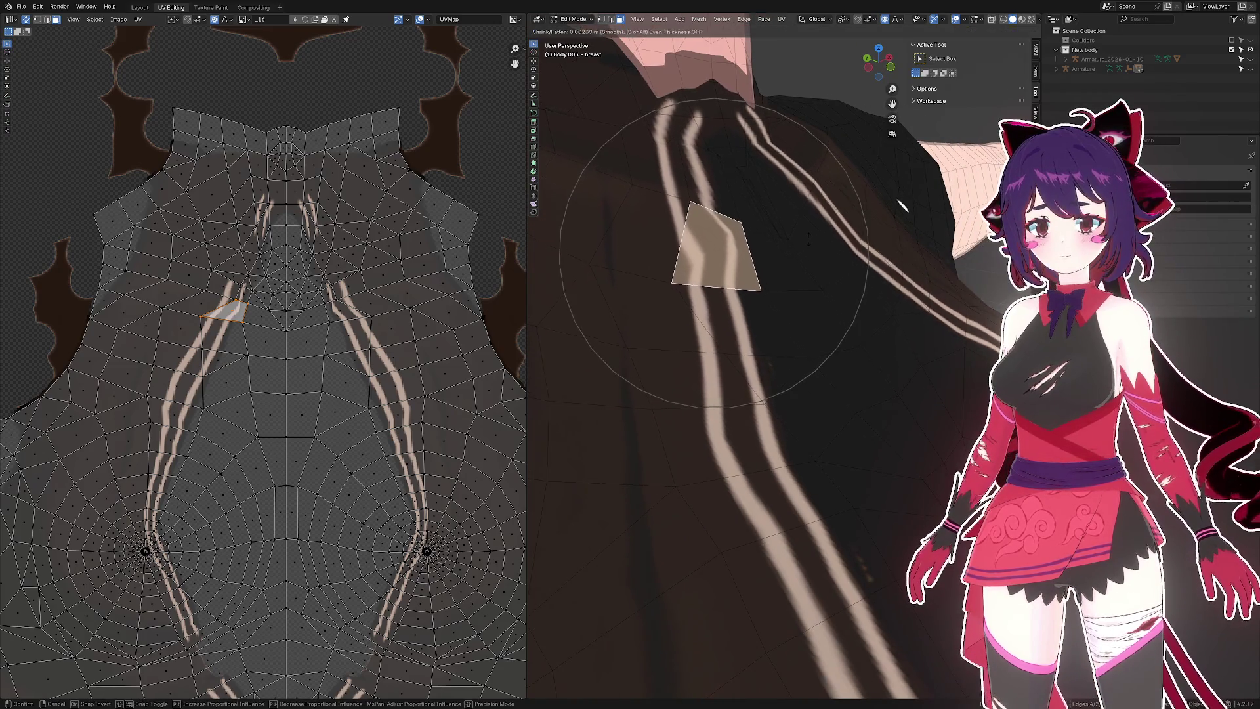
pyautogui.click(809, 241)
# - Select a face higher up the left stripe and inspect the torso from below and the side
pyautogui.moveTo(808, 240); pyautogui.dragTo(760, 254)
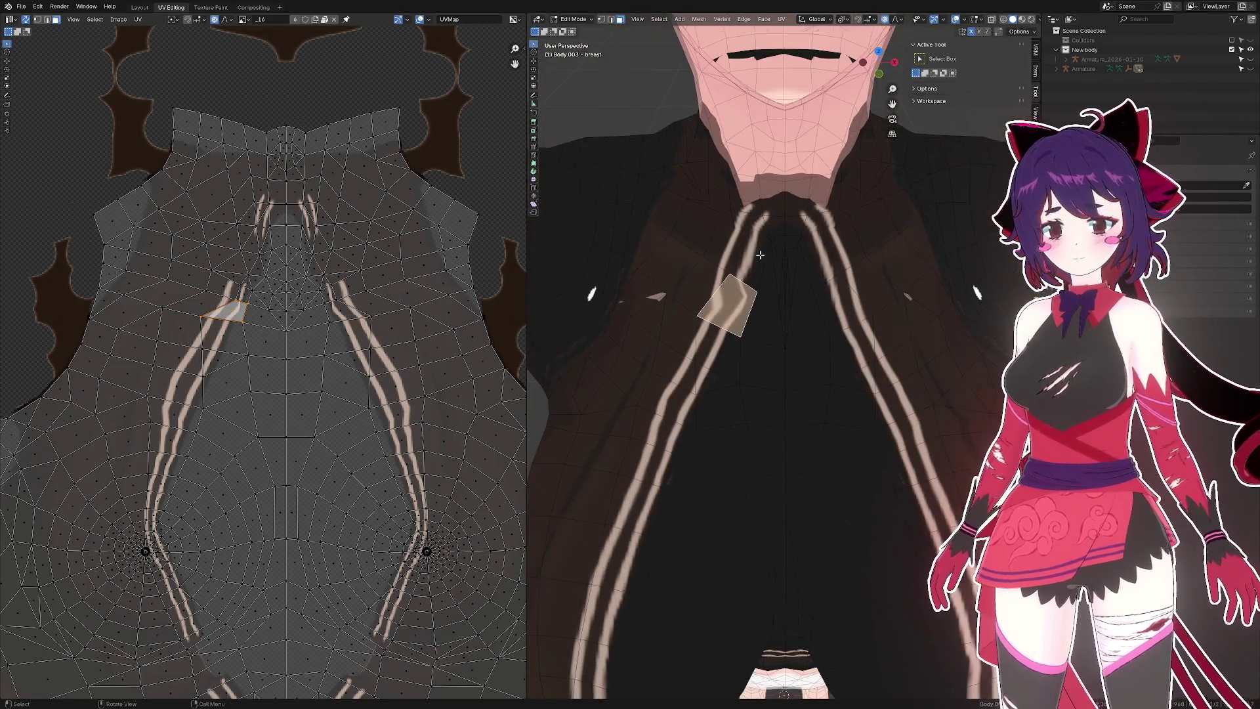
pyautogui.click(760, 254)
pyautogui.scroll(-3)
pyautogui.moveTo(971, 370); pyautogui.dragTo(971, 363)
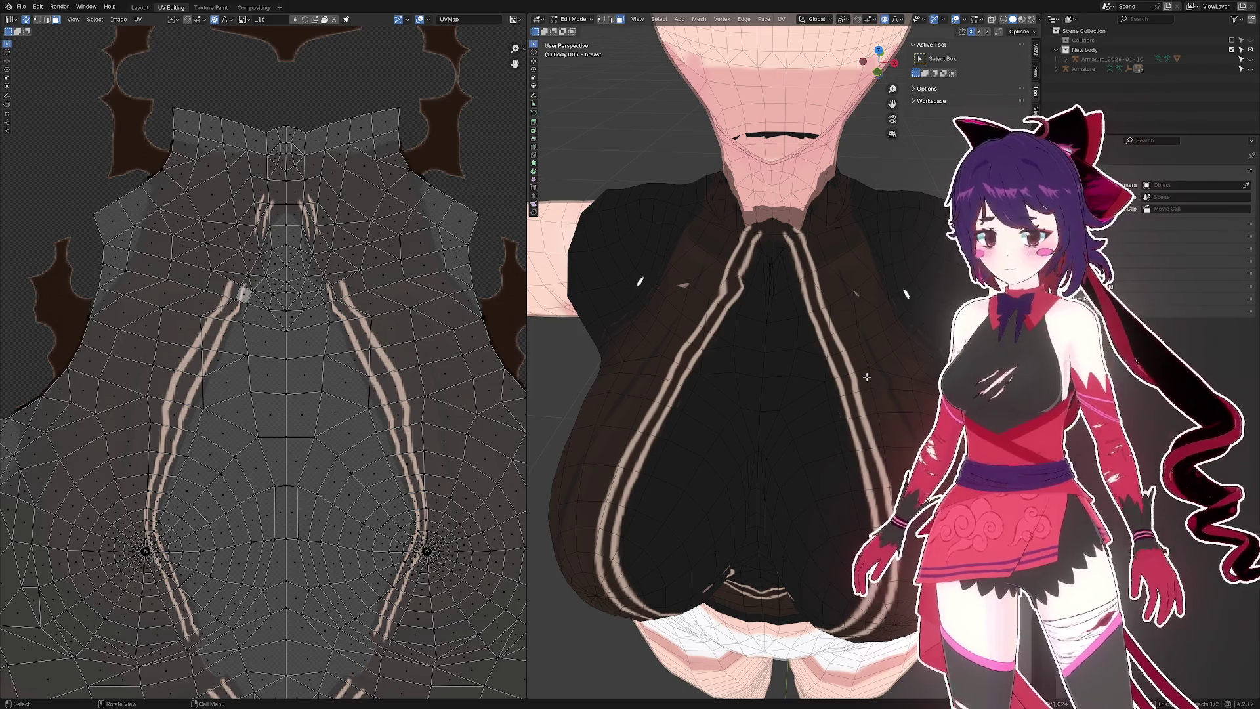
pyautogui.moveTo(836, 472); pyautogui.dragTo(734, 357)
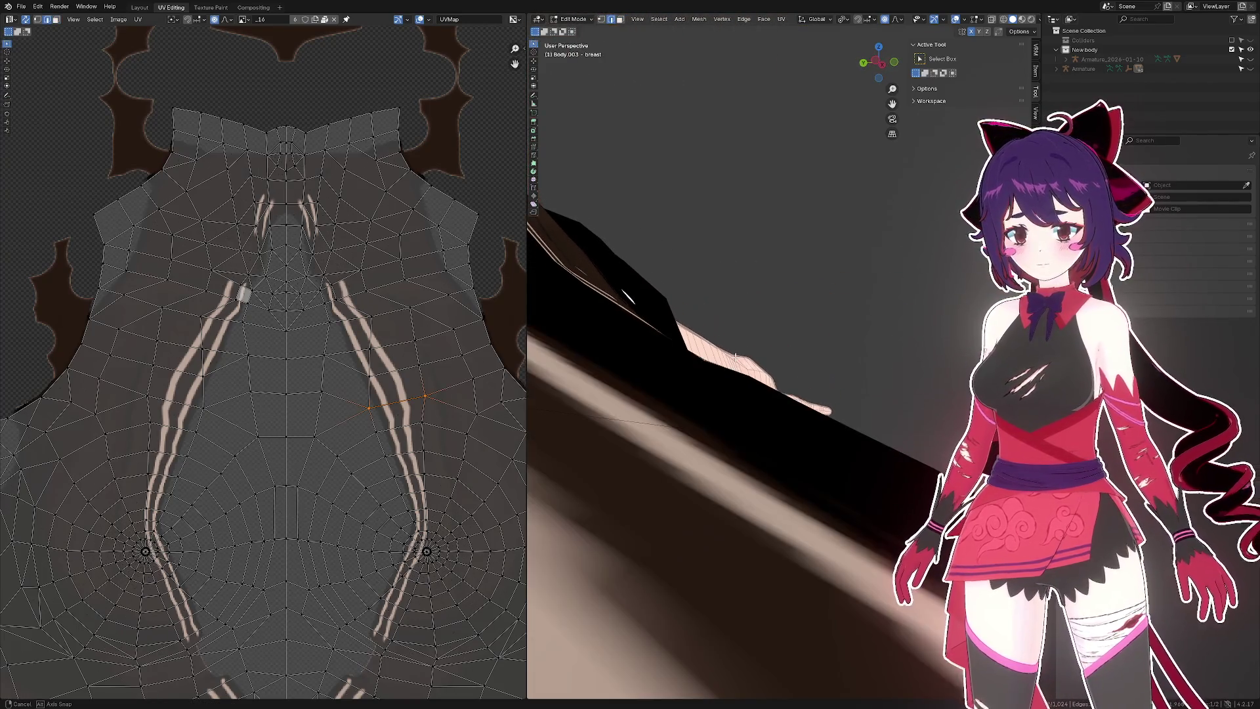
pyautogui.moveTo(685, 83); pyautogui.dragTo(558, 77)
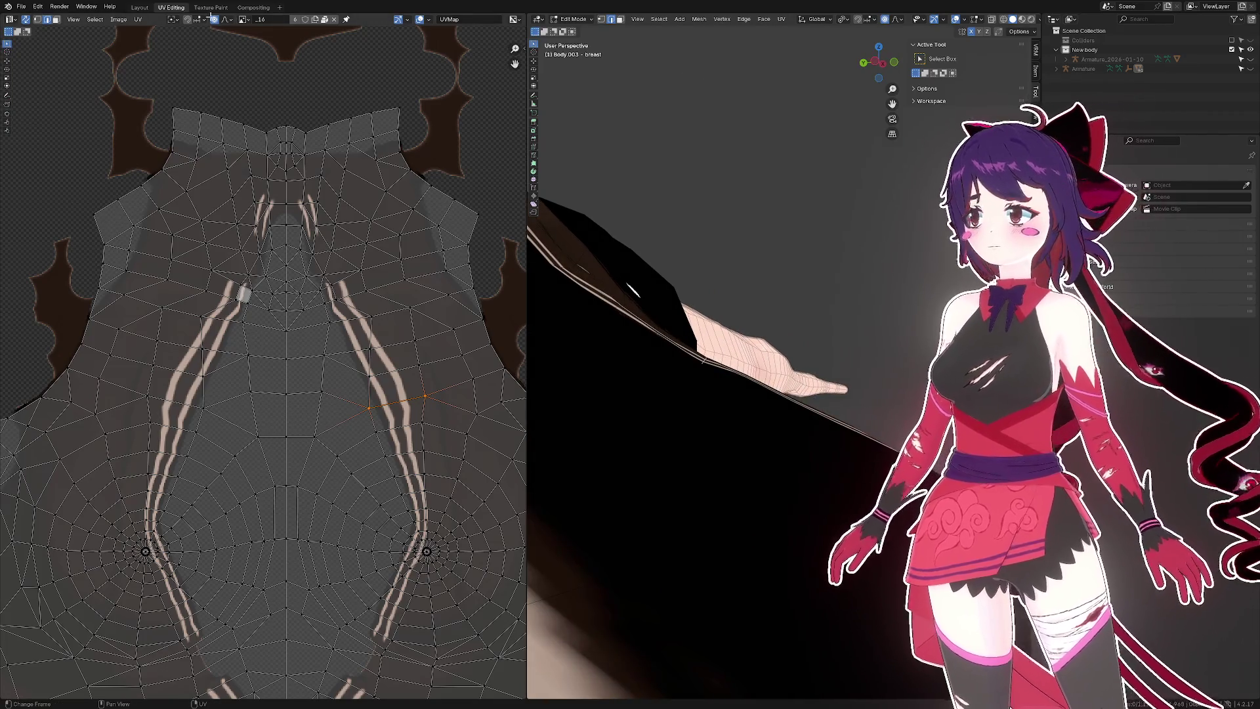
# - In the Layout workspace, fatten the selected stripe faces outward along their normals
pyautogui.click(150, 7)
pyautogui.moveTo(696, 181); pyautogui.dragTo(650, 197)
pyautogui.scroll(3)
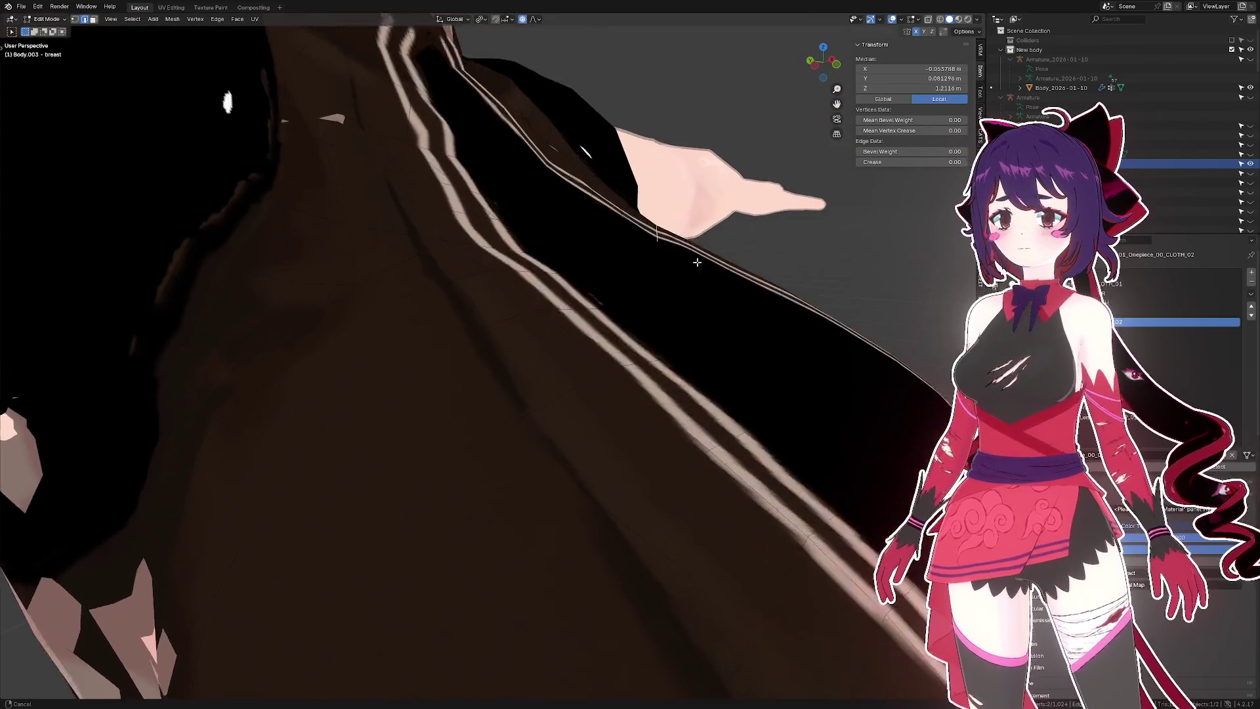
pyautogui.moveTo(630, 263); pyautogui.dragTo(661, 219)
pyautogui.hotkey('alt', 's')
pyautogui.click(660, 211)
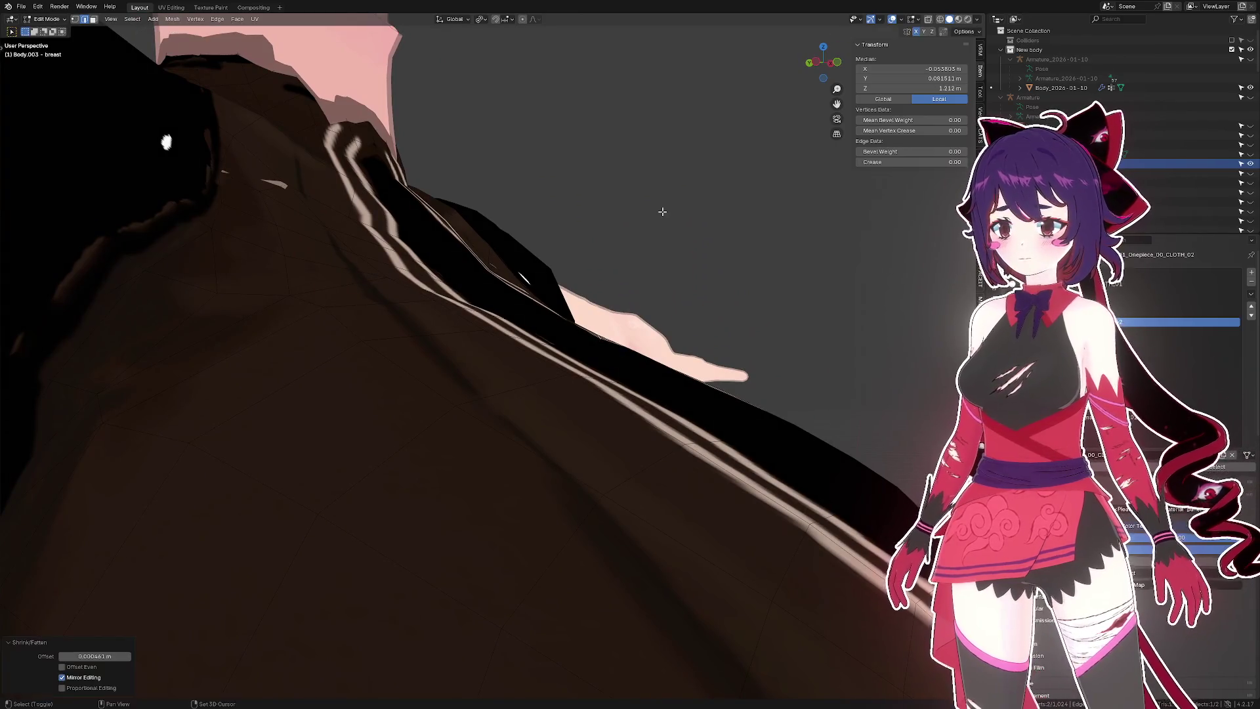
# - Deselect everything, save the blend file, and switch to the Texture Paint workspace
pyautogui.scroll(-3)
pyautogui.moveTo(657, 212); pyautogui.dragTo(506, 192)
pyautogui.hotkey('alt', 'a')
pyautogui.hotkey('ctrl', 's')
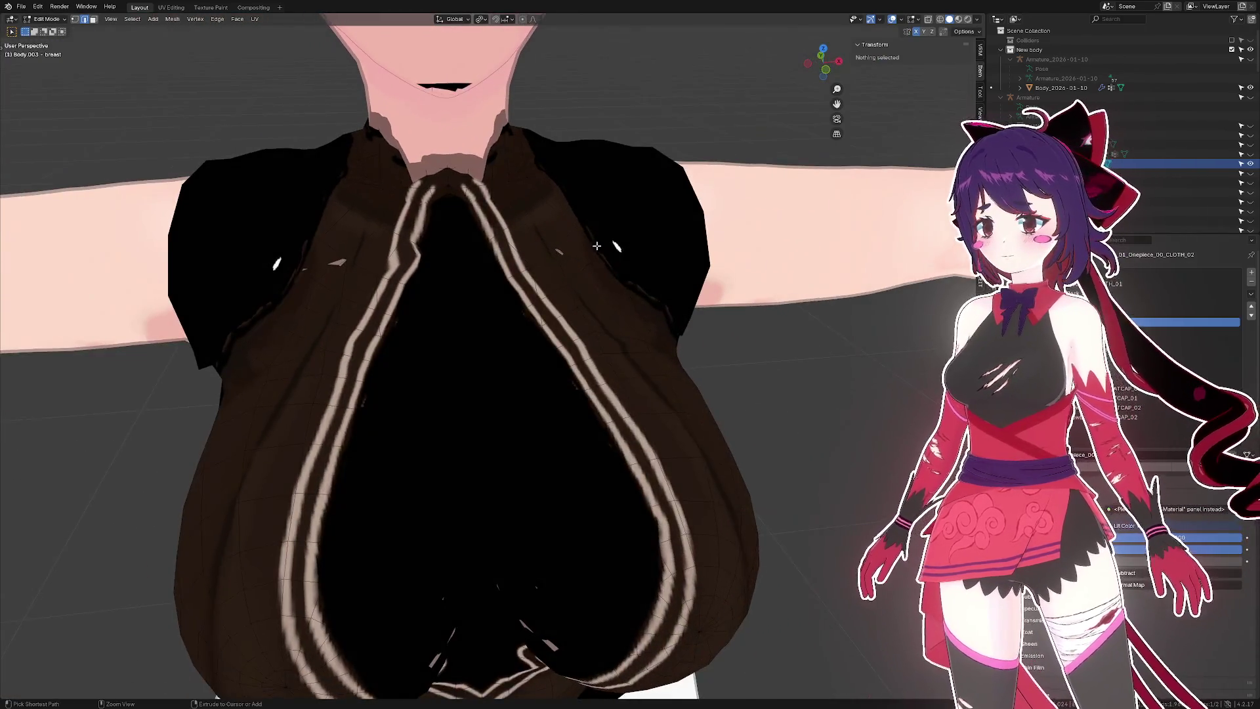
pyautogui.scroll(3)
pyautogui.click(209, 7)
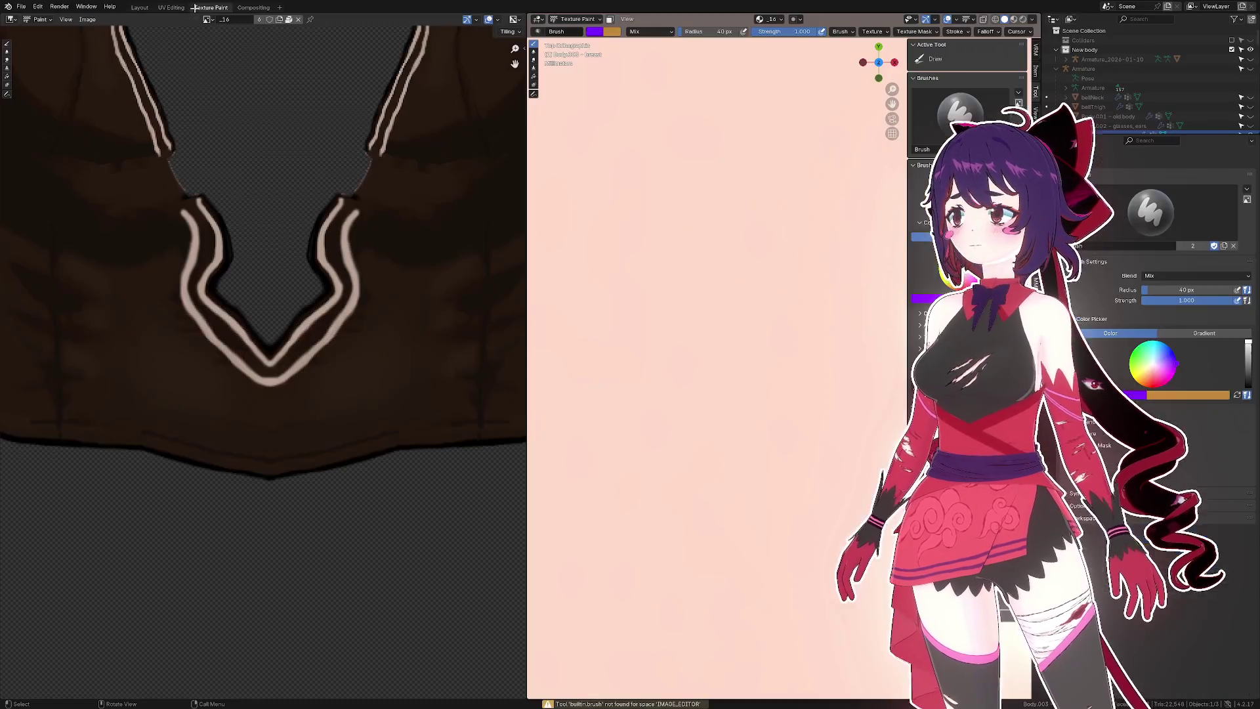
# - In UV Editing, select the UV face at the top of the left stripe
pyautogui.click(171, 7)
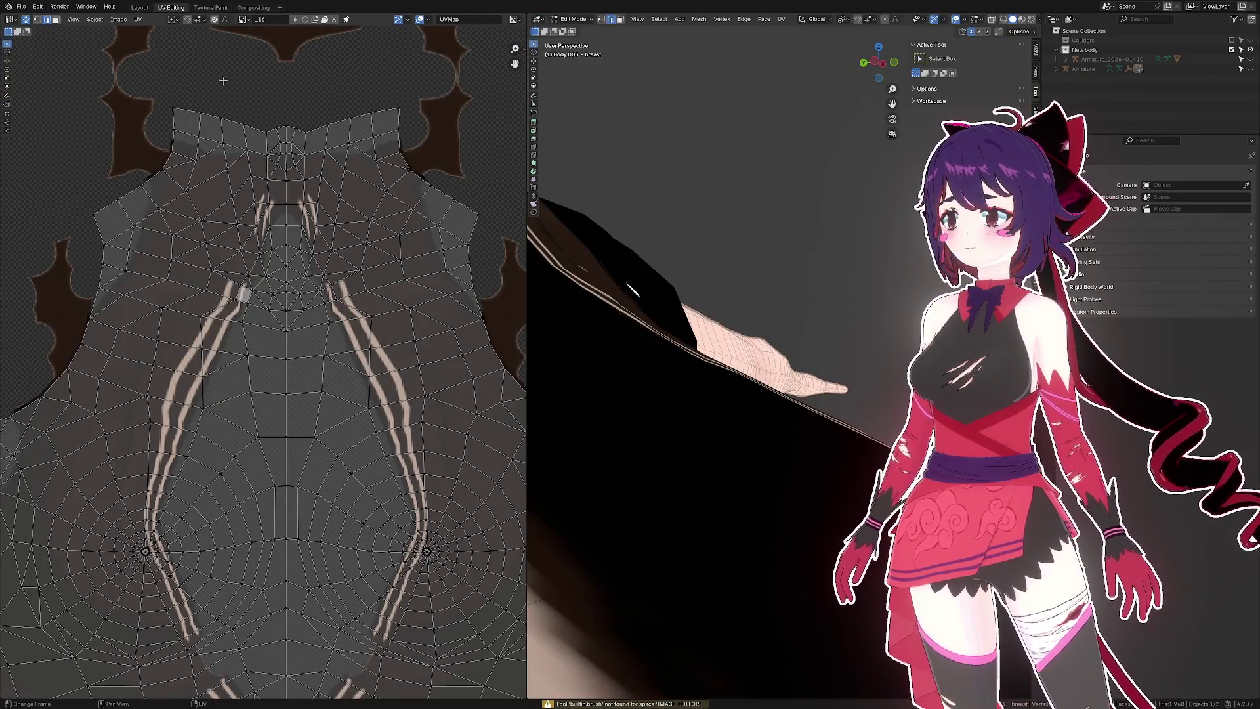
pyautogui.scroll(-3)
pyautogui.scroll(-3)
pyautogui.moveTo(715, 223); pyautogui.dragTo(846, 251)
pyautogui.scroll(3)
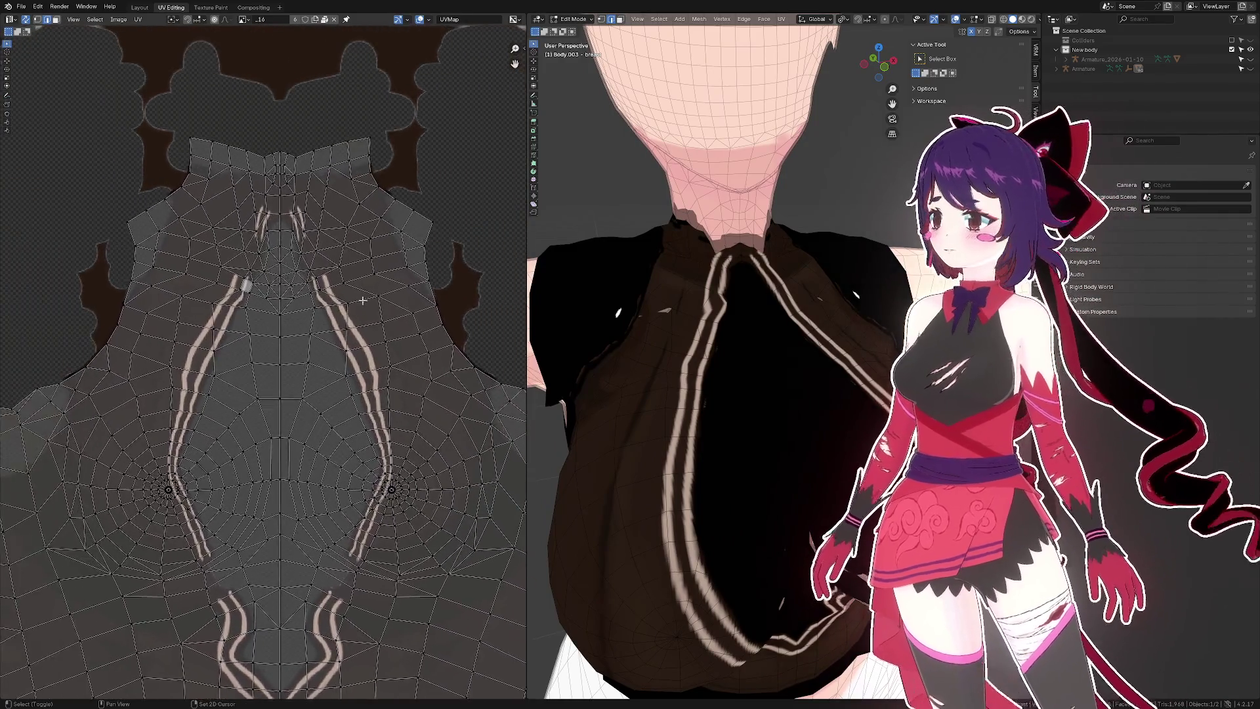
pyautogui.scroll(3)
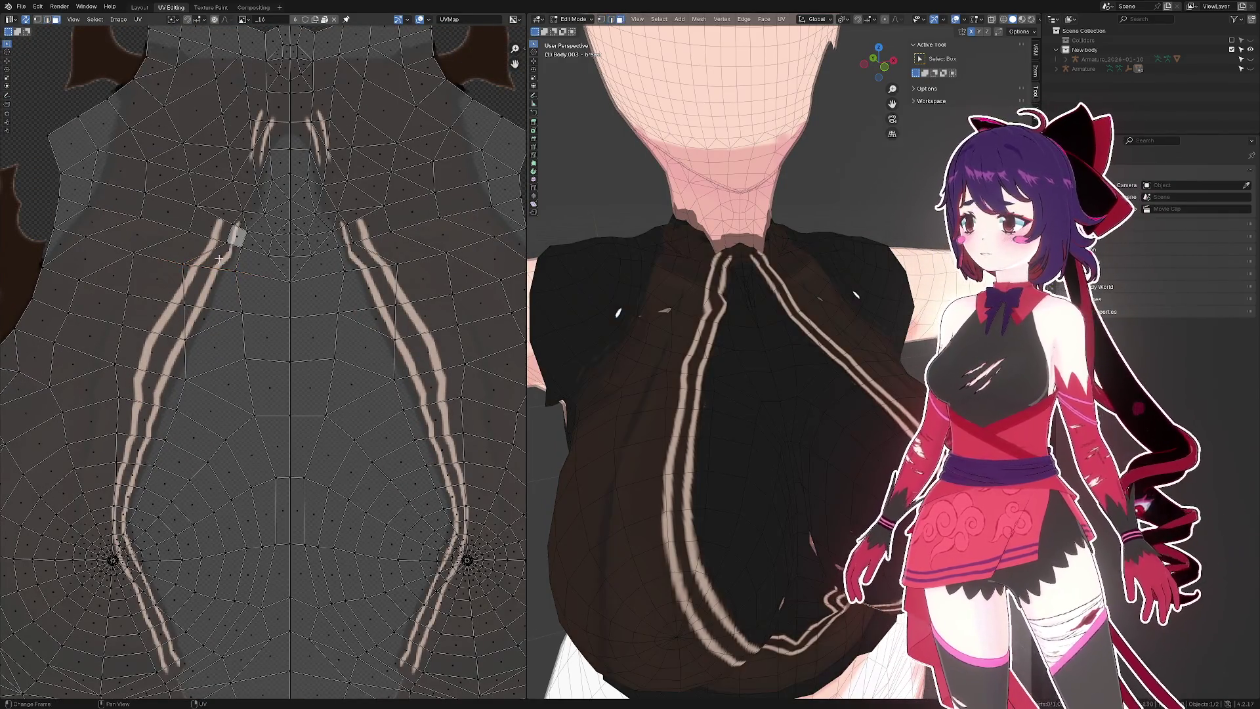
pyautogui.click(218, 258)
# - Select a face on the right stripe and view the chest from lower down
pyautogui.moveTo(716, 308); pyautogui.dragTo(732, 329)
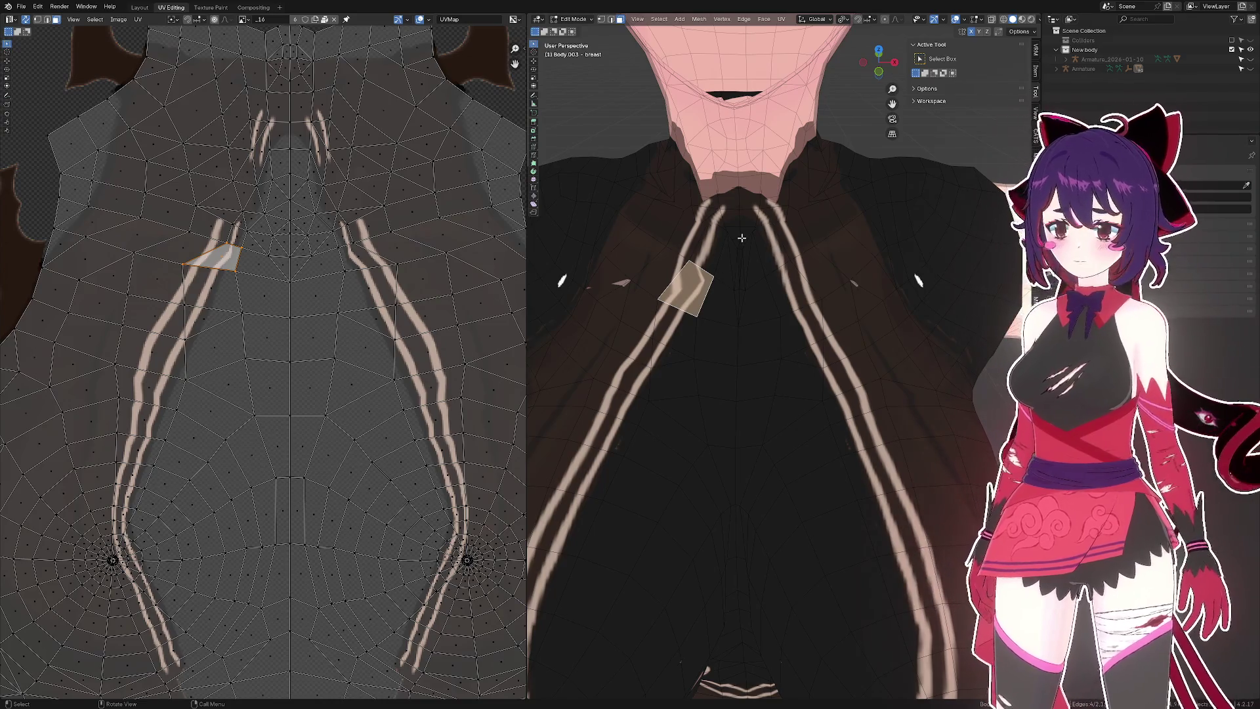
pyautogui.click(795, 302)
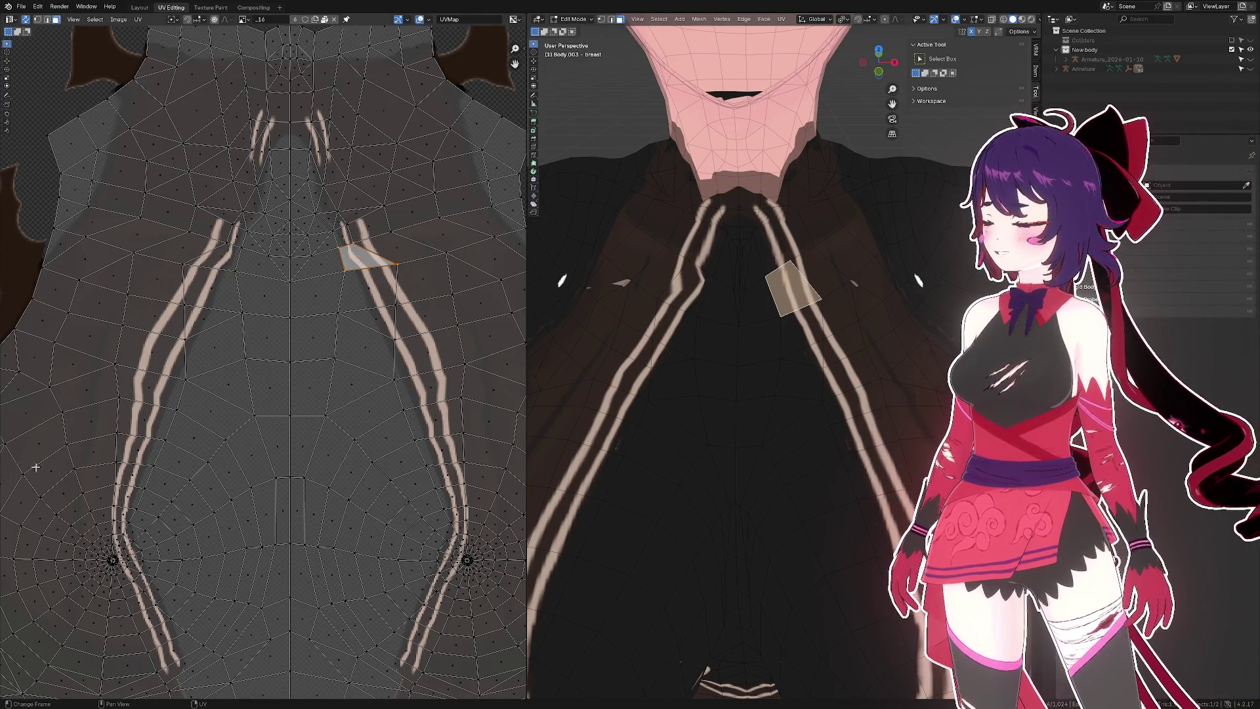
pyautogui.scroll(-3)
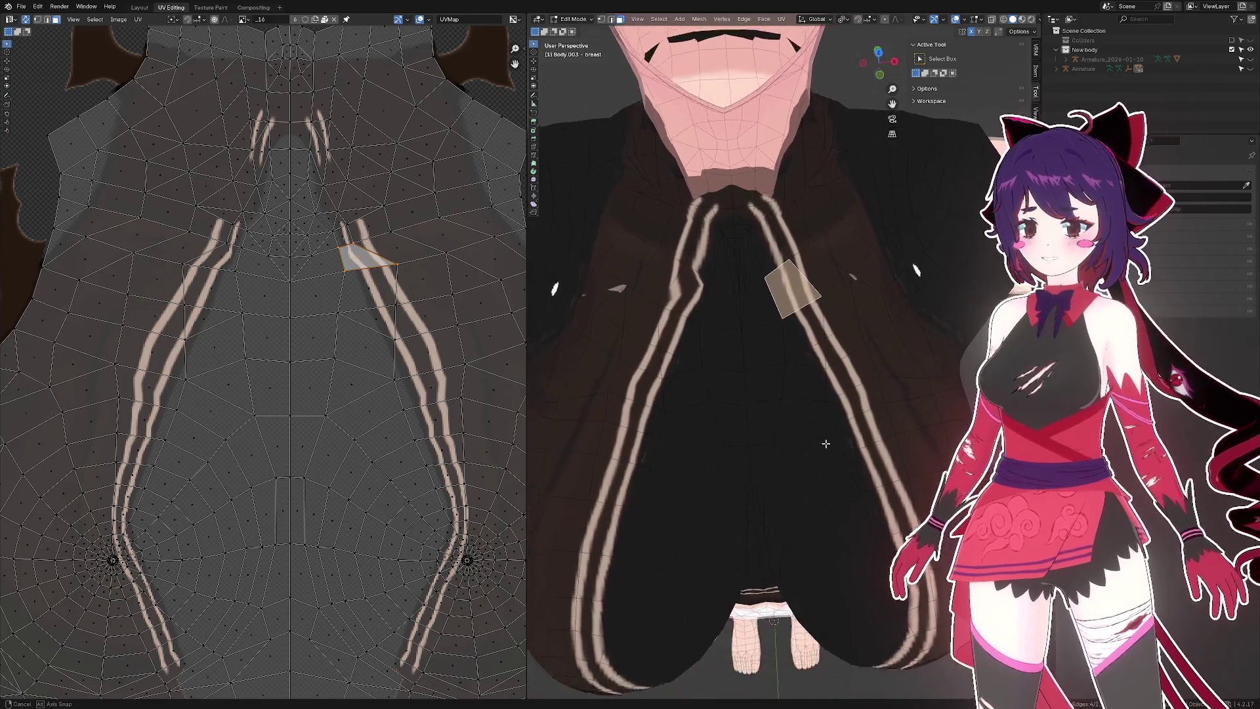
pyautogui.scroll(3)
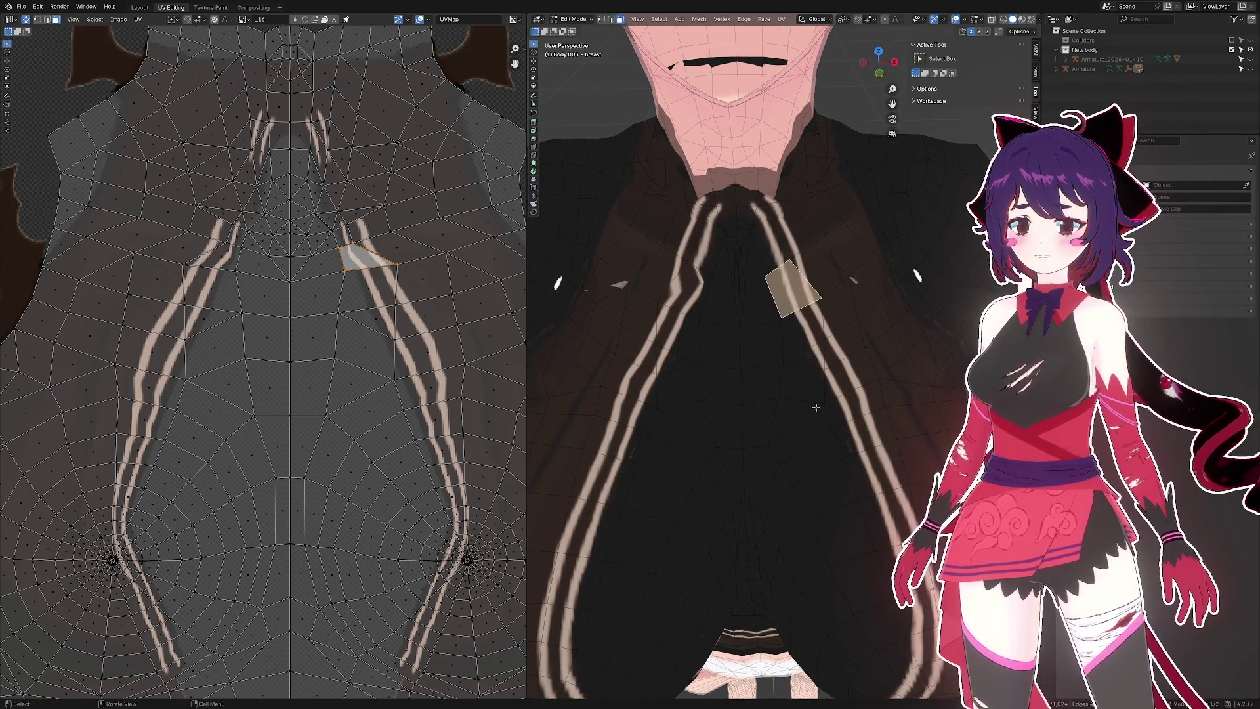
pyautogui.moveTo(815, 407); pyautogui.dragTo(820, 381)
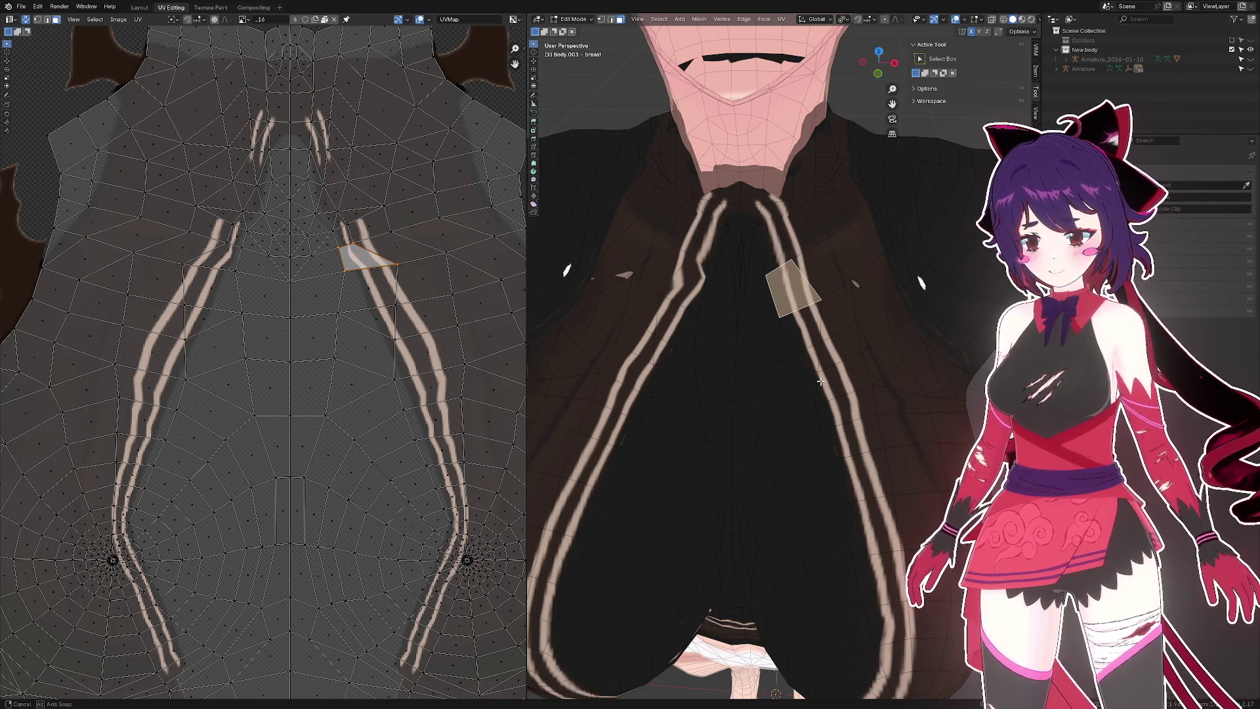
pyautogui.moveTo(819, 381); pyautogui.dragTo(793, 360)
# - Check individual vertices on the left stripe, then return to the Layout workspace
pyautogui.moveTo(683, 293); pyautogui.dragTo(666, 300)
pyautogui.click(630, 292)
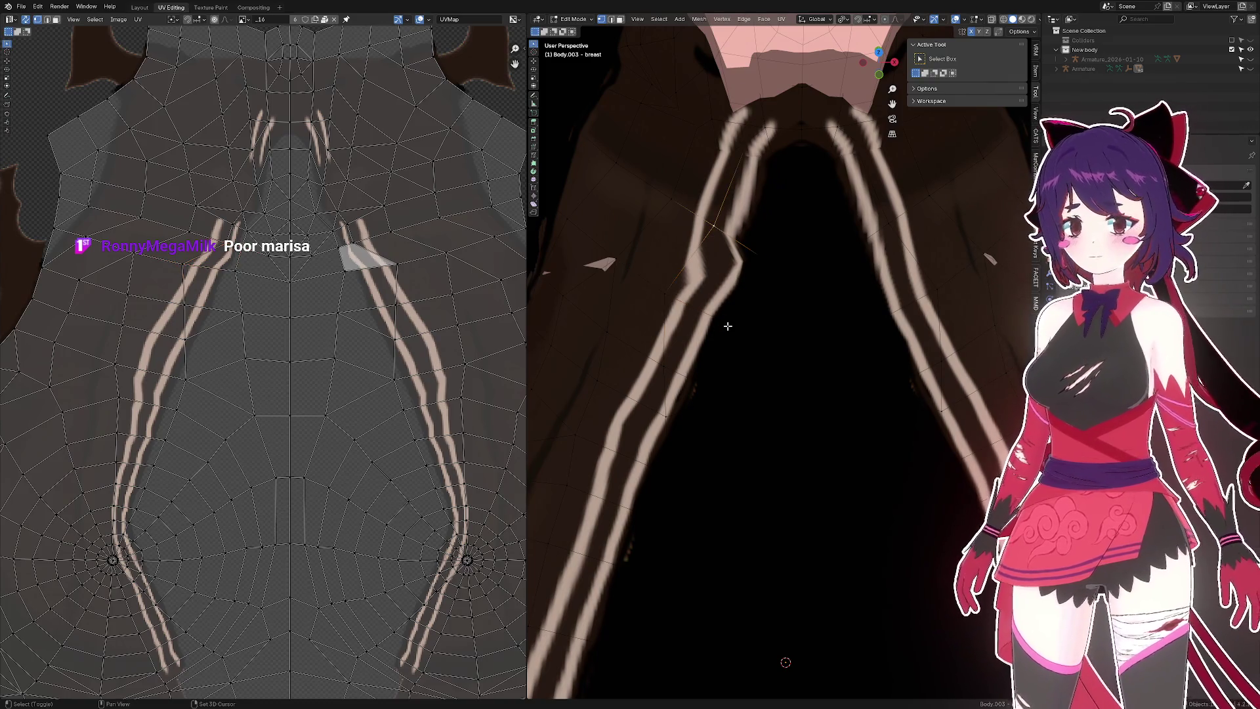
pyautogui.click(730, 321)
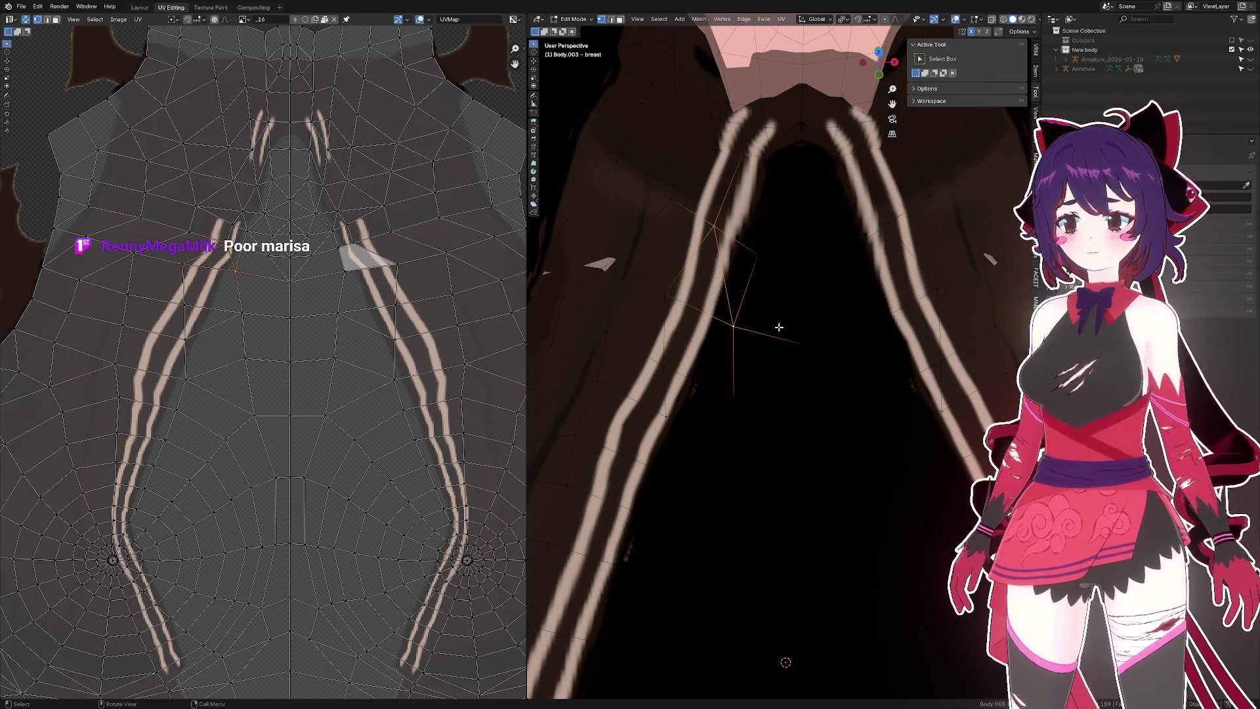
pyautogui.scroll(-3)
pyautogui.moveTo(768, 297); pyautogui.dragTo(773, 321)
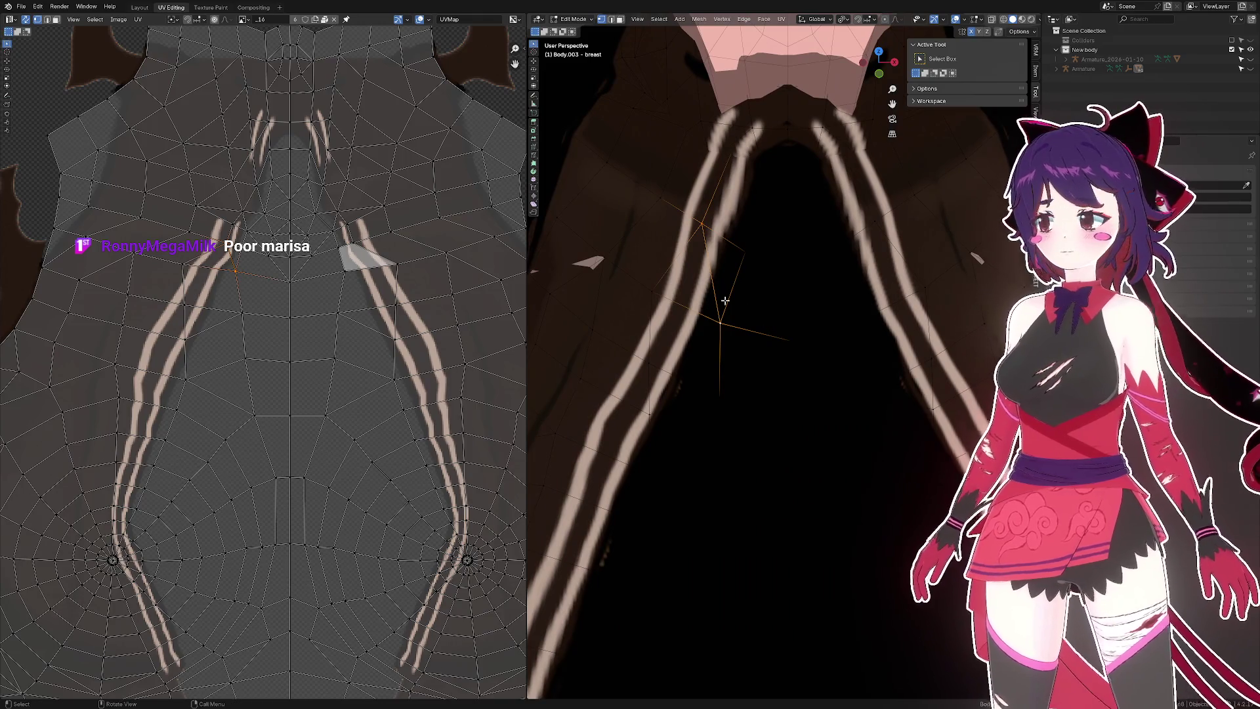
pyautogui.click(139, 7)
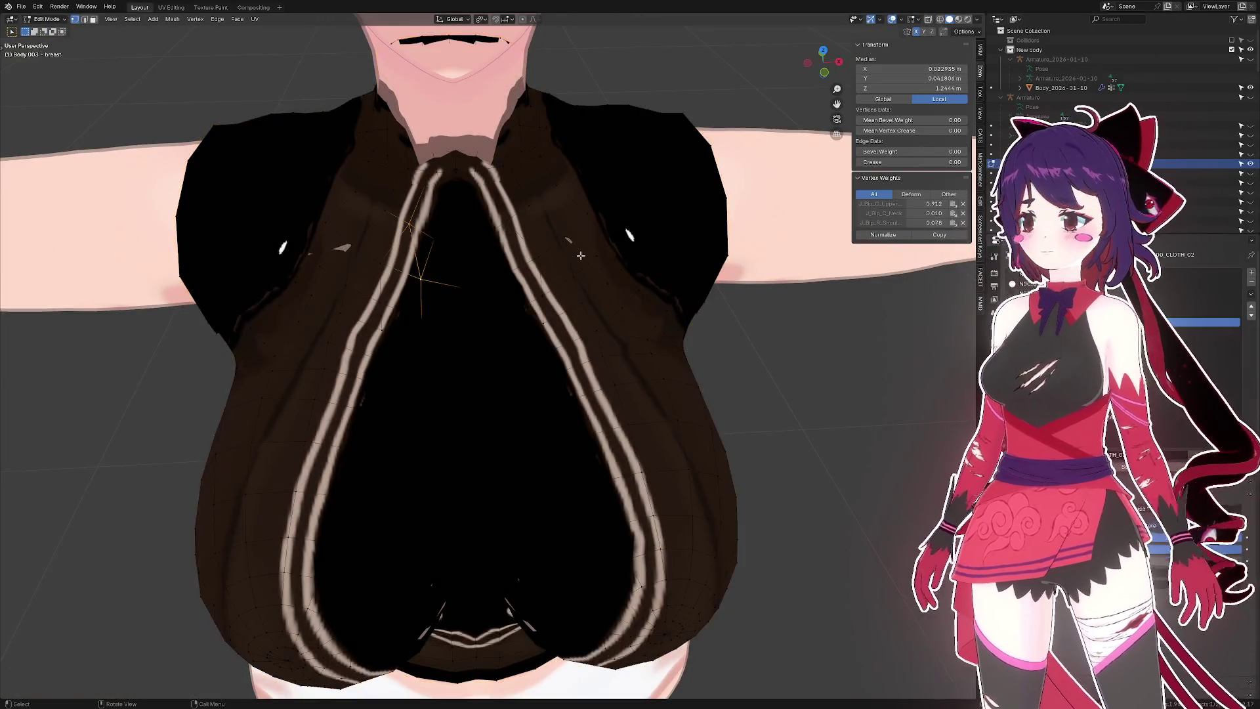
# - With X-ray toggled on, select a vertex on the body mesh, then turn X-ray off
pyautogui.moveTo(580, 255); pyautogui.dragTo(602, 300)
pyautogui.hotkey('alt', 'z')
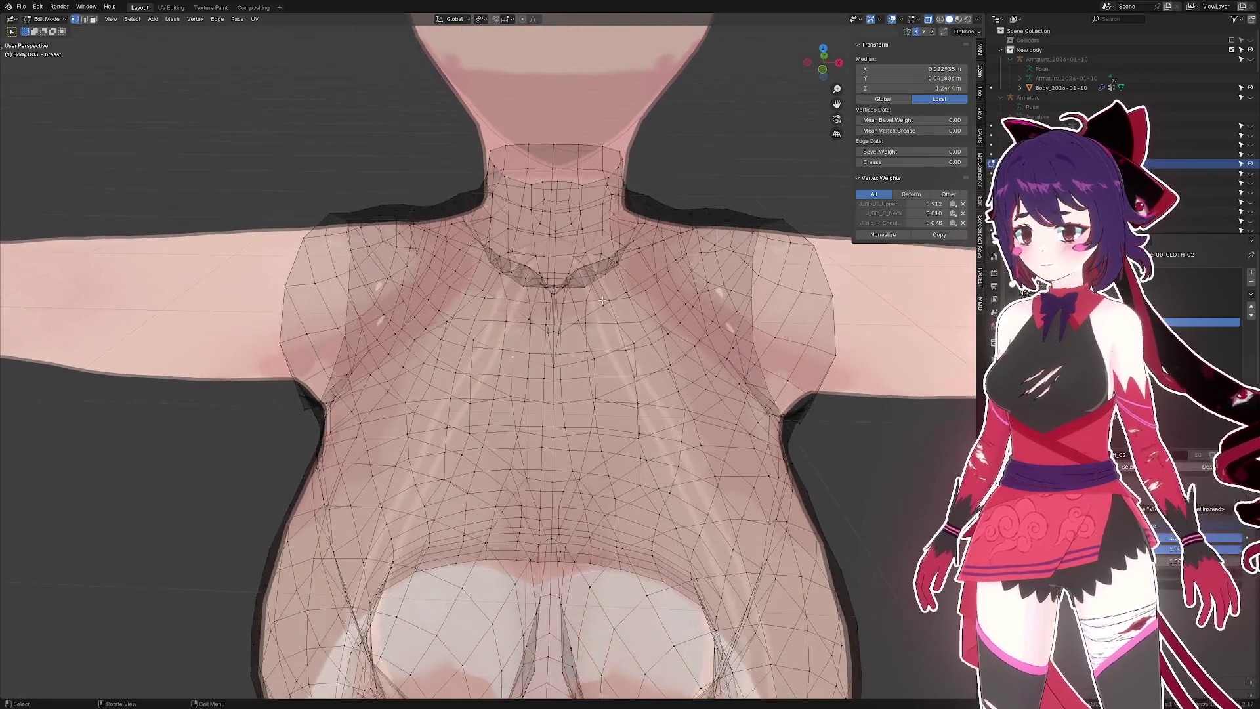
pyautogui.click(602, 301)
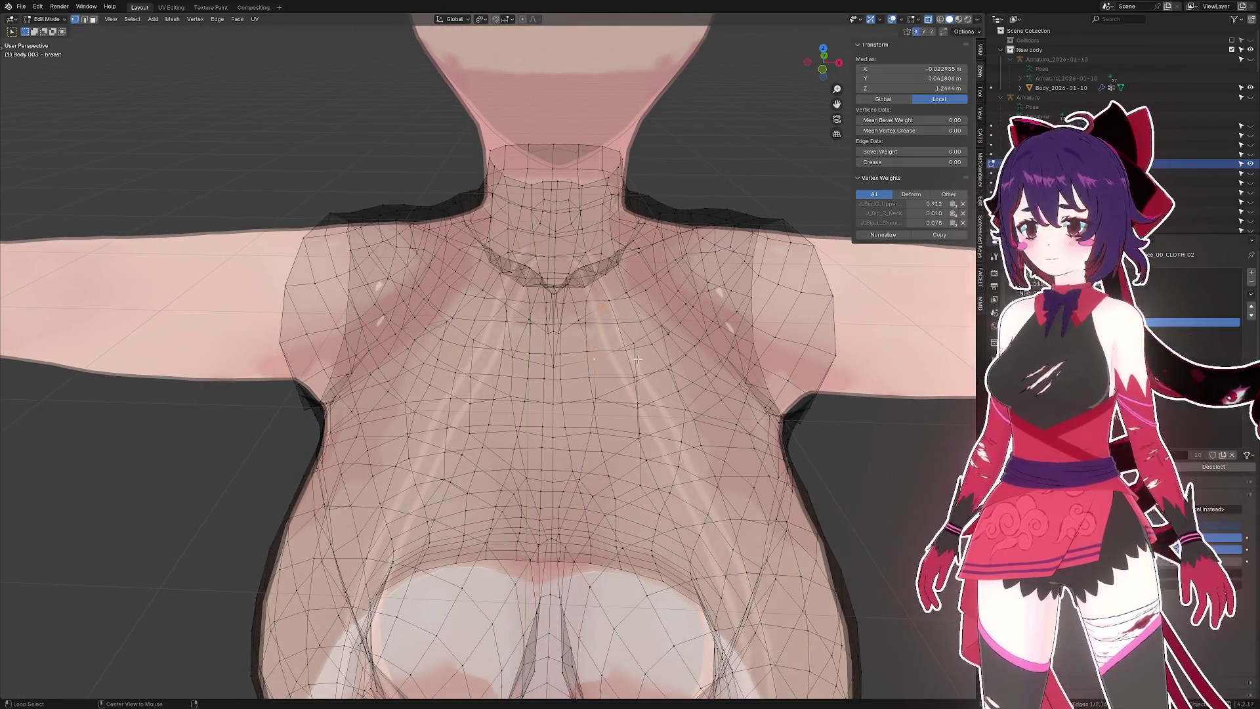
pyautogui.hotkey('alt', 'z')
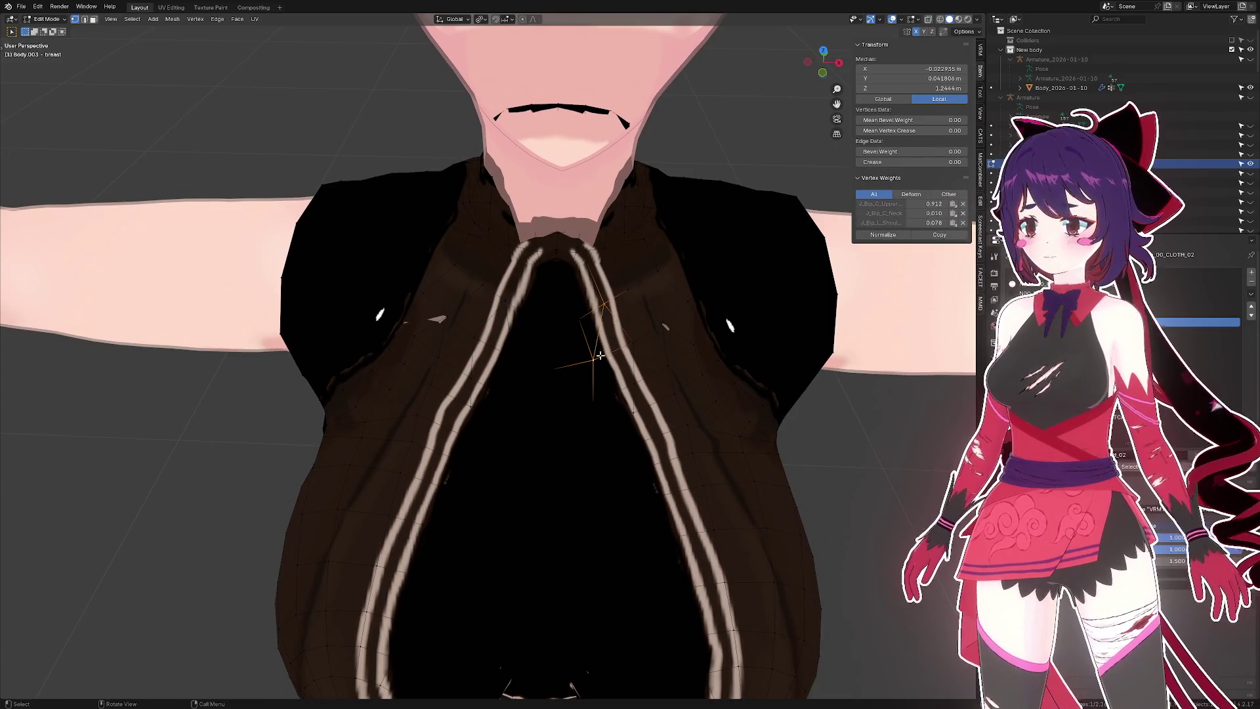
pyautogui.moveTo(601, 355); pyautogui.dragTo(523, 344)
# - Select a vertex on the left stripe, clear it, and save the file
pyautogui.click(515, 325)
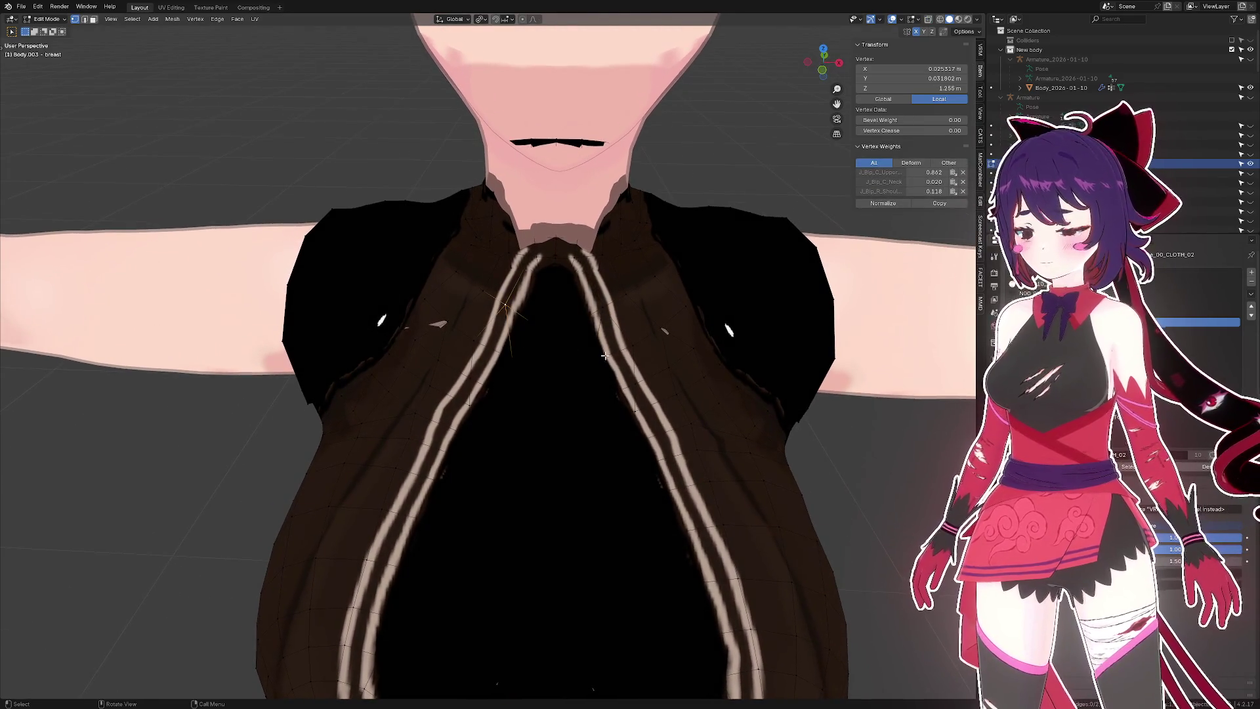
pyautogui.click(845, 400)
pyautogui.moveTo(845, 400); pyautogui.dragTo(875, 408)
pyautogui.hotkey('ctrl', 's')
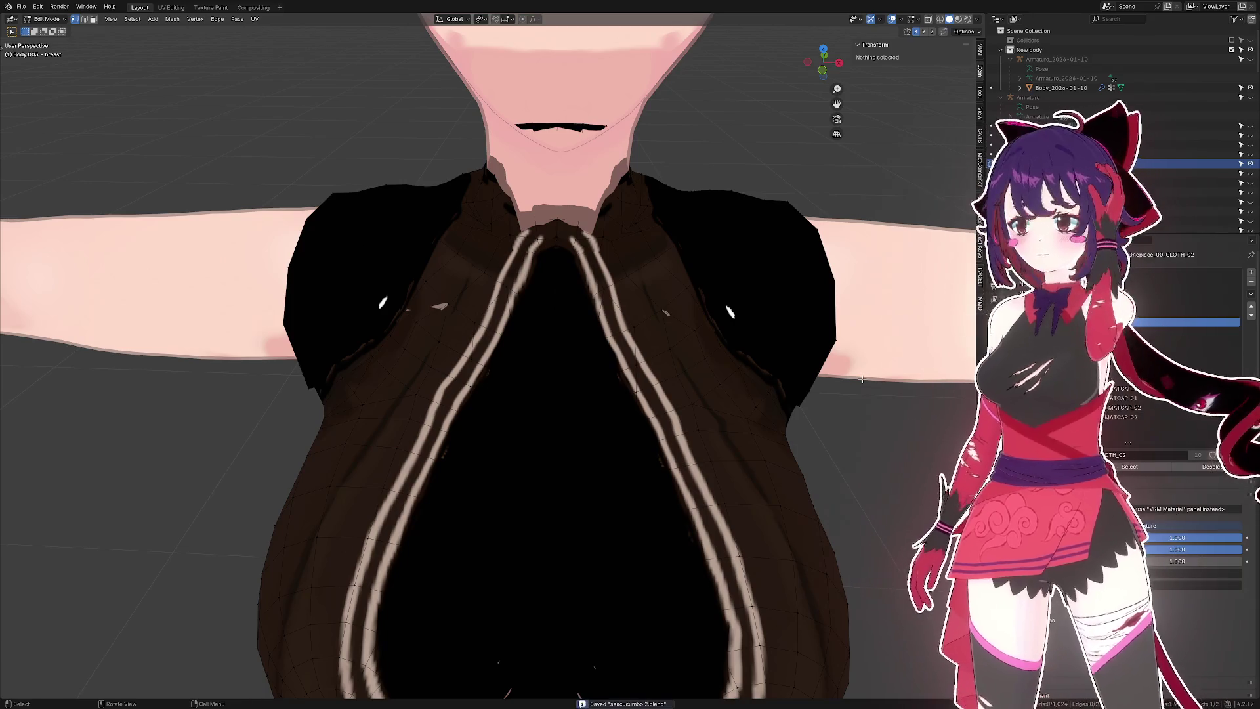
# - Box-select faces along the stripe, then pick a single stripe vertex
pyautogui.moveTo(732, 435); pyautogui.dragTo(727, 389)
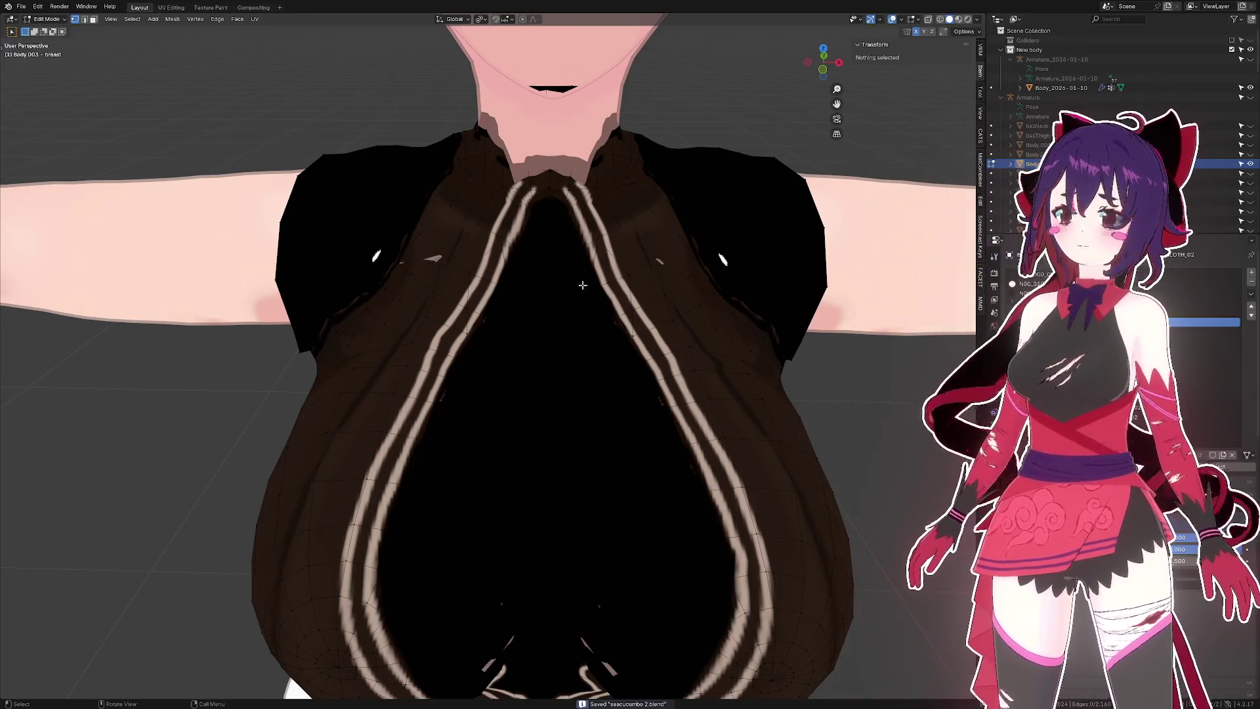
pyautogui.moveTo(727, 390); pyautogui.dragTo(695, 367)
pyautogui.moveTo(436, 219); pyautogui.dragTo(563, 332)
pyautogui.moveTo(562, 332); pyautogui.dragTo(659, 342)
pyautogui.click(646, 334)
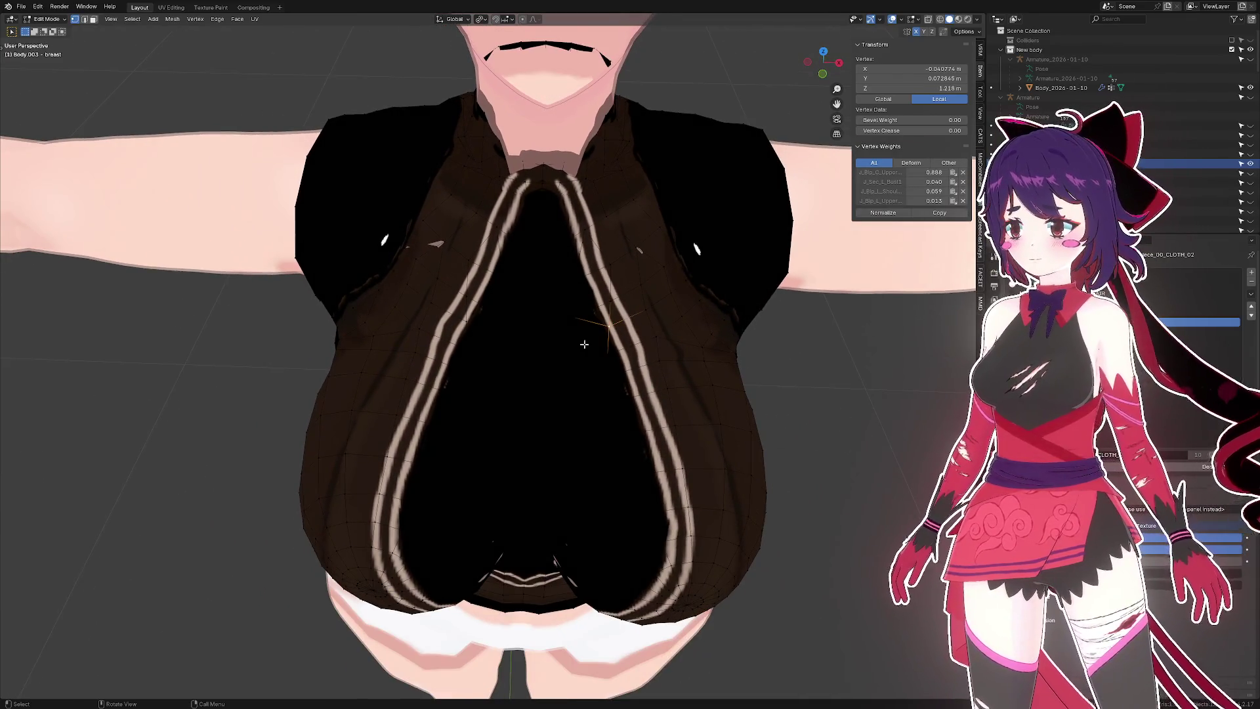
# - Select two neighbouring vertices beside the left strap and mirror the selection to the other side
pyautogui.moveTo(427, 327); pyautogui.dragTo(430, 328)
pyautogui.click(420, 328)
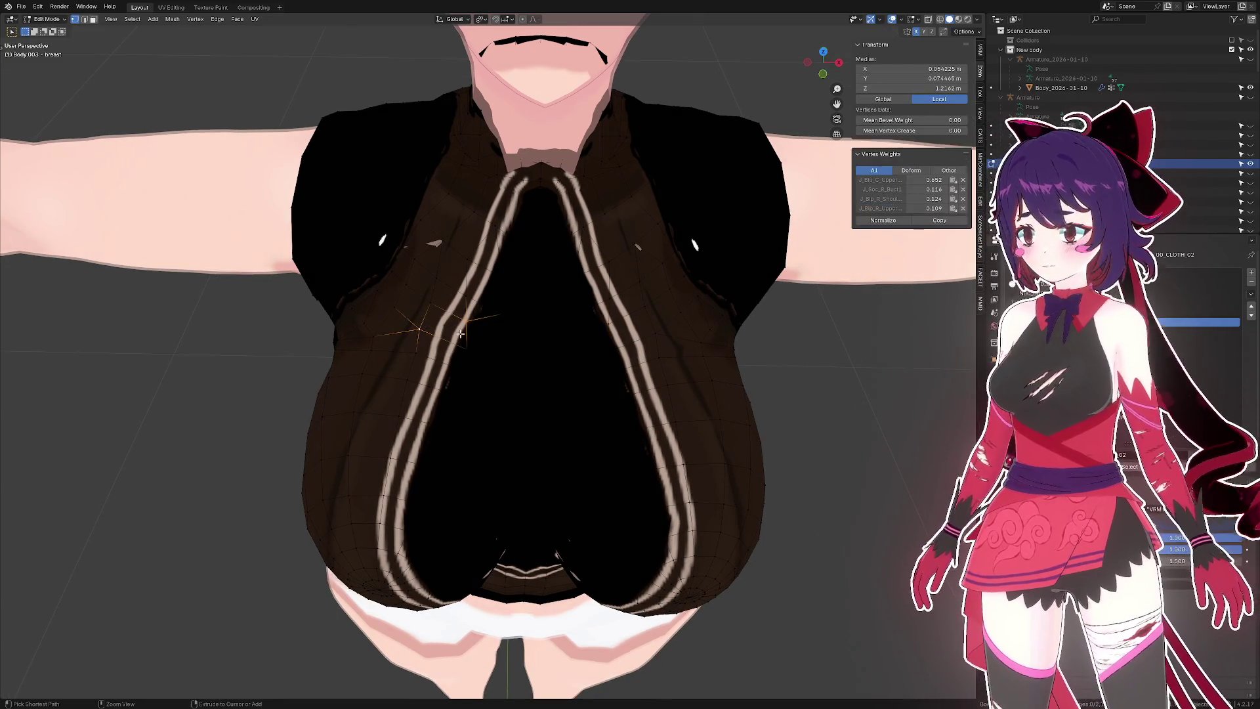
pyautogui.scroll(3)
pyautogui.click(453, 337)
pyautogui.click(421, 296)
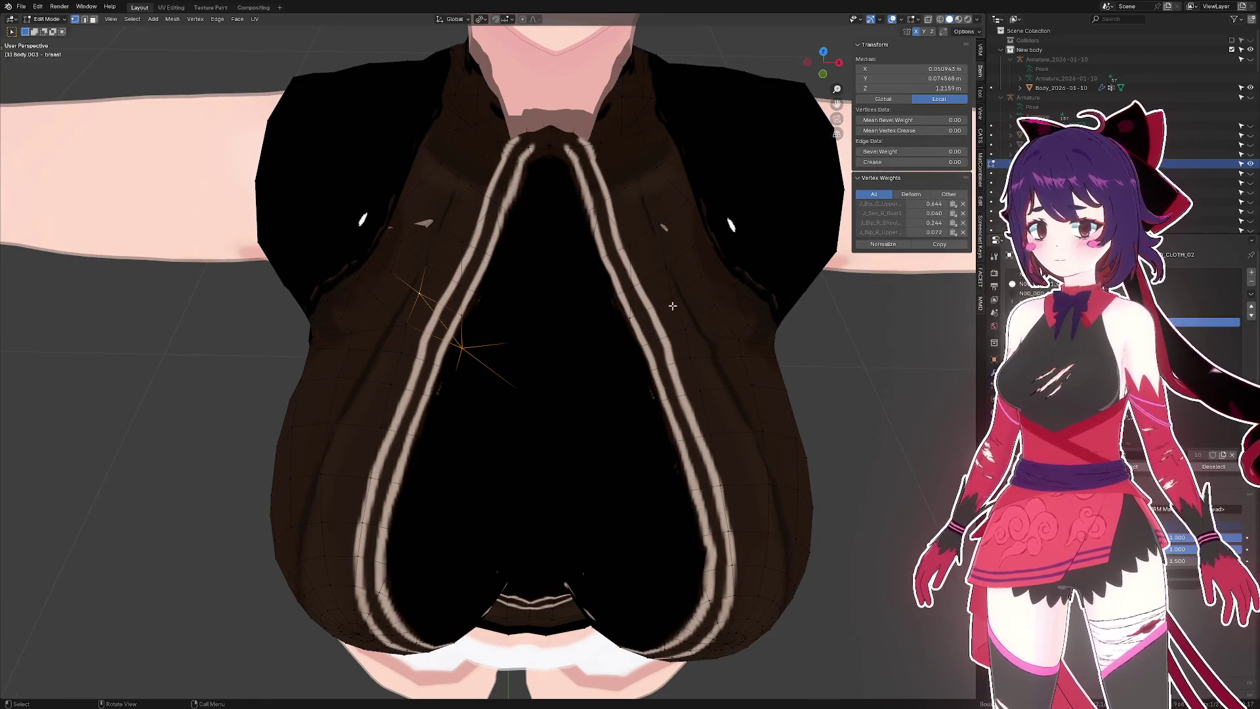
pyautogui.hotkey('ctrl', 'shift', 'm')
# - Using X-ray to see through, add the matching face on the opposite side
pyautogui.hotkey('alt', 'z')
pyautogui.moveTo(673, 305); pyautogui.dragTo(627, 345)
pyautogui.hotkey('alt', 'z')
pyautogui.click(444, 321)
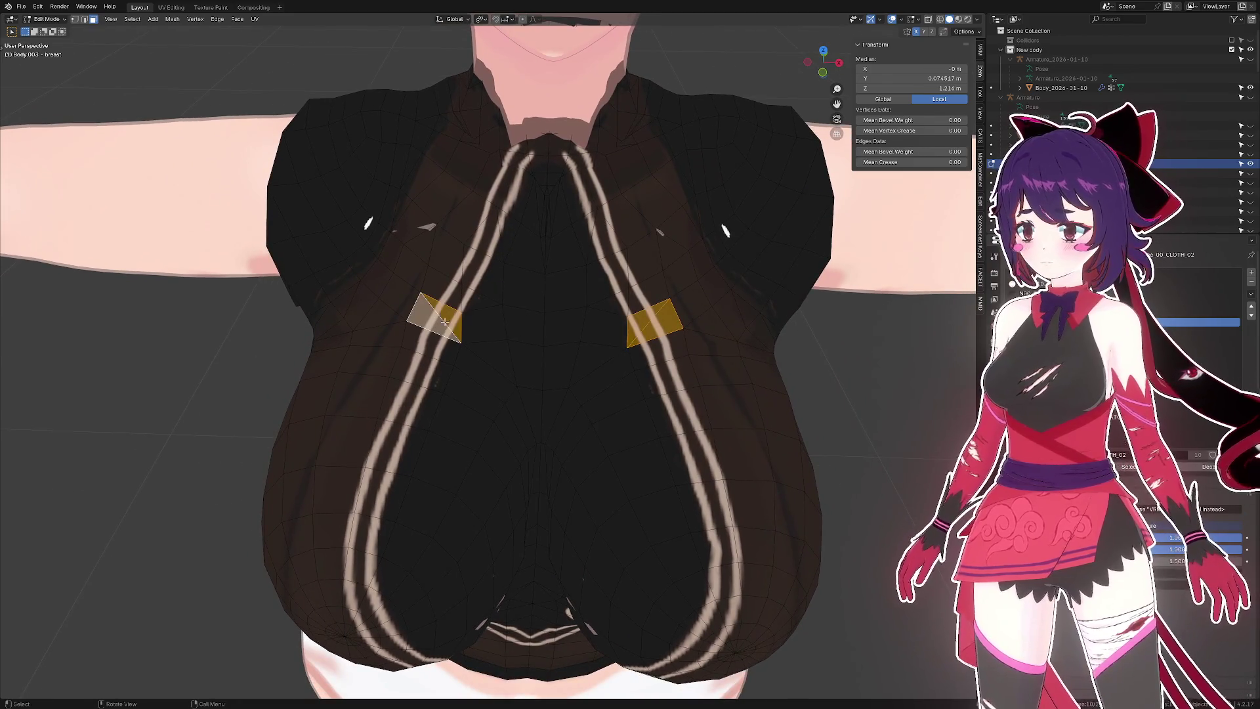
# - Orbit to a front view of the chest, save as seacucumbo 2.blend, and clear the face selection
pyautogui.moveTo(538, 343); pyautogui.dragTo(538, 403)
pyautogui.hotkey('ctrl', 's')
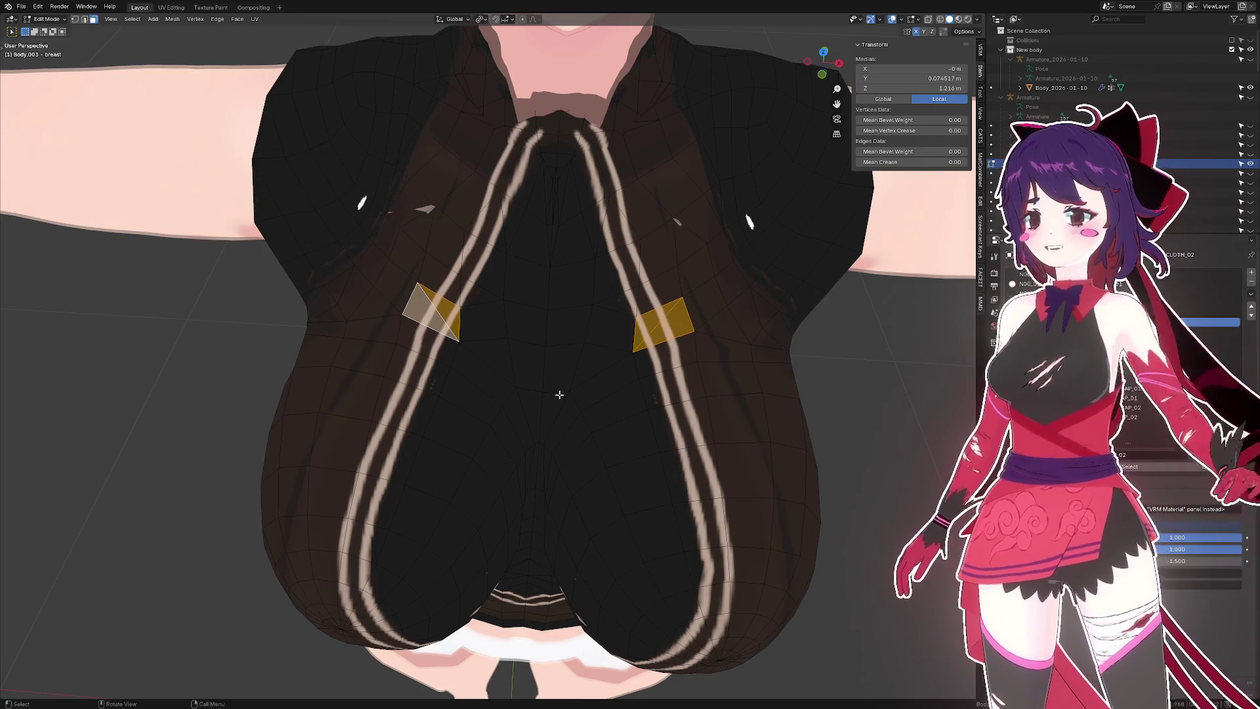
pyautogui.moveTo(632, 378); pyautogui.dragTo(679, 396)
pyautogui.moveTo(632, 391); pyautogui.dragTo(677, 382)
pyautogui.hotkey('ctrl', 's')
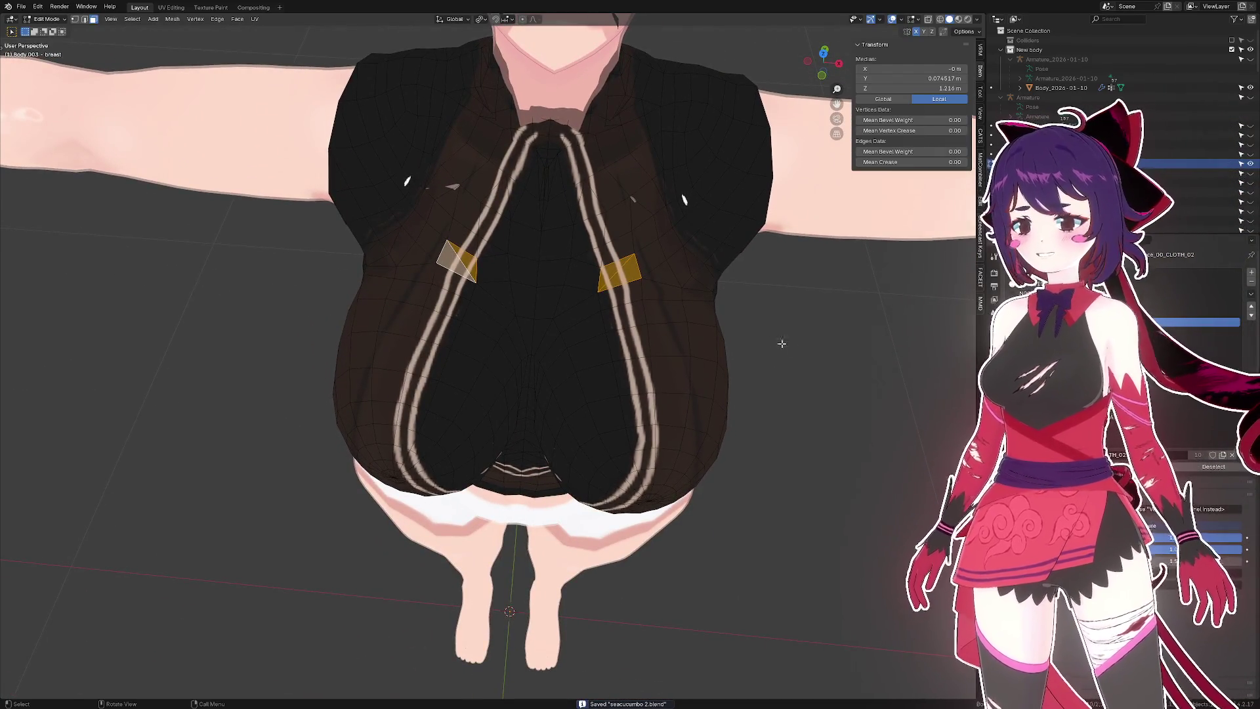
pyautogui.click(786, 353)
pyautogui.moveTo(786, 353); pyautogui.dragTo(780, 362)
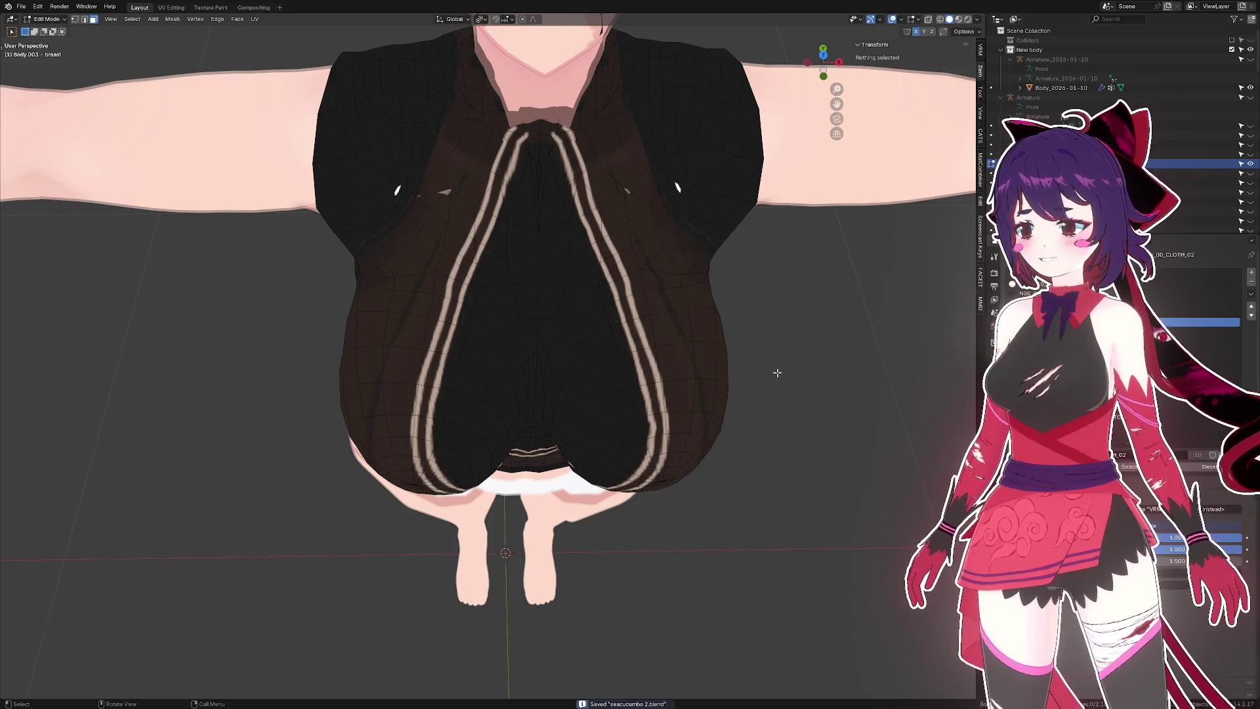
pyautogui.scroll(3)
# - In edge mode, apply an edge operation from the context menu to an edge beside the left strap
pyautogui.press('2')
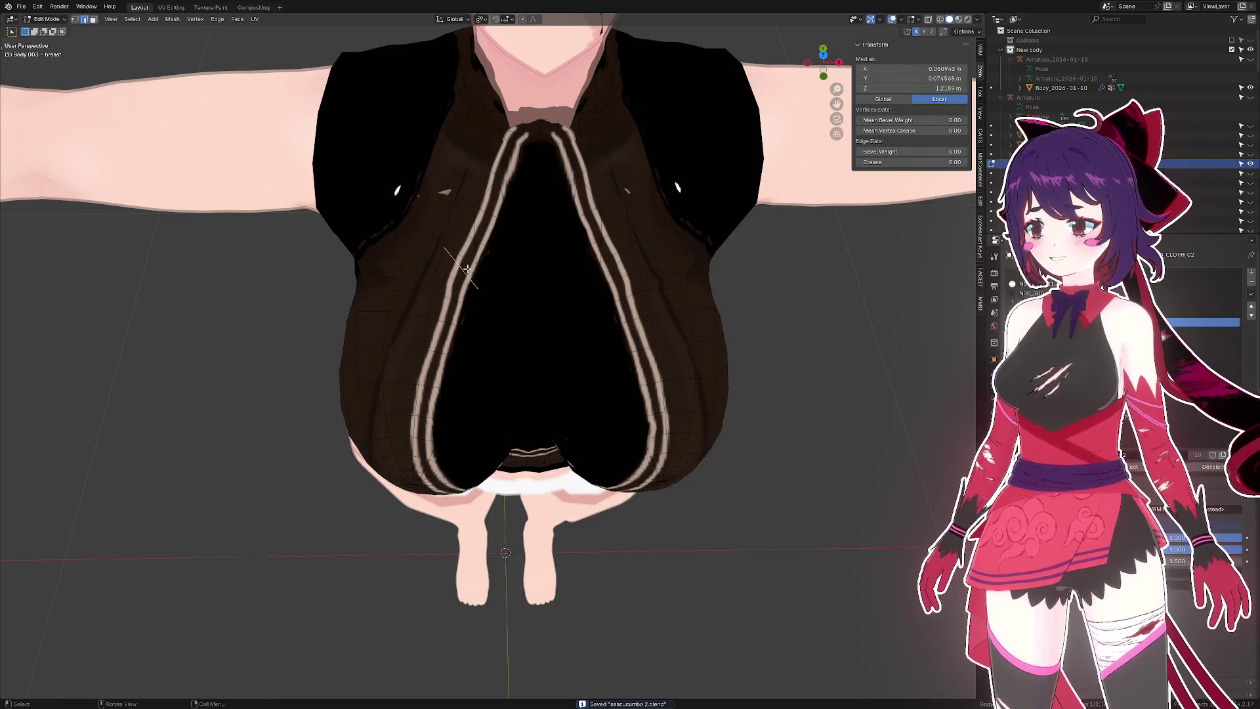
pyautogui.click(488, 269)
pyautogui.rightClick(488, 268)
pyautogui.click(489, 268)
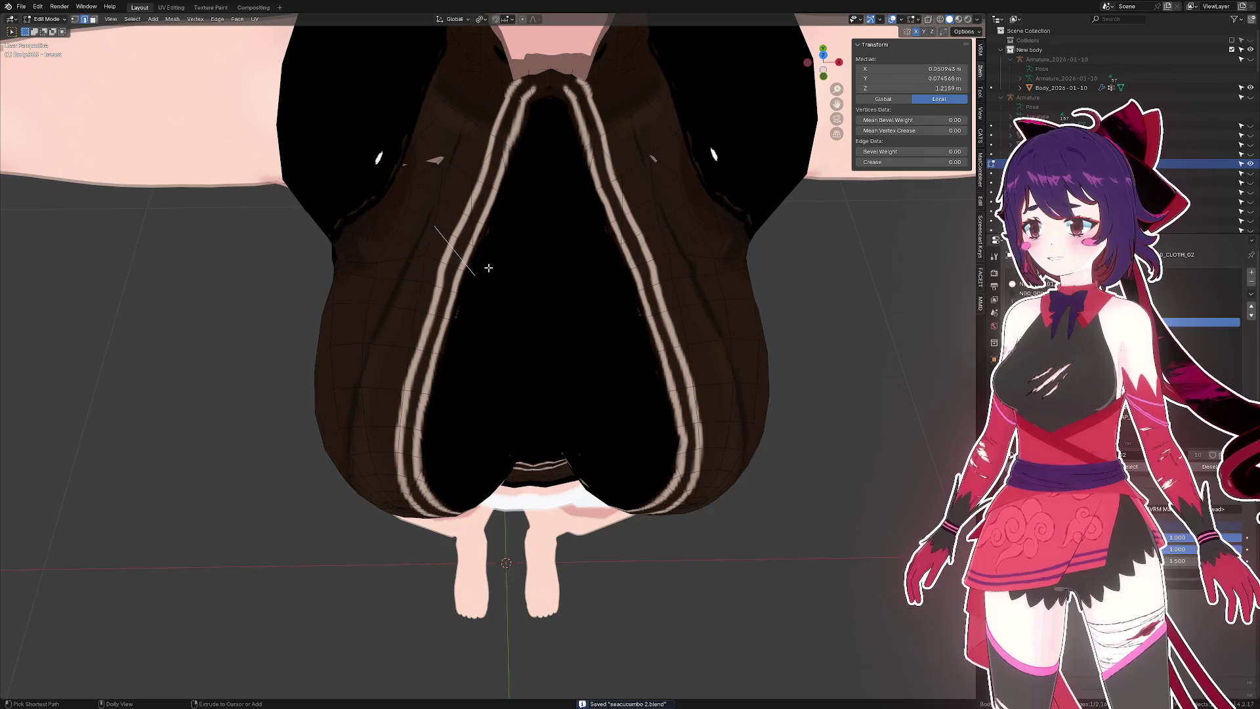
# - Clear the selection and orbit to a level view of the chest stripes
pyautogui.click(855, 320)
pyautogui.scroll(3)
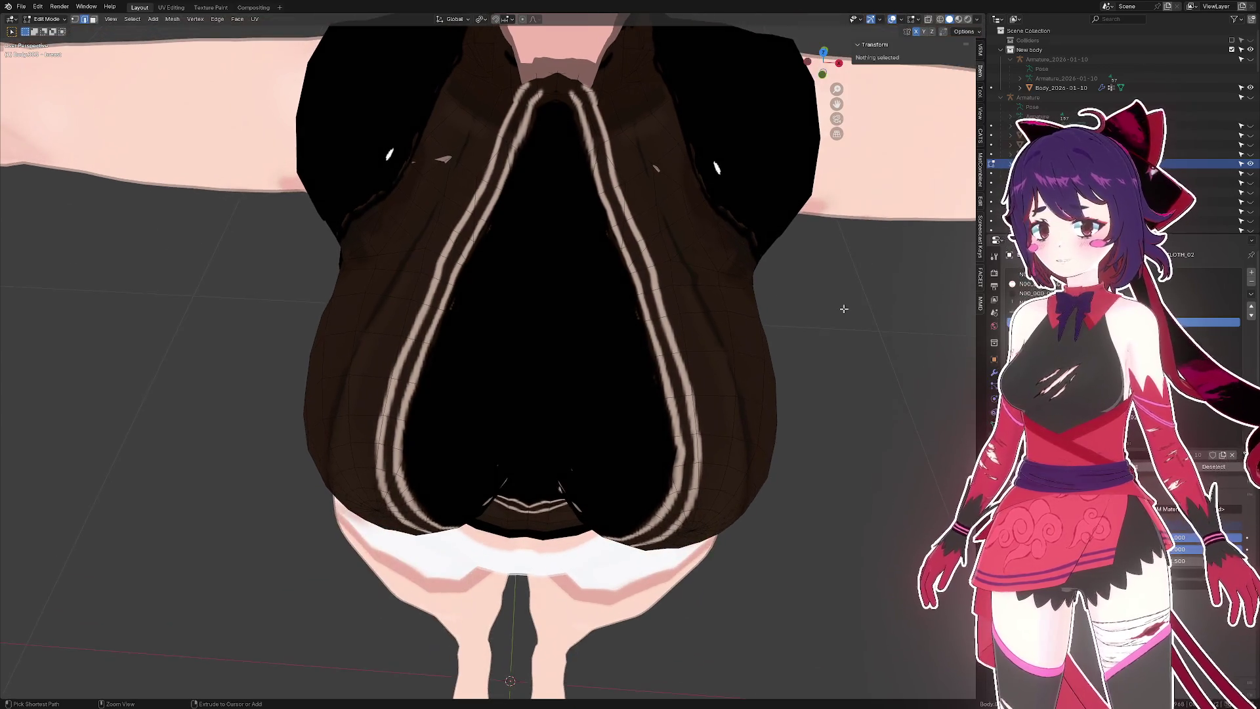
pyautogui.moveTo(840, 294); pyautogui.dragTo(629, 357)
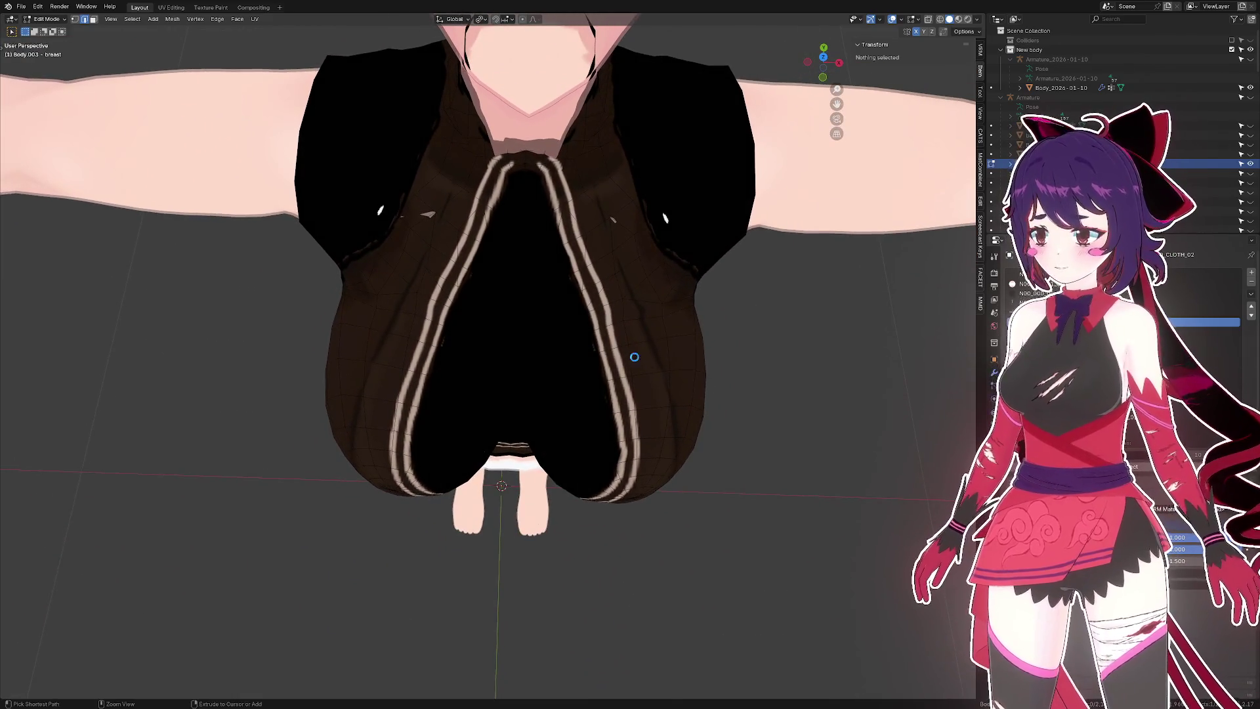
pyautogui.scroll(3)
pyautogui.moveTo(416, 281); pyautogui.dragTo(442, 239)
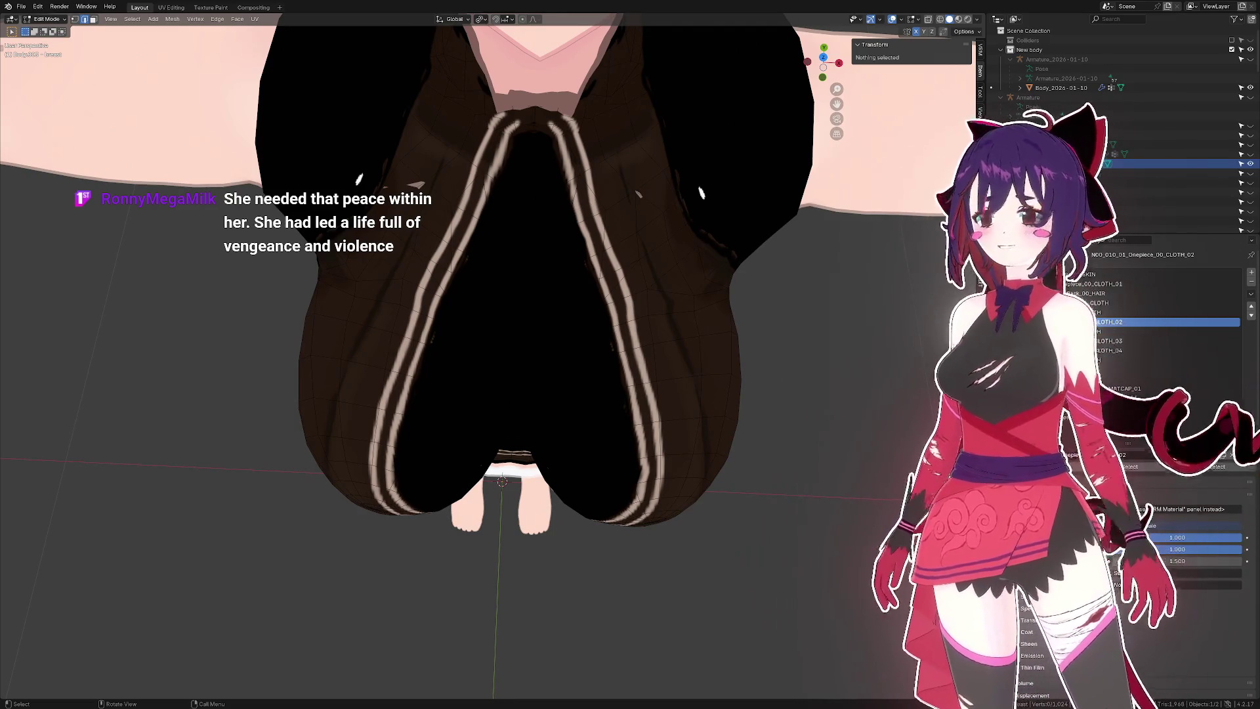
pyautogui.moveTo(481, 324); pyautogui.dragTo(446, 288)
# - Select faces beside the left strap and nudge them along X with a shrunken proportional radius
pyautogui.click(446, 288)
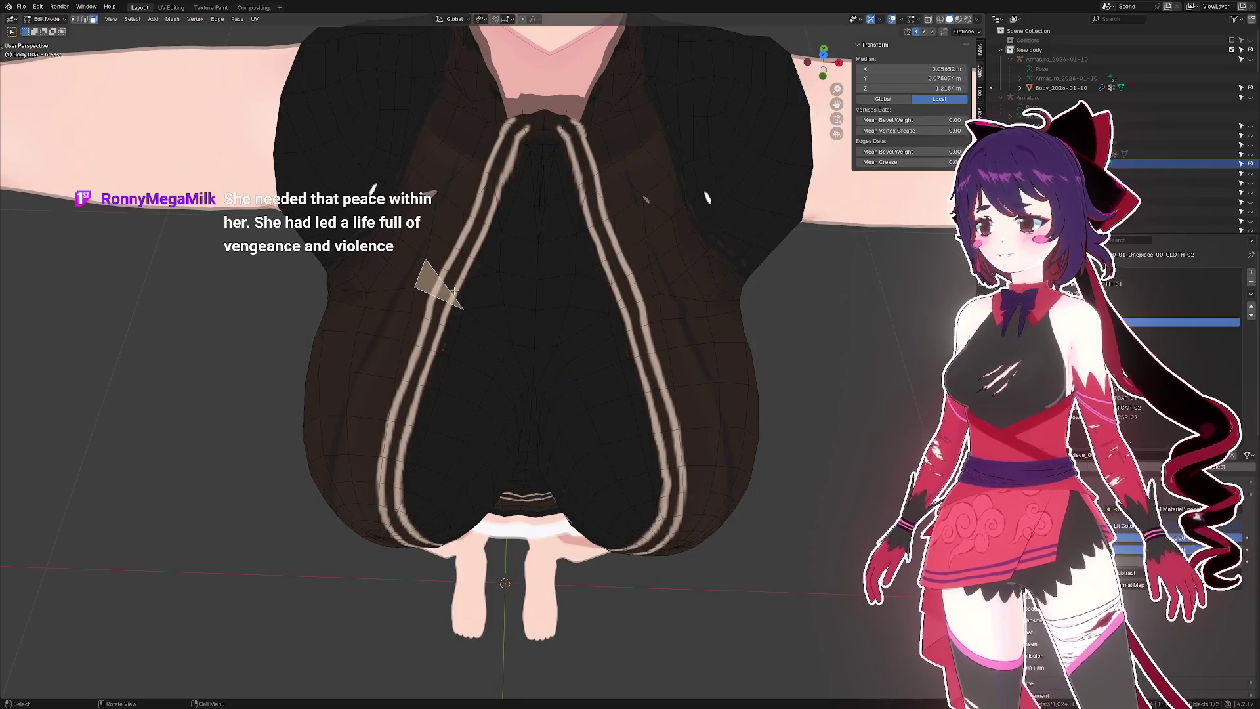
pyautogui.click(453, 286)
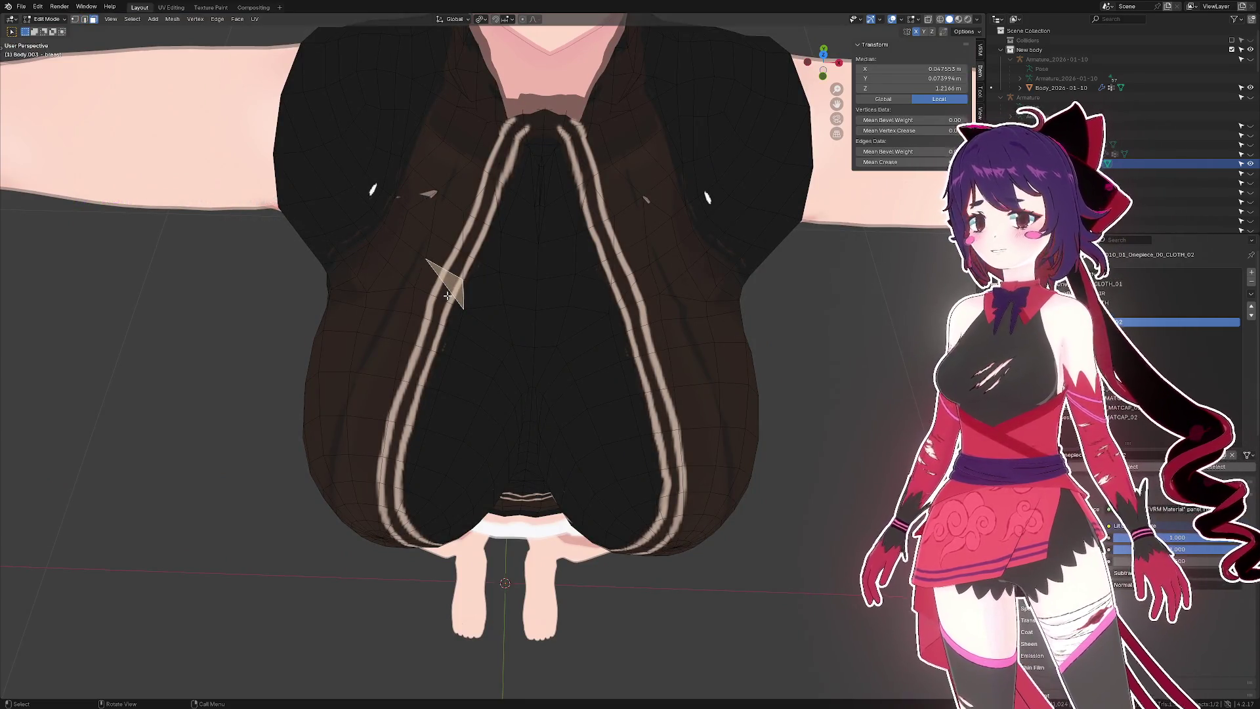
pyautogui.click(459, 297)
pyautogui.click(456, 295)
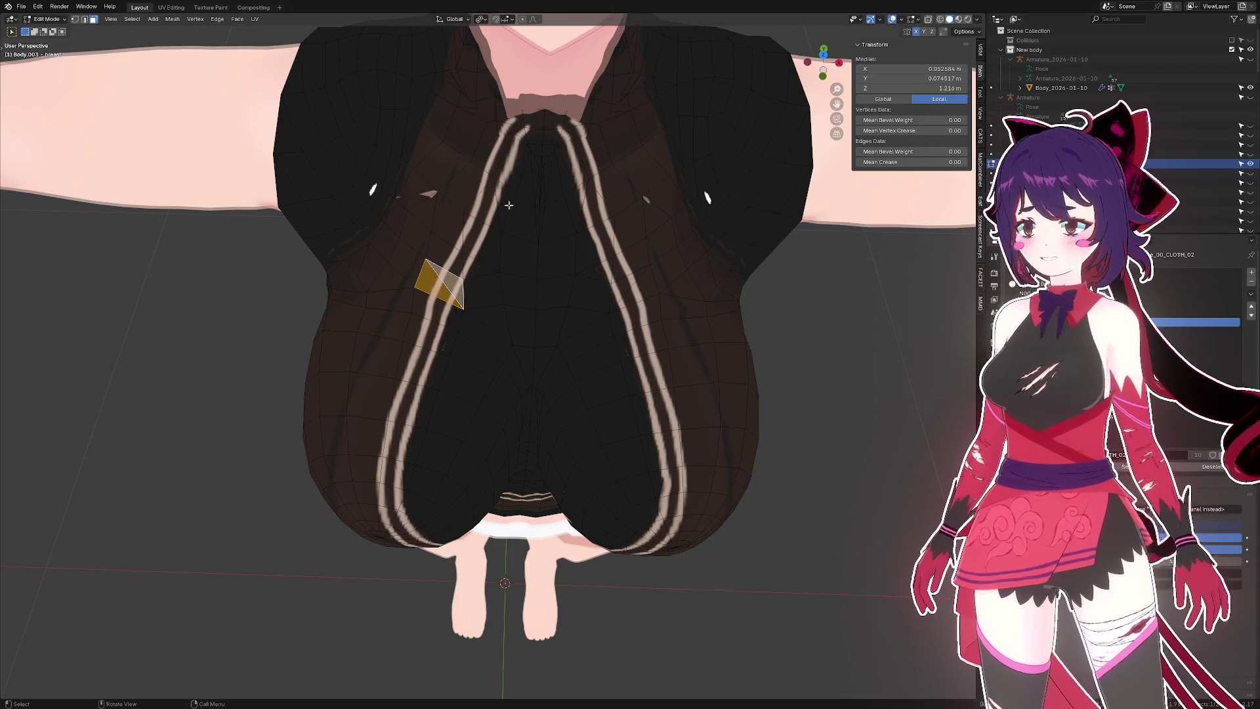
pyautogui.press('g')
pyautogui.press('x')
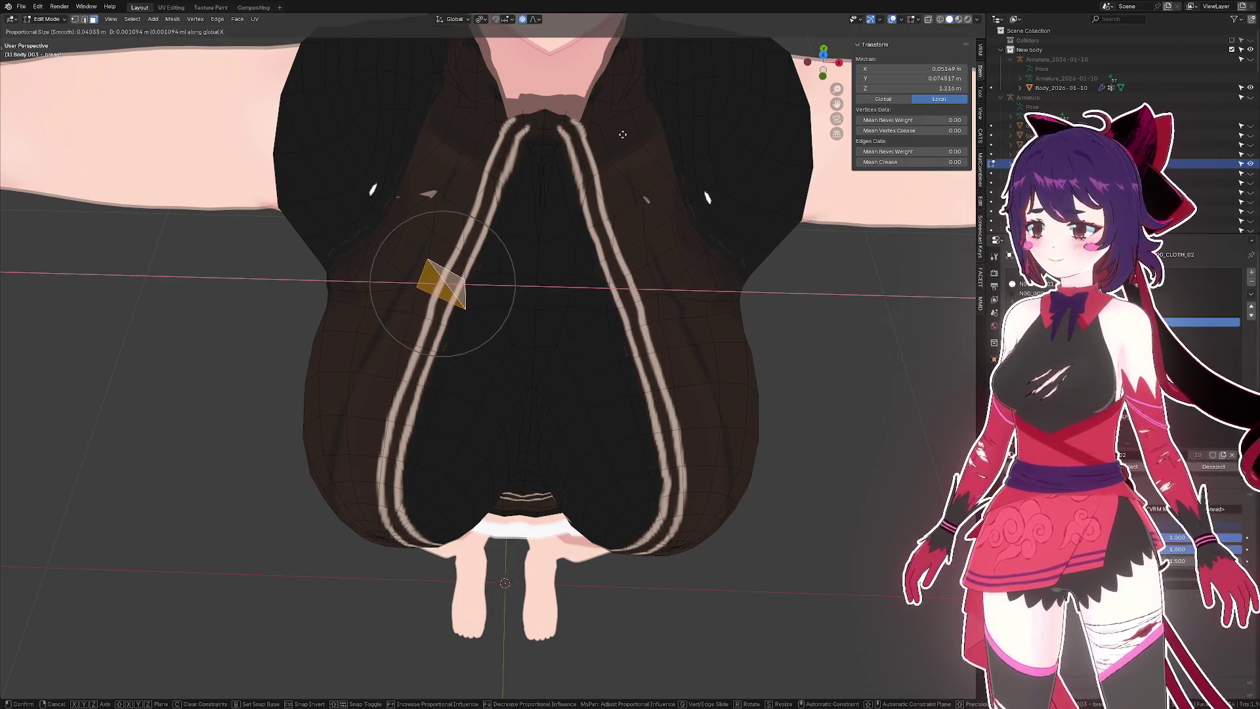
pyautogui.scroll(3)
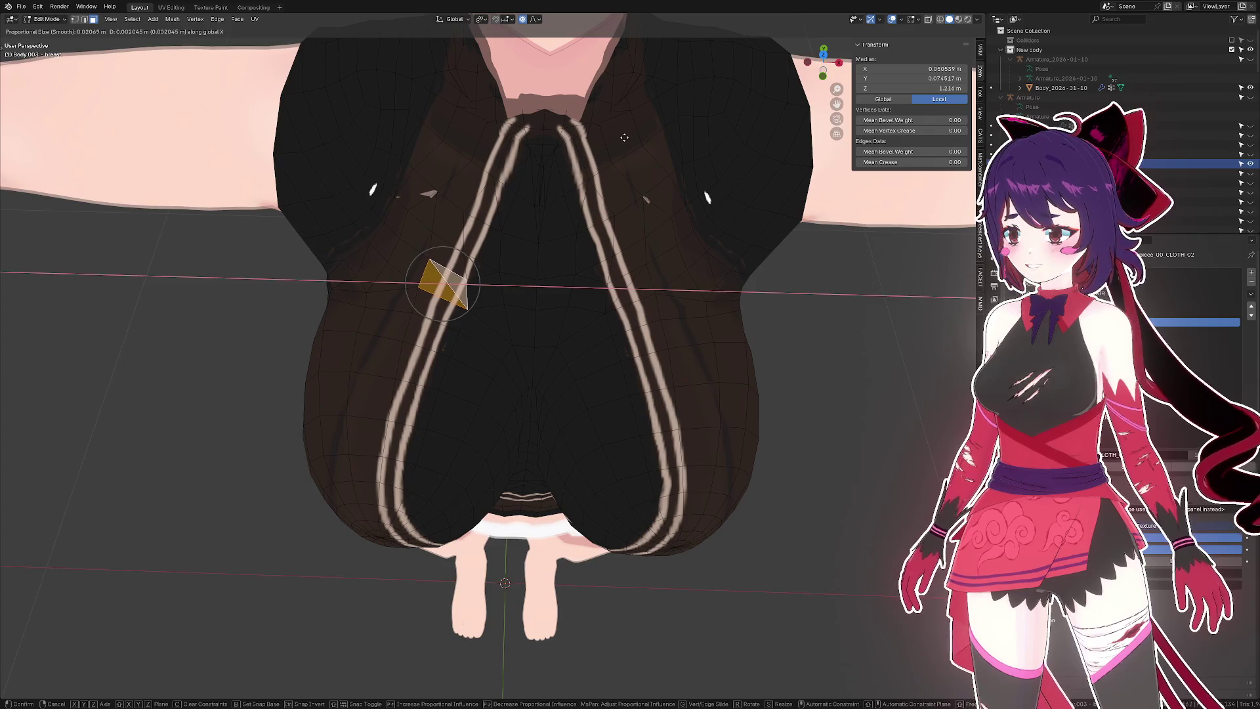
pyautogui.click(604, 151)
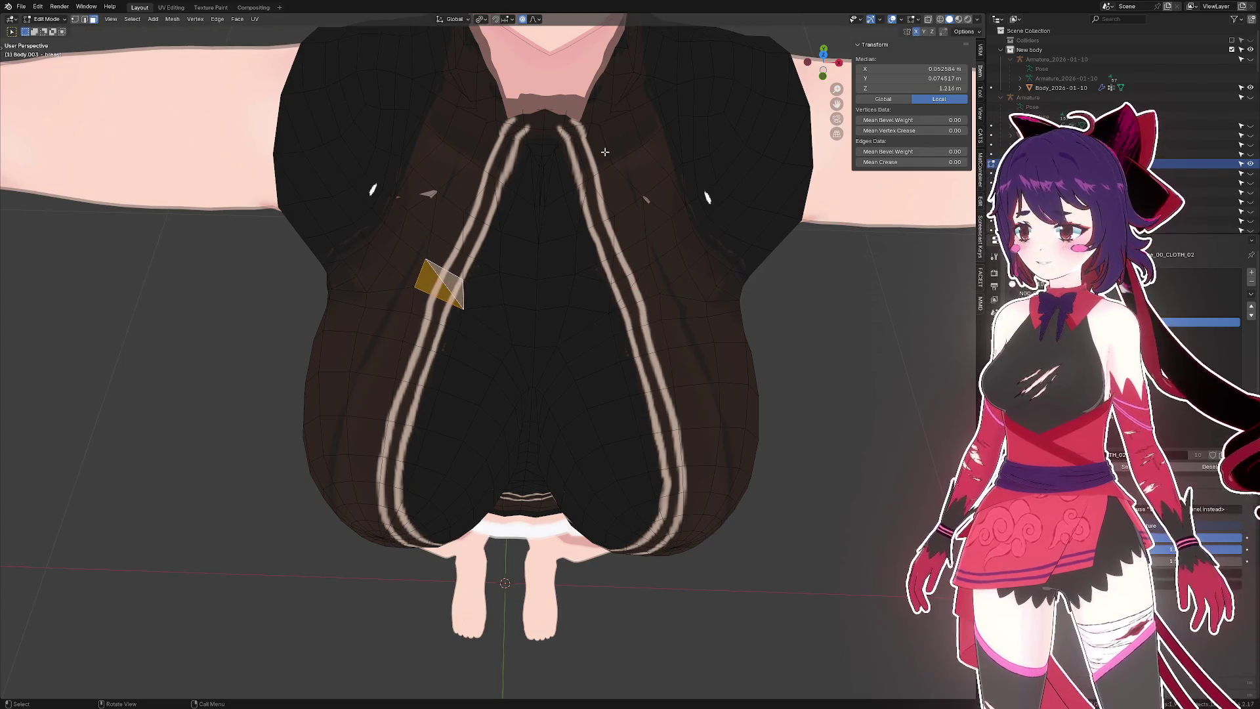
# - Abandon further X moves, undo the face nudge, and switch to edge selection
pyautogui.press('g')
pyautogui.press('x')
pyautogui.press('Escape')
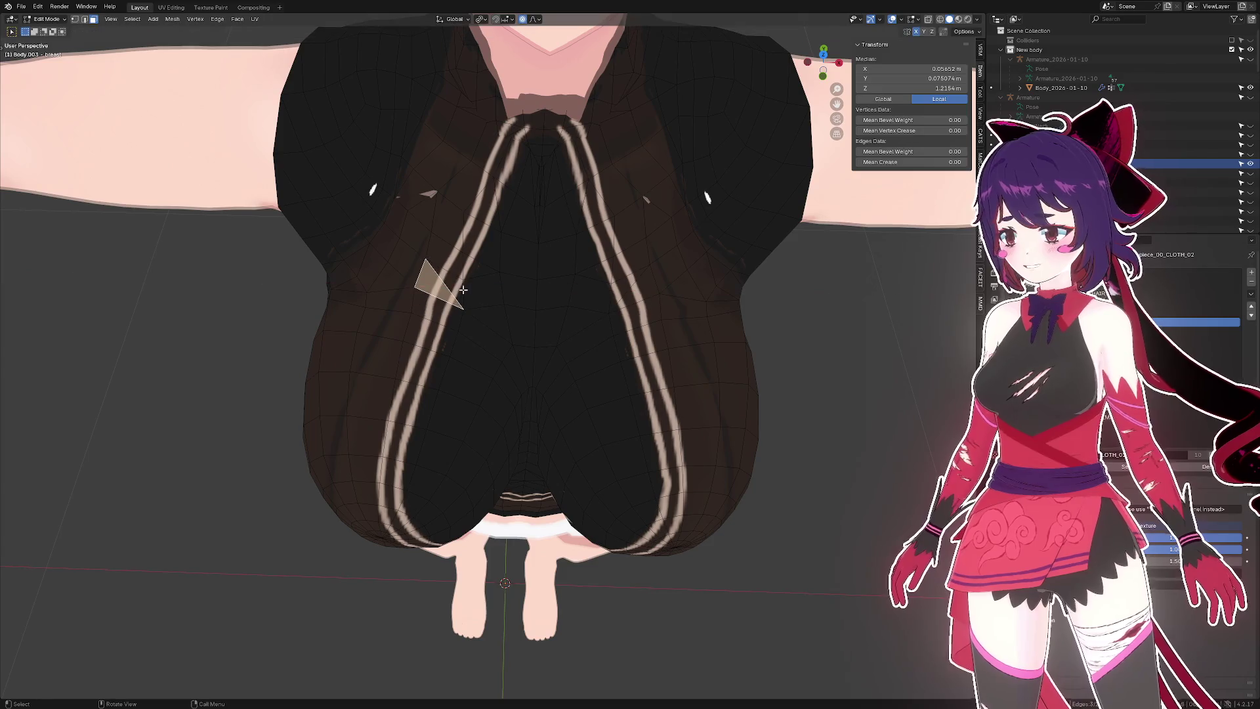
pyautogui.press('g')
pyautogui.press('x')
pyautogui.press('Escape')
pyautogui.hotkey('ctrl', 'z')
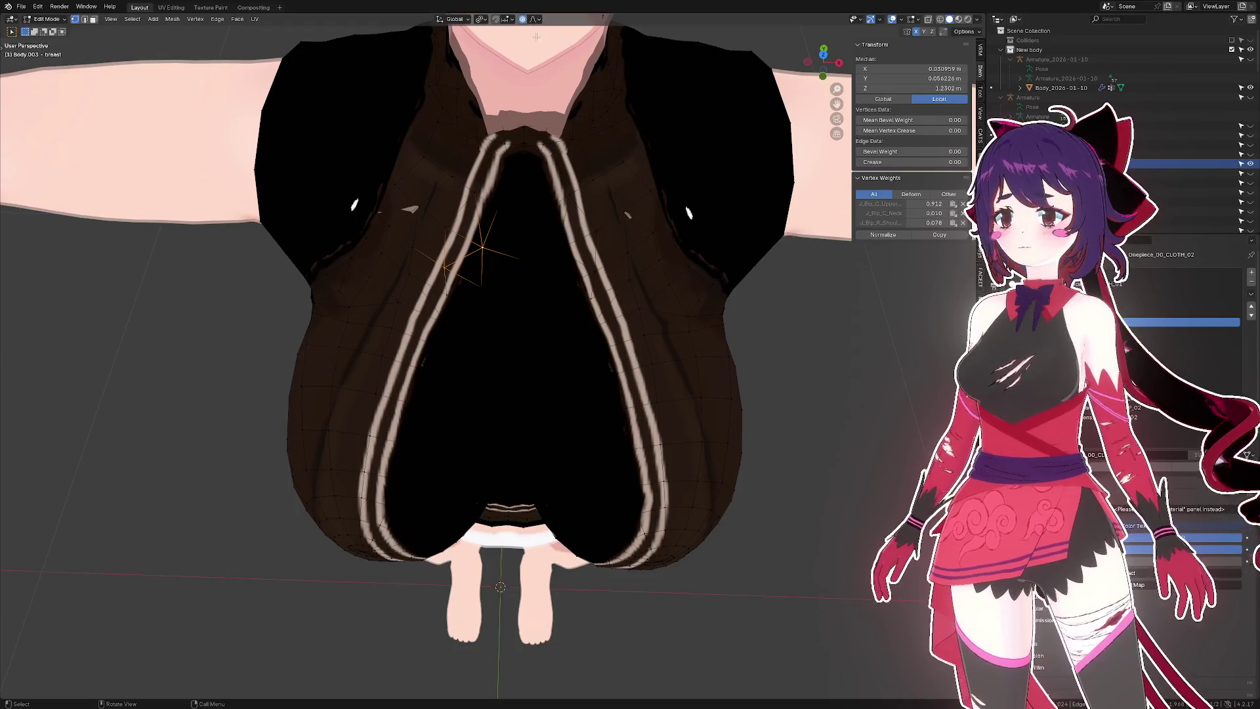
pyautogui.press('2')
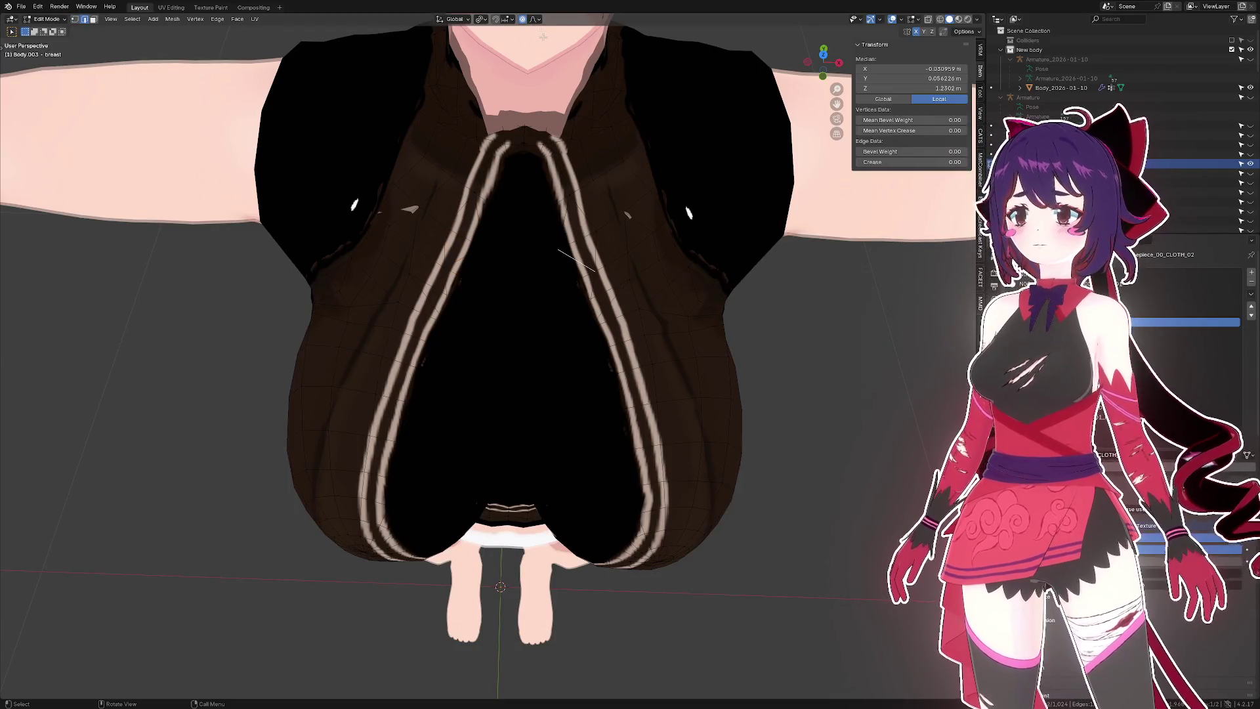
# - Check the mesh in untextured Material shading, restore Texture shading, and save the file
pyautogui.click(980, 20)
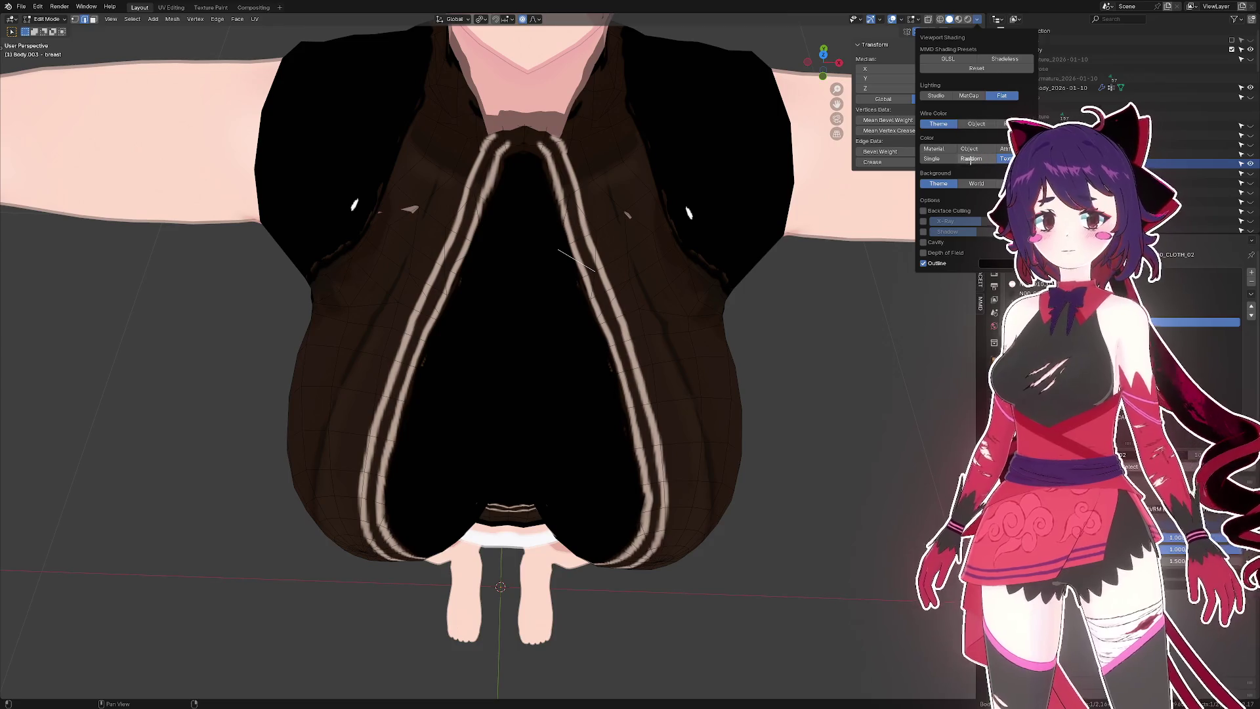
pyautogui.click(939, 148)
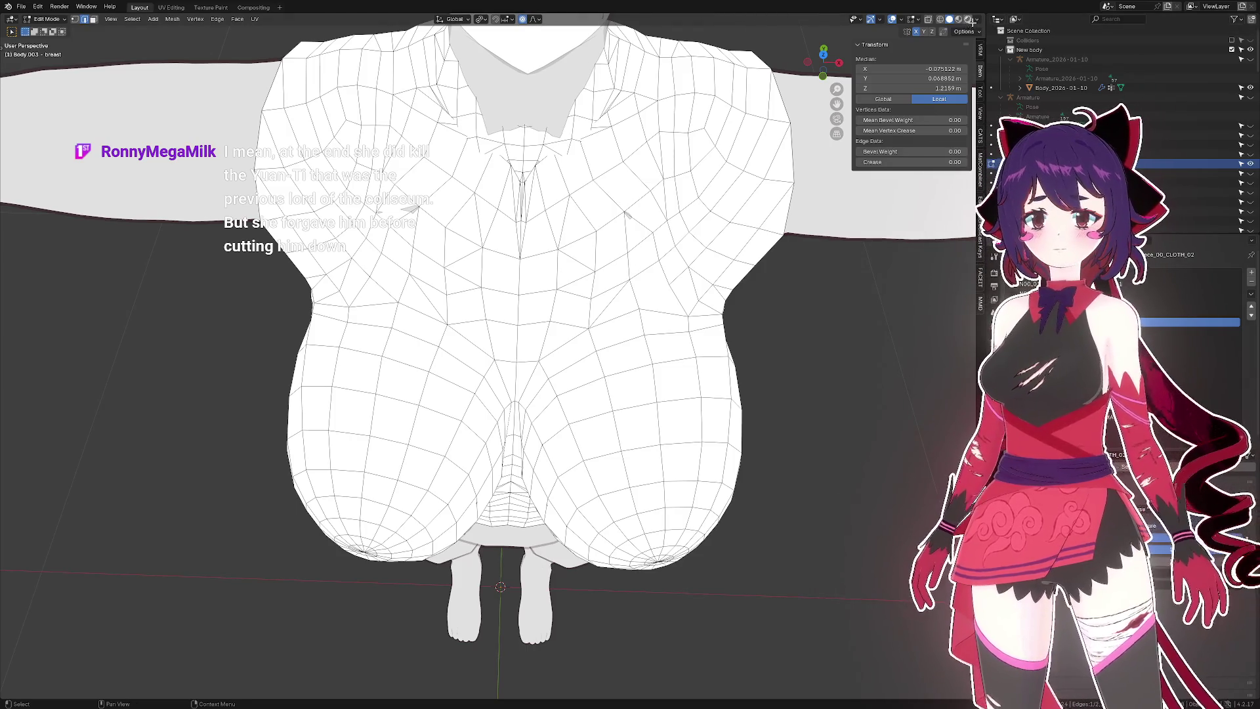
pyautogui.click(977, 19)
pyautogui.click(1008, 158)
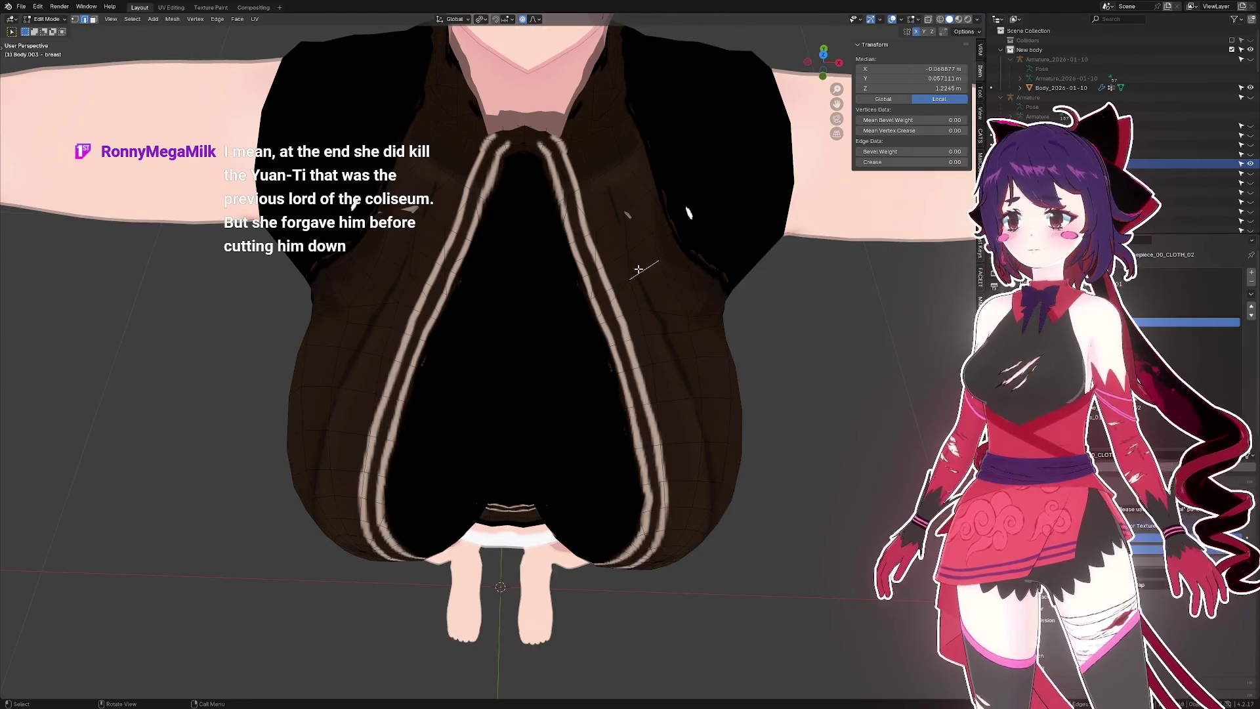
pyautogui.moveTo(644, 266); pyautogui.dragTo(648, 241)
pyautogui.hotkey('ctrl', 's')
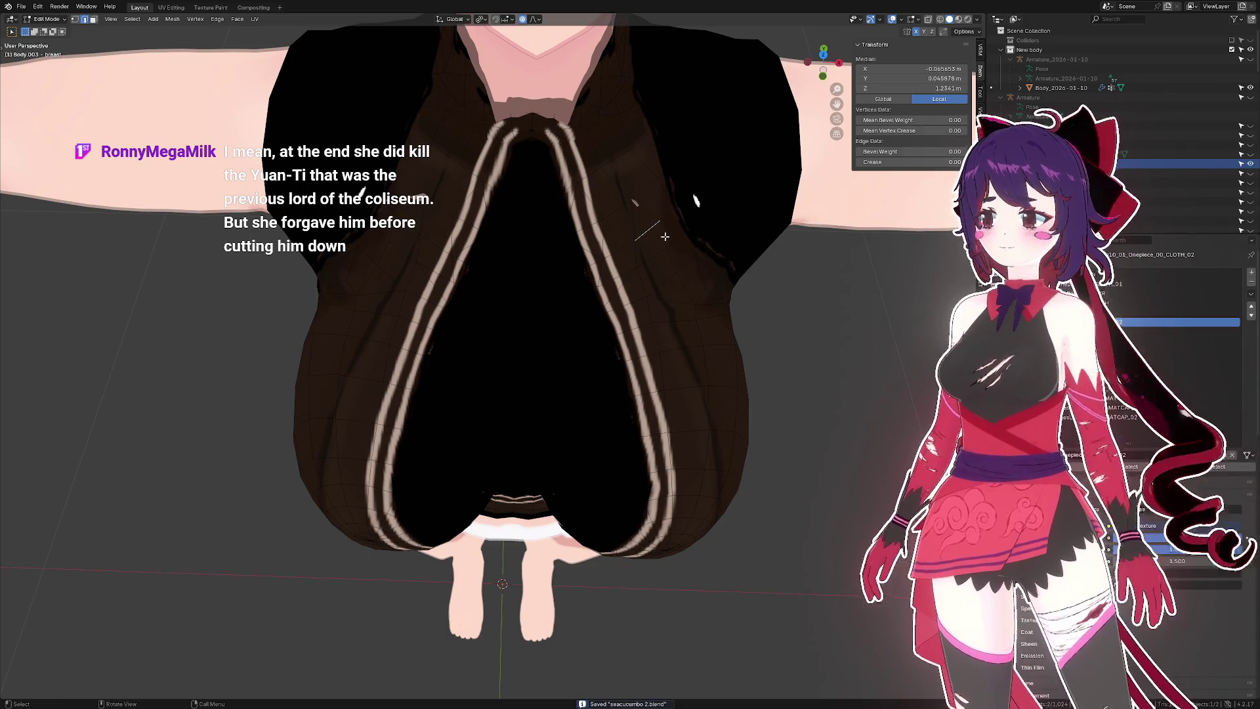
# - Nudge the vertical edge beside the left strap about -0.0008 m along X with smooth falloff
pyautogui.press('3')
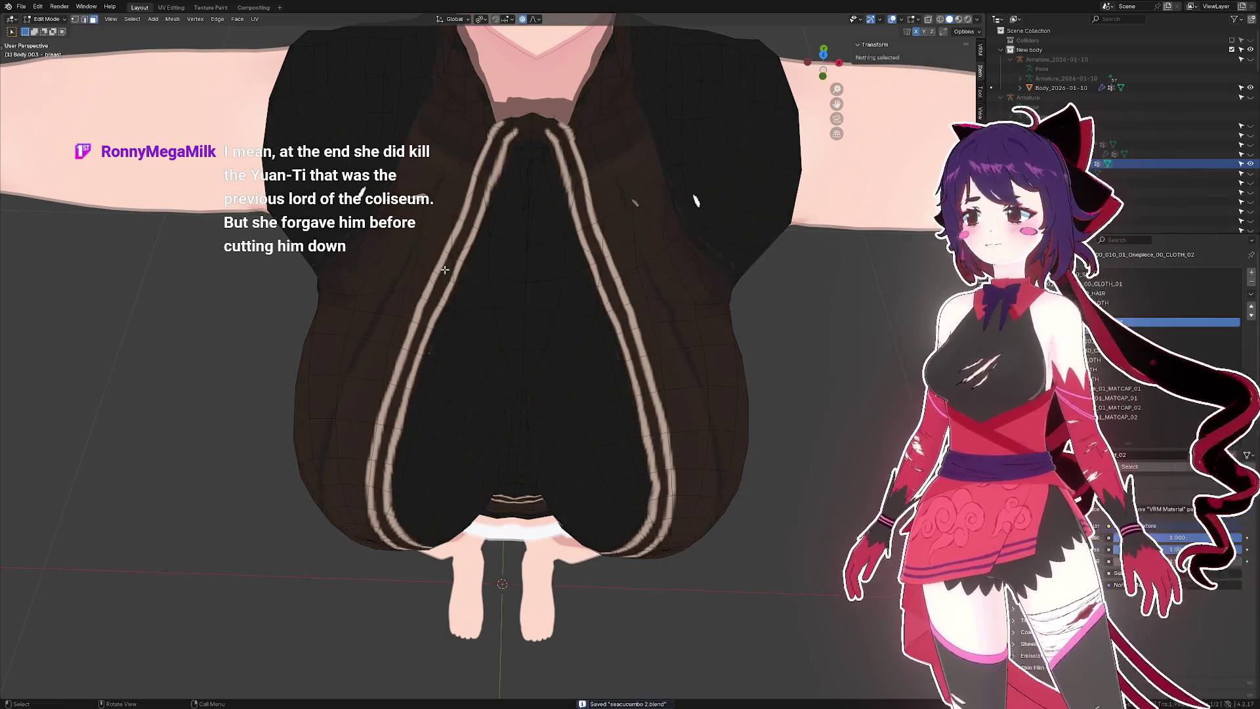
pyautogui.click(440, 266)
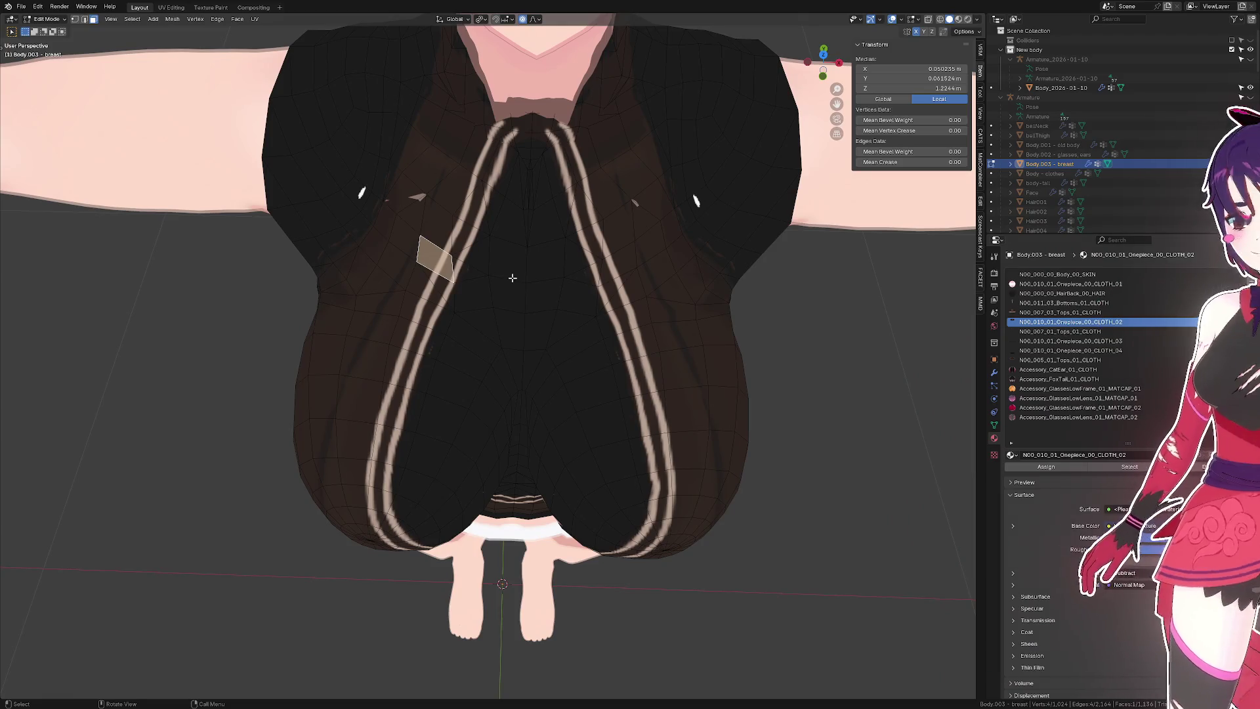
pyautogui.press('1')
pyautogui.click(462, 306)
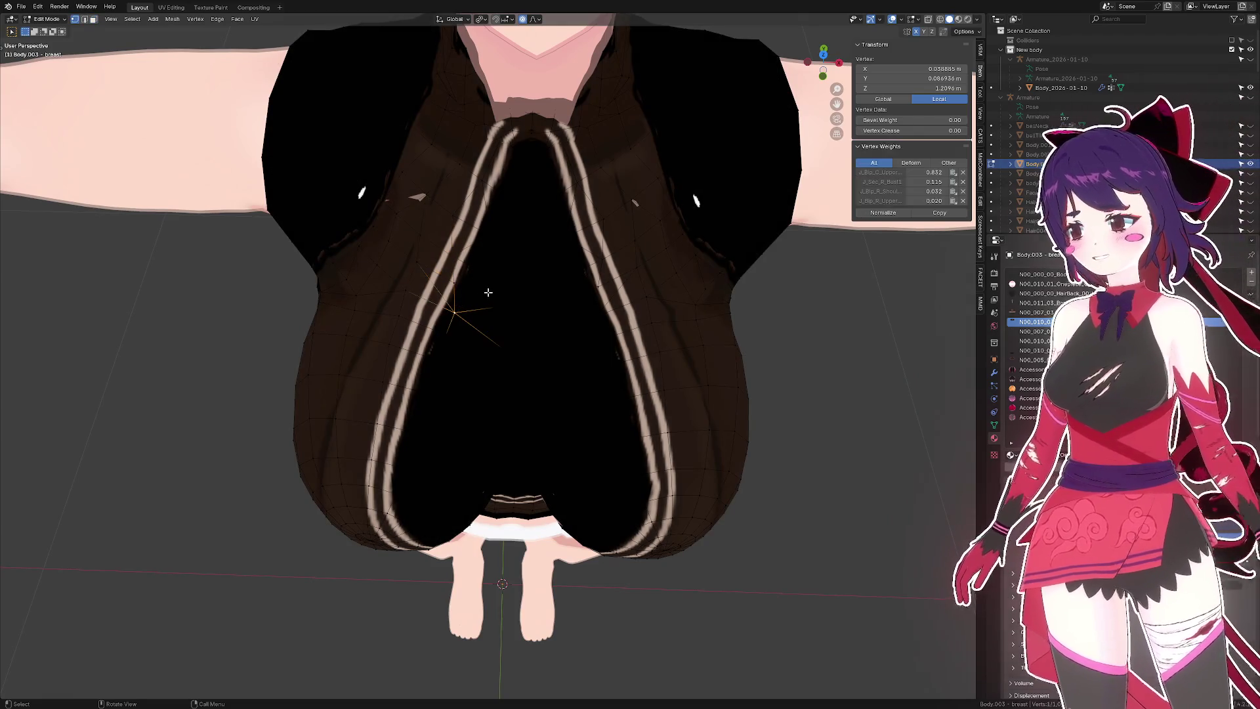
pyautogui.press('2')
pyautogui.click(455, 297)
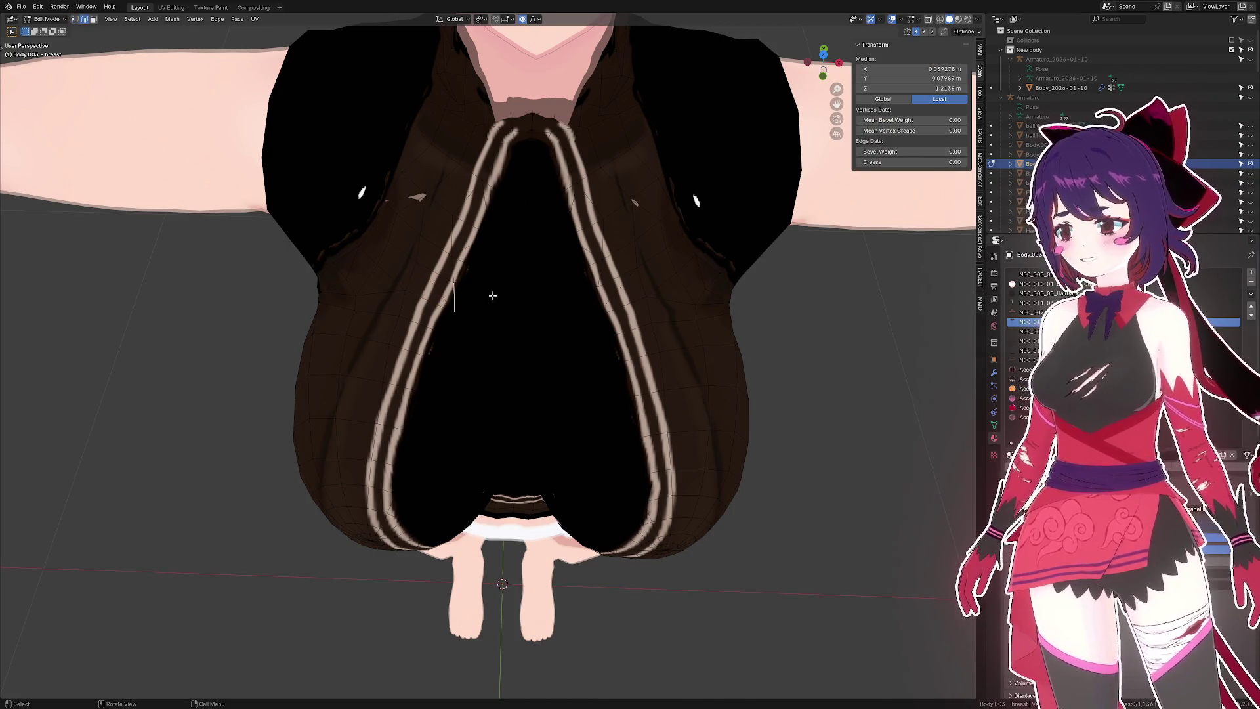
pyautogui.press('g')
pyautogui.press('x')
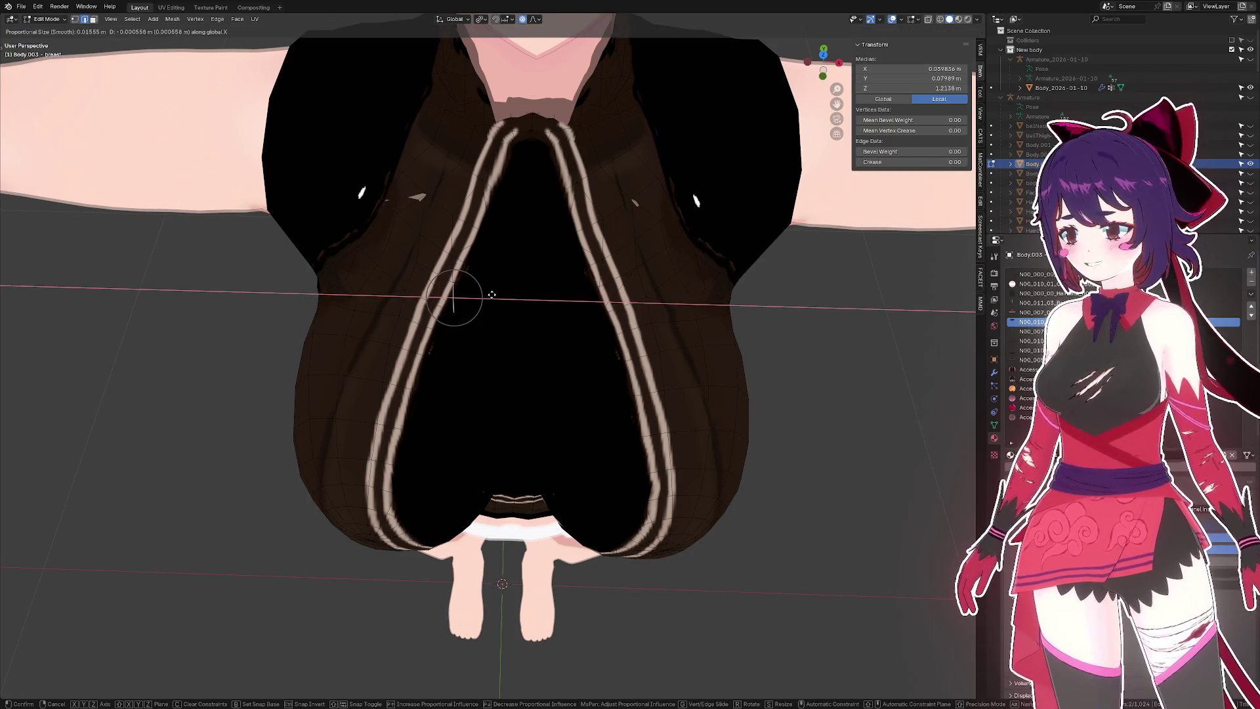
pyautogui.scroll(3)
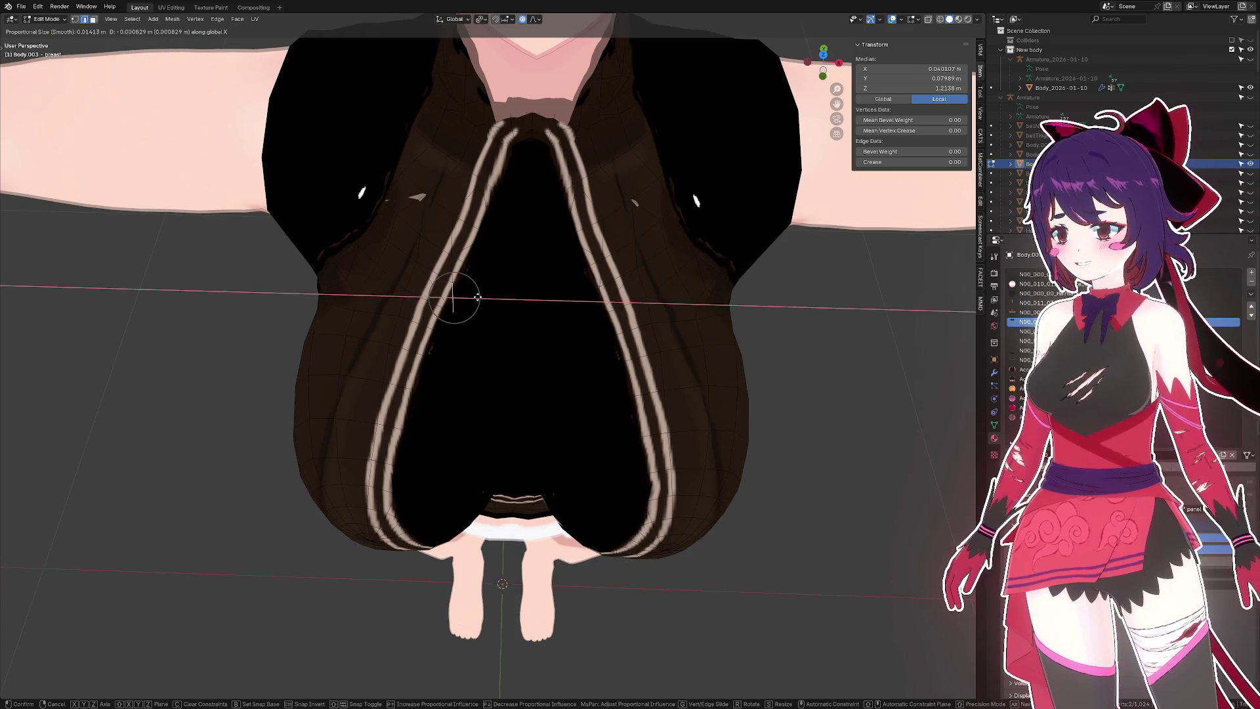
pyautogui.click(478, 297)
pyautogui.click(833, 335)
pyautogui.scroll(-3)
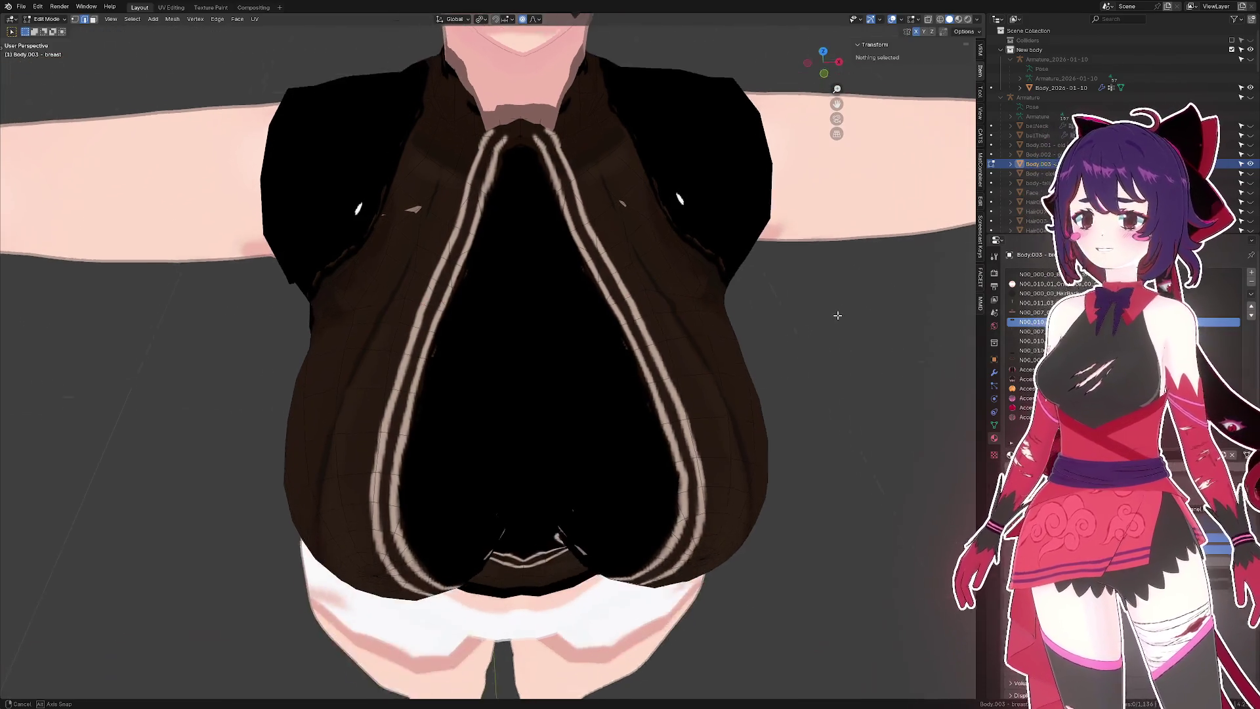
# - Shift a strap-edge vertex sideways along X with proportional falloff
pyautogui.moveTo(830, 331); pyautogui.dragTo(467, 262)
pyautogui.click(471, 247)
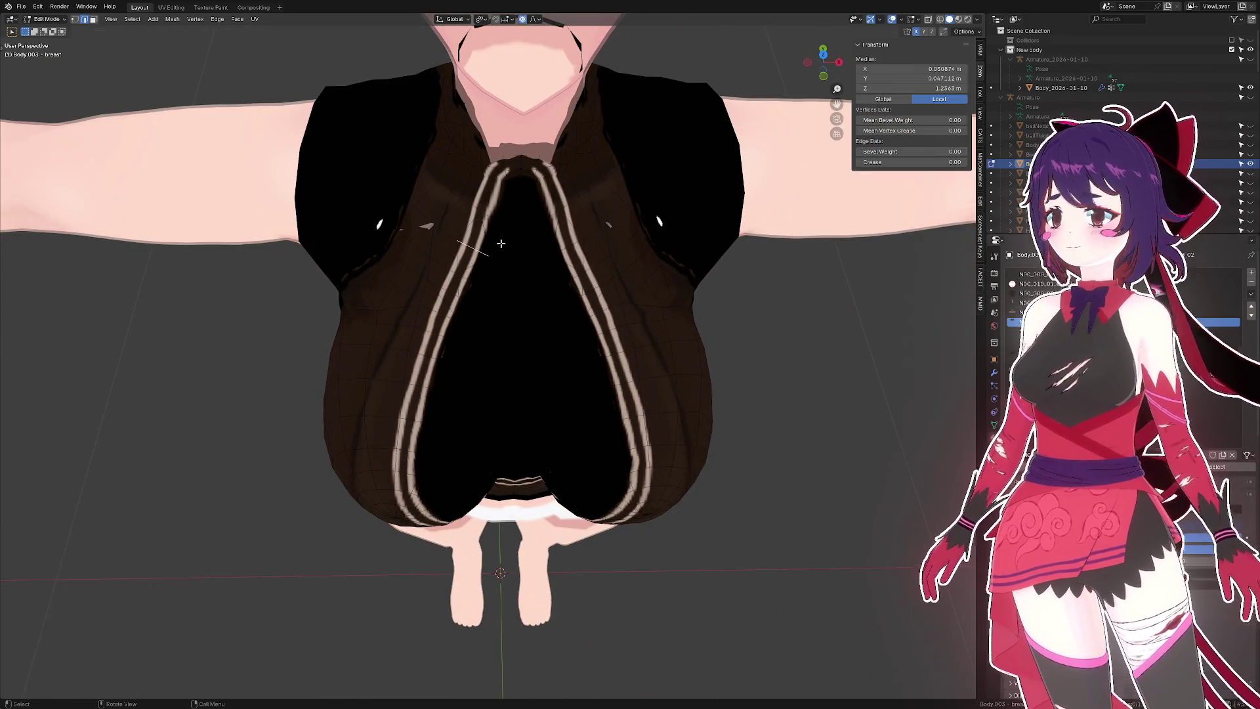
pyautogui.scroll(3)
pyautogui.press('g')
pyautogui.press('x')
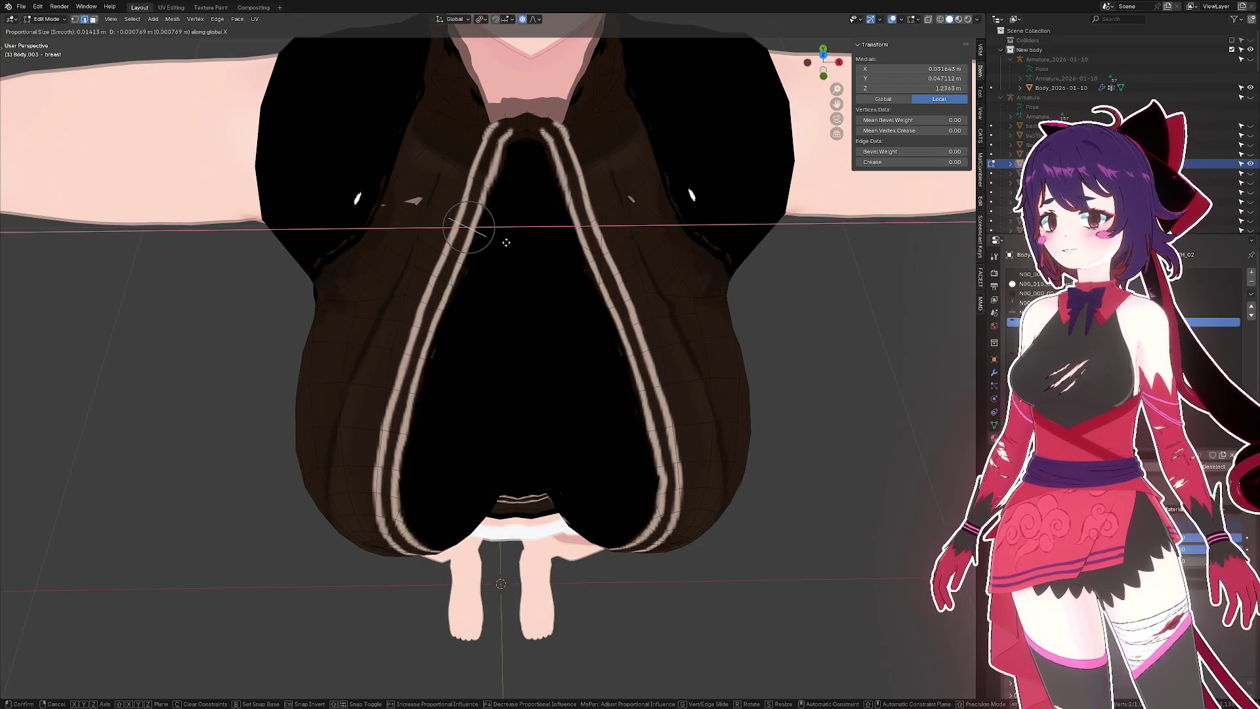
pyautogui.click(506, 242)
# - Raise a vertex beside the left chest strap about 0.006 m along Z
pyautogui.moveTo(506, 242); pyautogui.dragTo(484, 300)
pyautogui.click(492, 303)
pyautogui.press('g')
pyautogui.press('z')
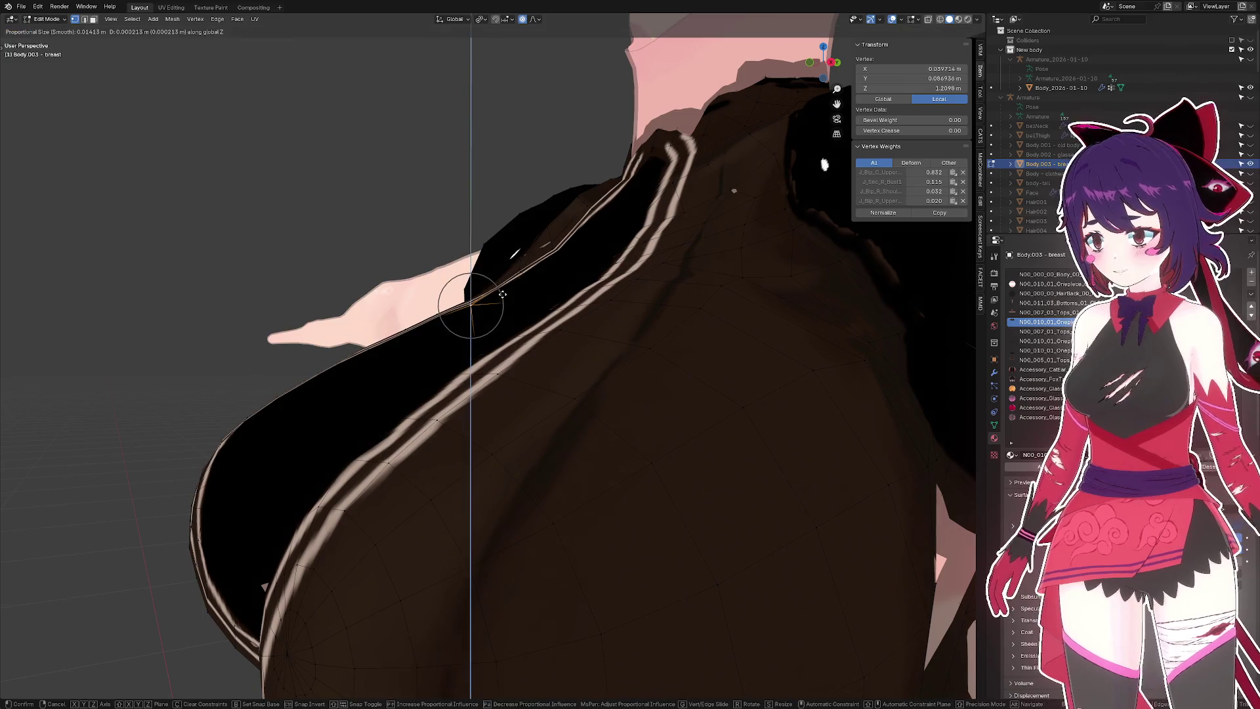
pyautogui.click(504, 287)
pyautogui.moveTo(505, 287); pyautogui.dragTo(610, 391)
# - Switch to edge select, clear the selection, and pick two new vertices on the strap
pyautogui.press('2')
pyautogui.scroll(-3)
pyautogui.scroll(-3)
pyautogui.click(734, 422)
pyautogui.scroll(3)
pyautogui.click(582, 402)
pyautogui.click(611, 387)
pyautogui.scroll(-3)
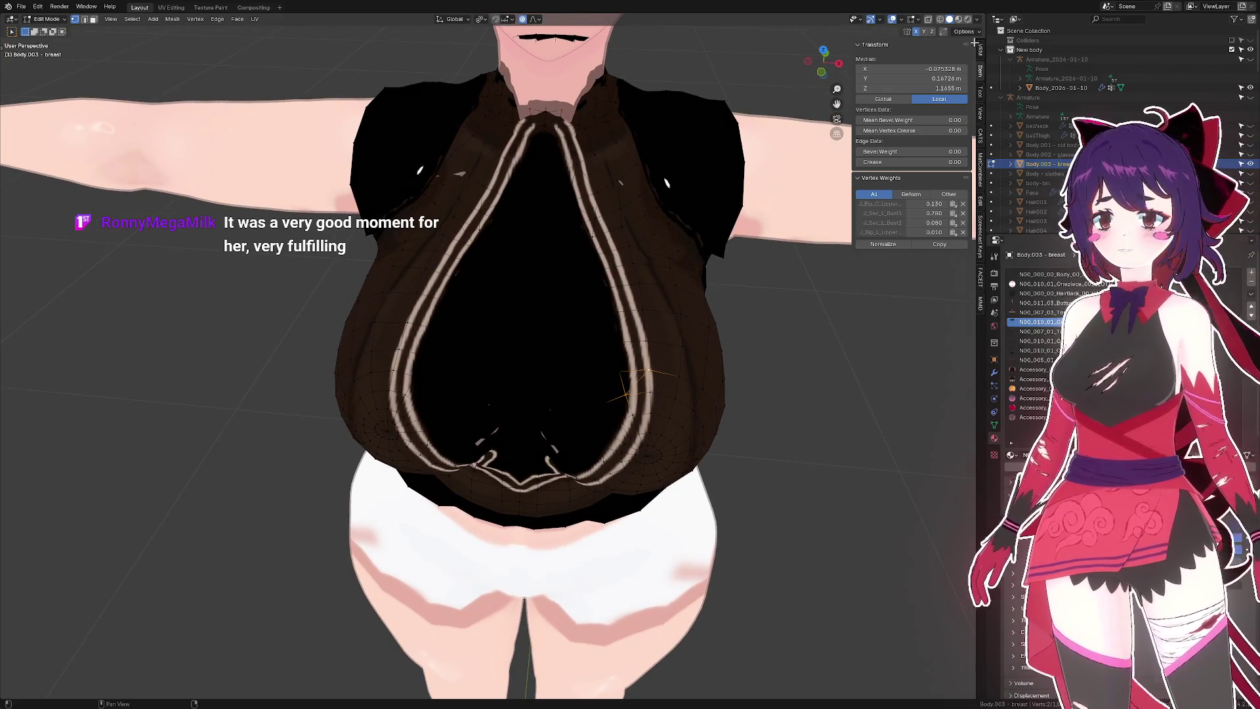
pyautogui.click(975, 21)
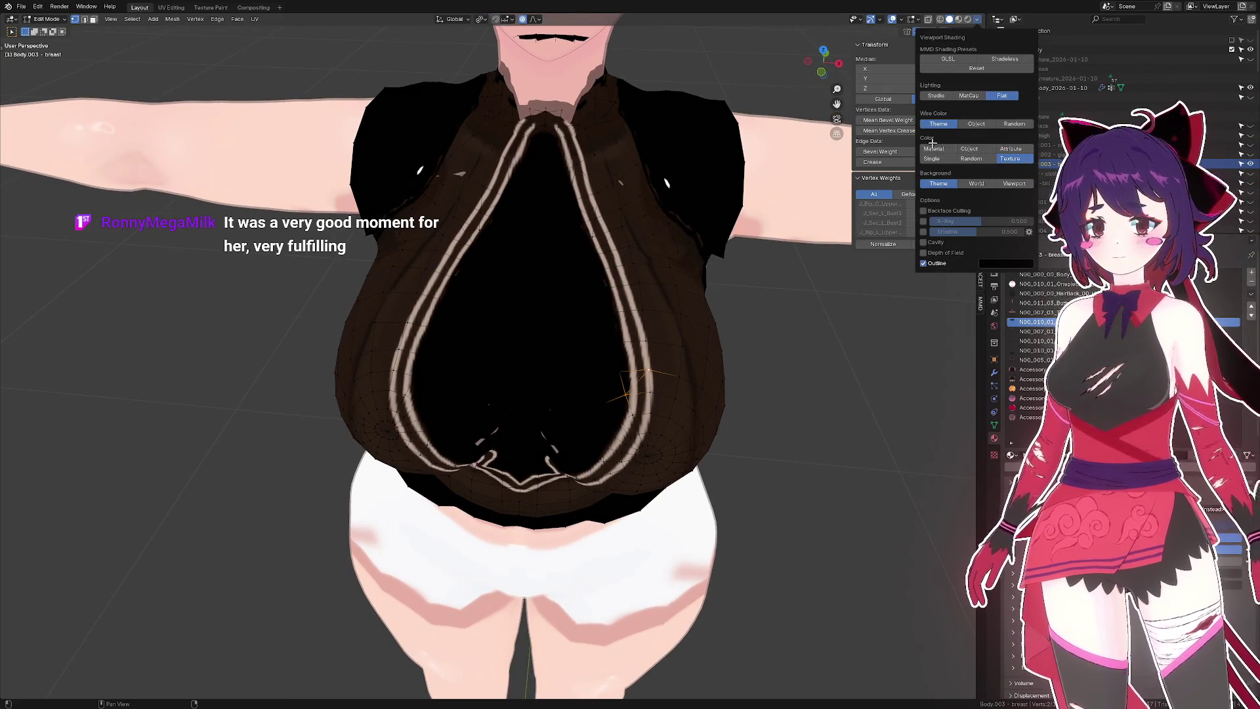
pyautogui.click(932, 158)
pyautogui.moveTo(726, 317); pyautogui.dragTo(659, 377)
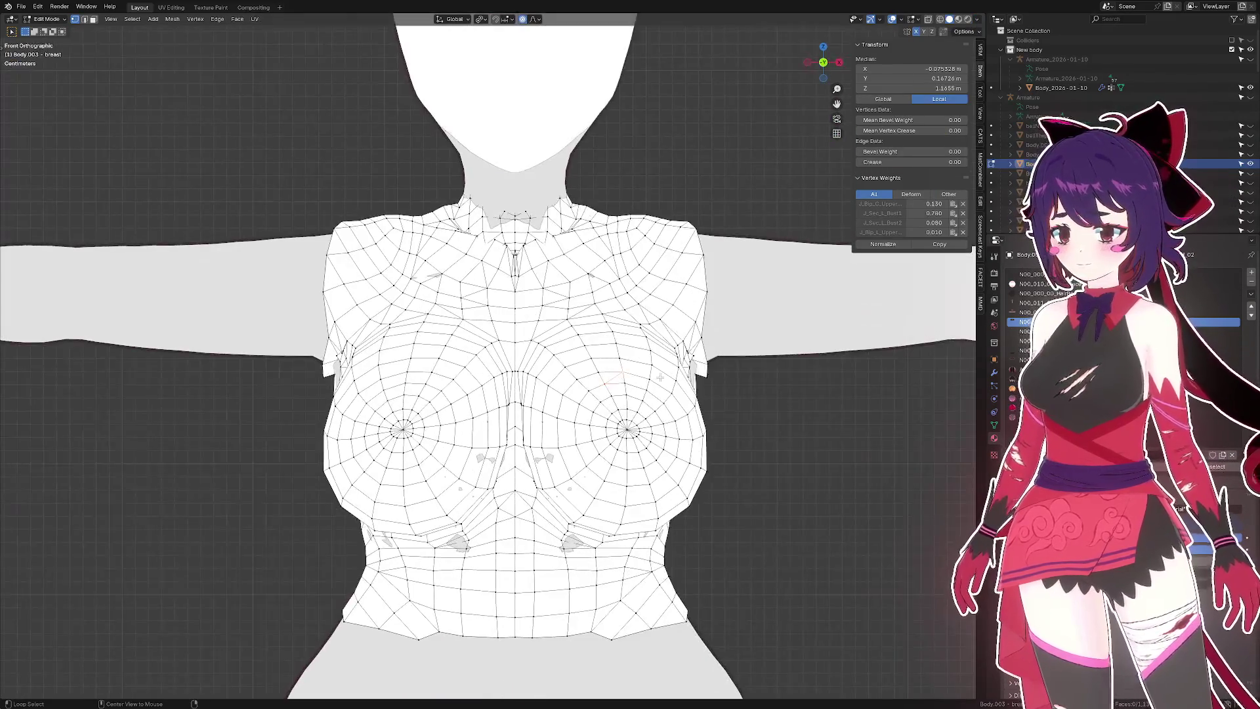
pyautogui.scroll(3)
pyautogui.press('3')
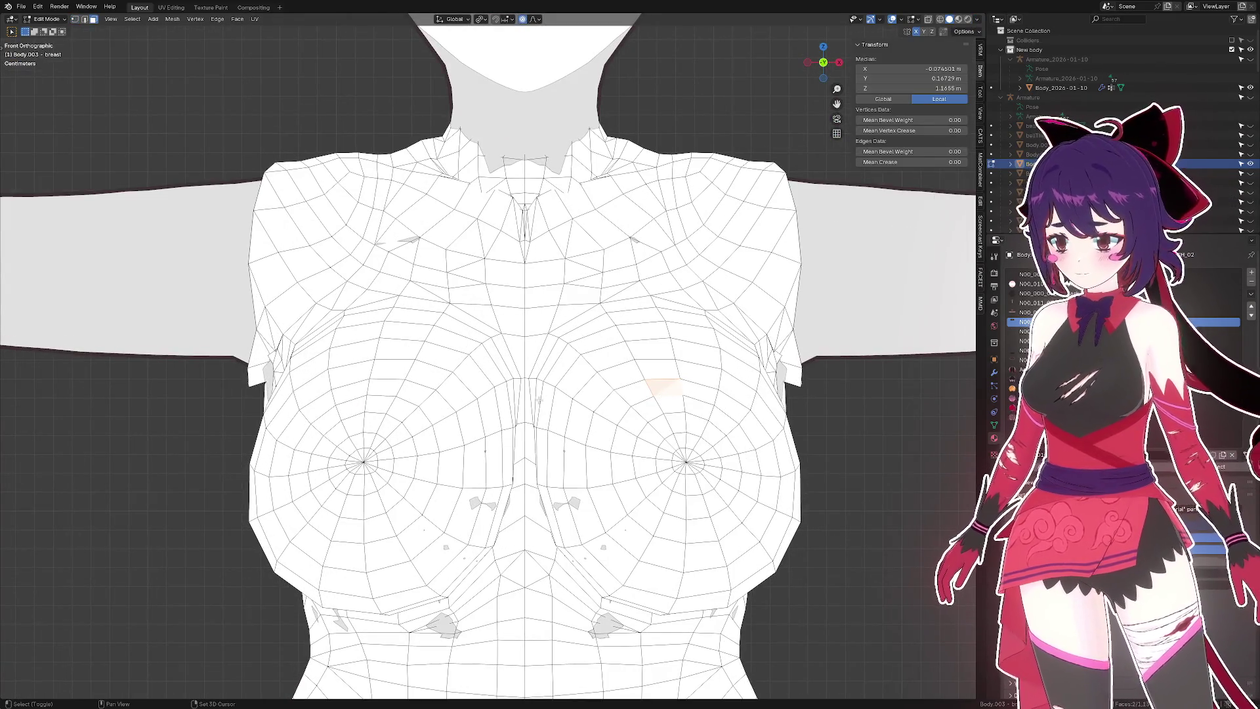
pyautogui.moveTo(399, 390); pyautogui.dragTo(520, 397)
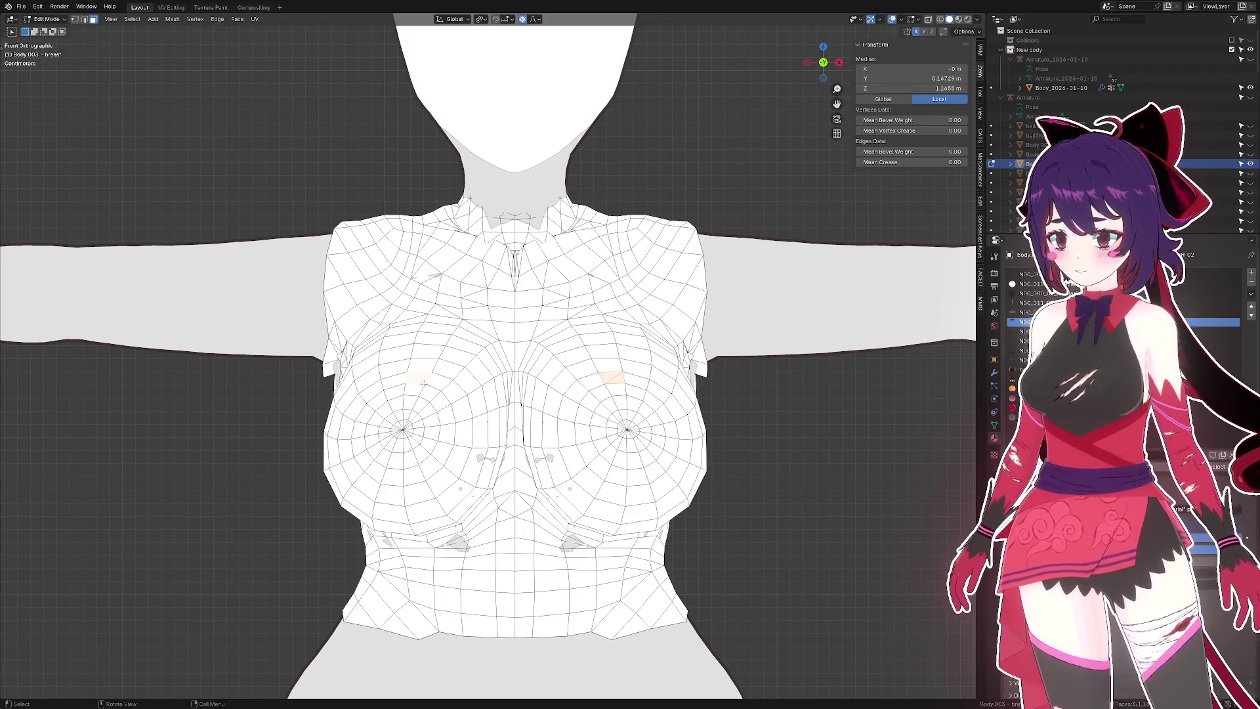
pyautogui.click(416, 379)
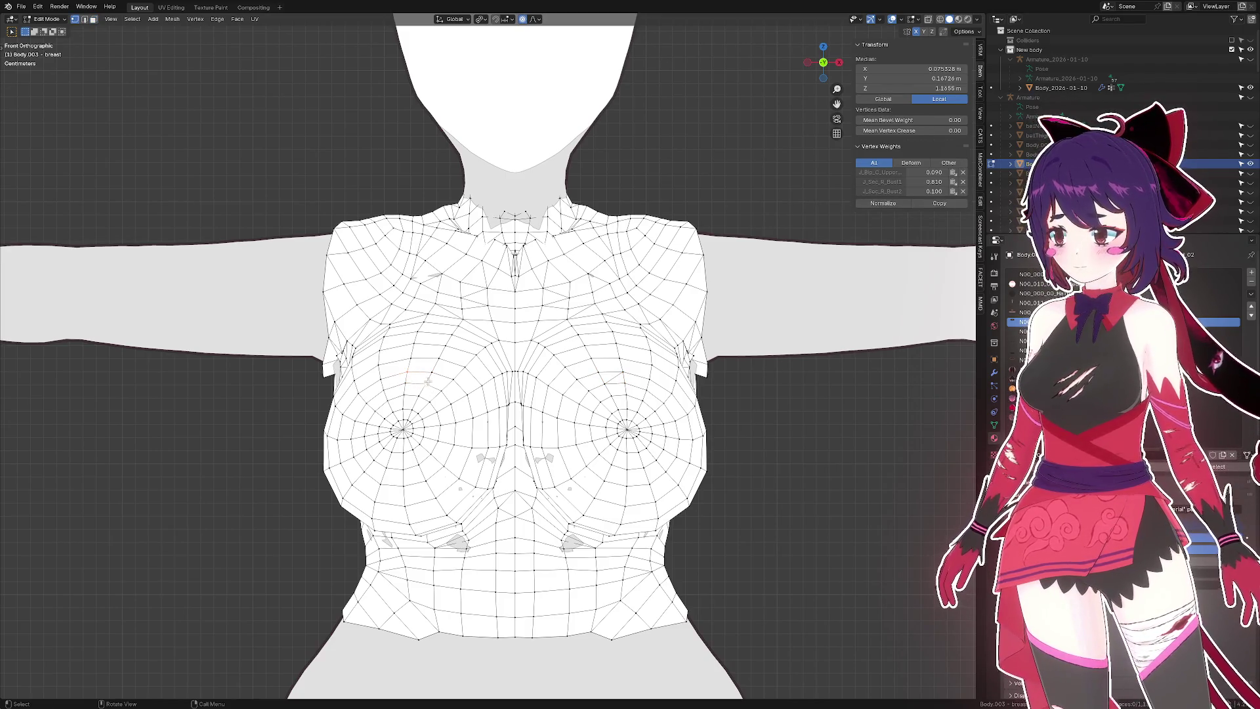
pyautogui.click(765, 430)
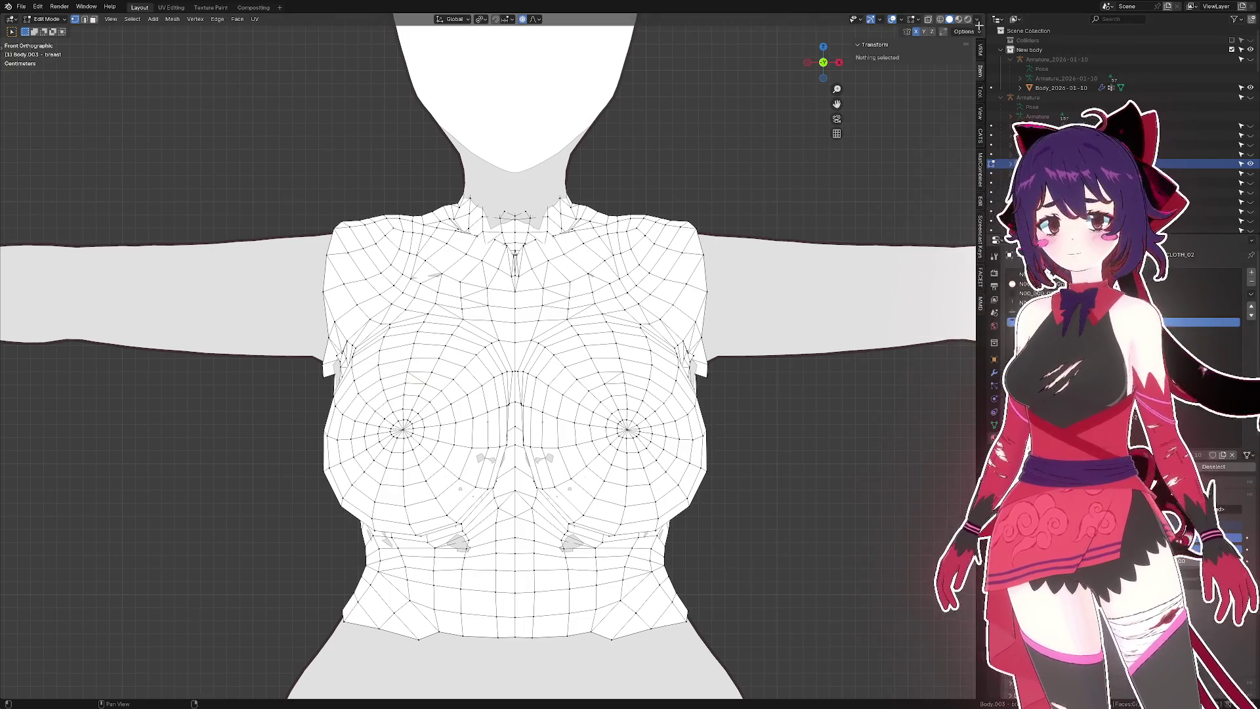
pyautogui.click(977, 20)
pyautogui.click(1008, 158)
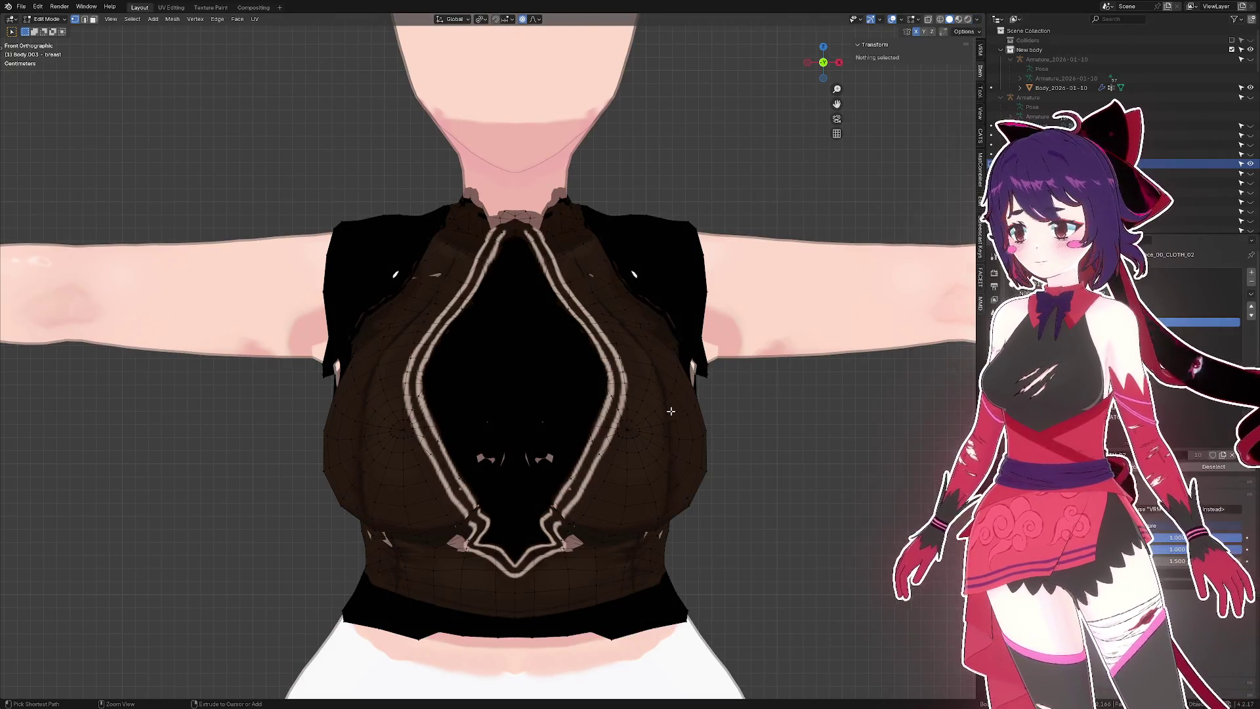
pyautogui.hotkey('ctrl', 'z')
pyautogui.hotkey('ctrl', 'z')
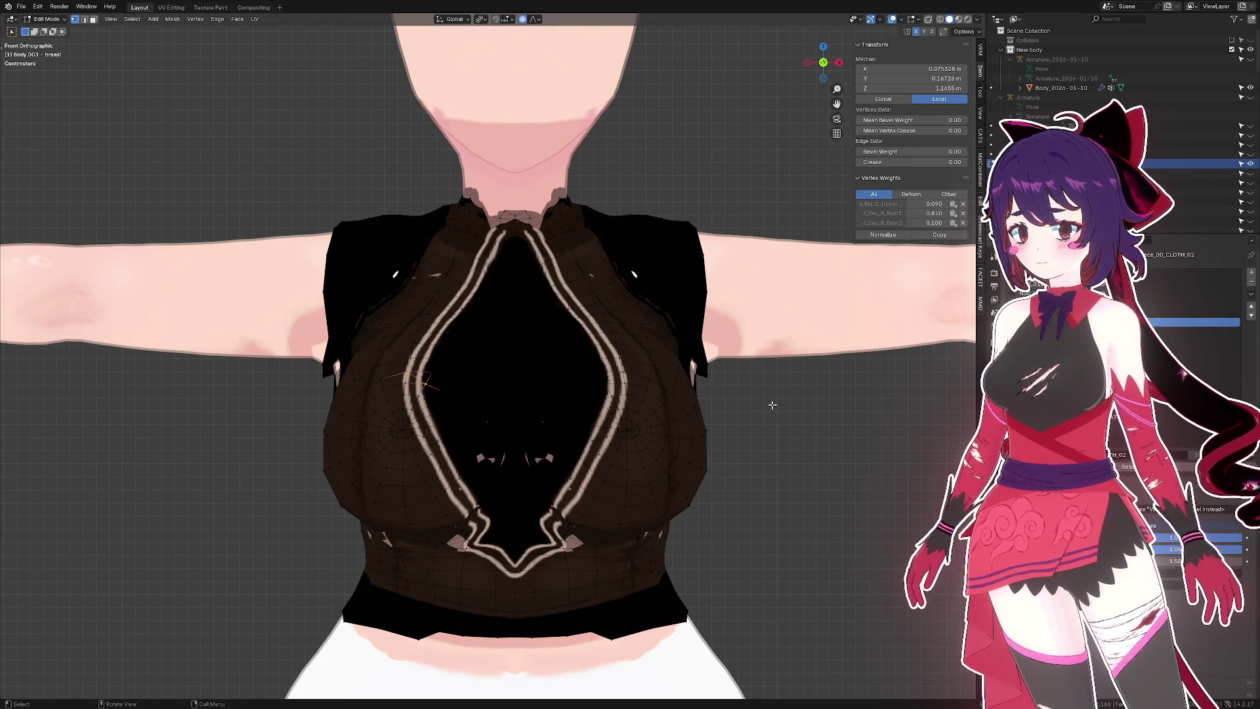
pyautogui.hotkey('ctrl', 'z')
pyautogui.hotkey('ctrl', 'z')
pyautogui.hotkey('ctrl', 'z')
pyautogui.moveTo(773, 405); pyautogui.dragTo(752, 465)
pyautogui.press('Tab')
pyautogui.scroll(3)
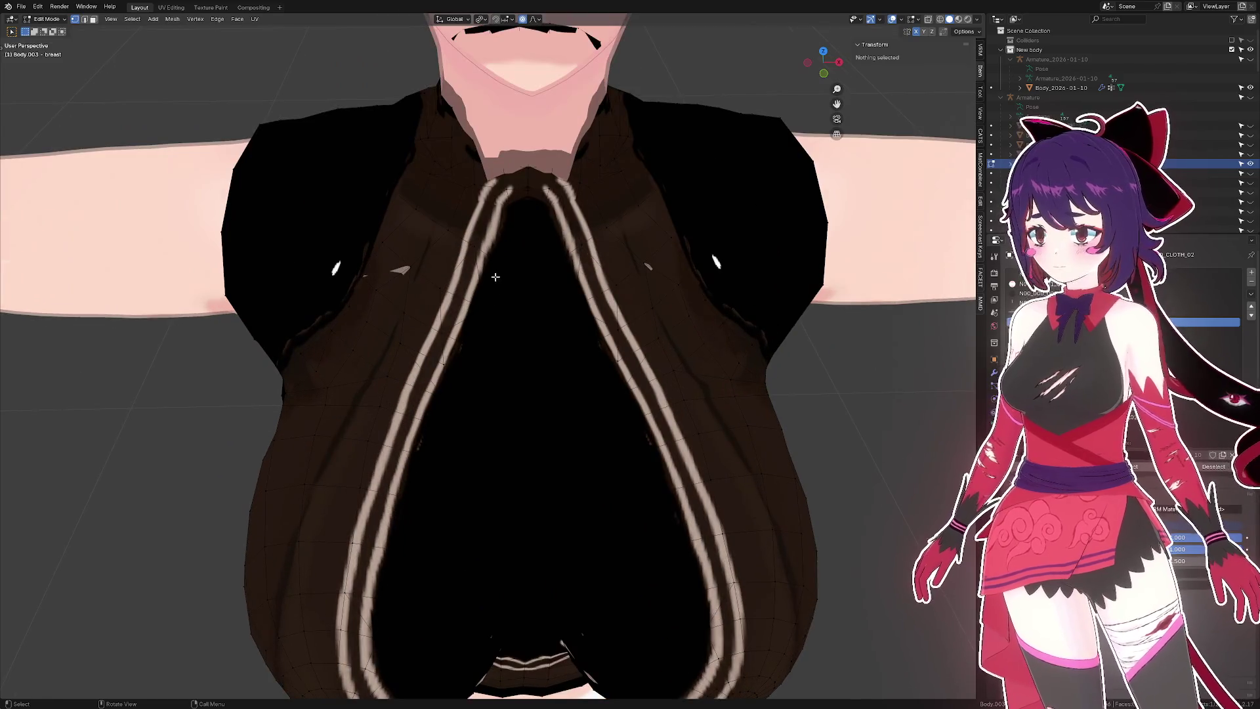
# - Shift the strap edge near the neckline sideways along X twice
pyautogui.click(481, 253)
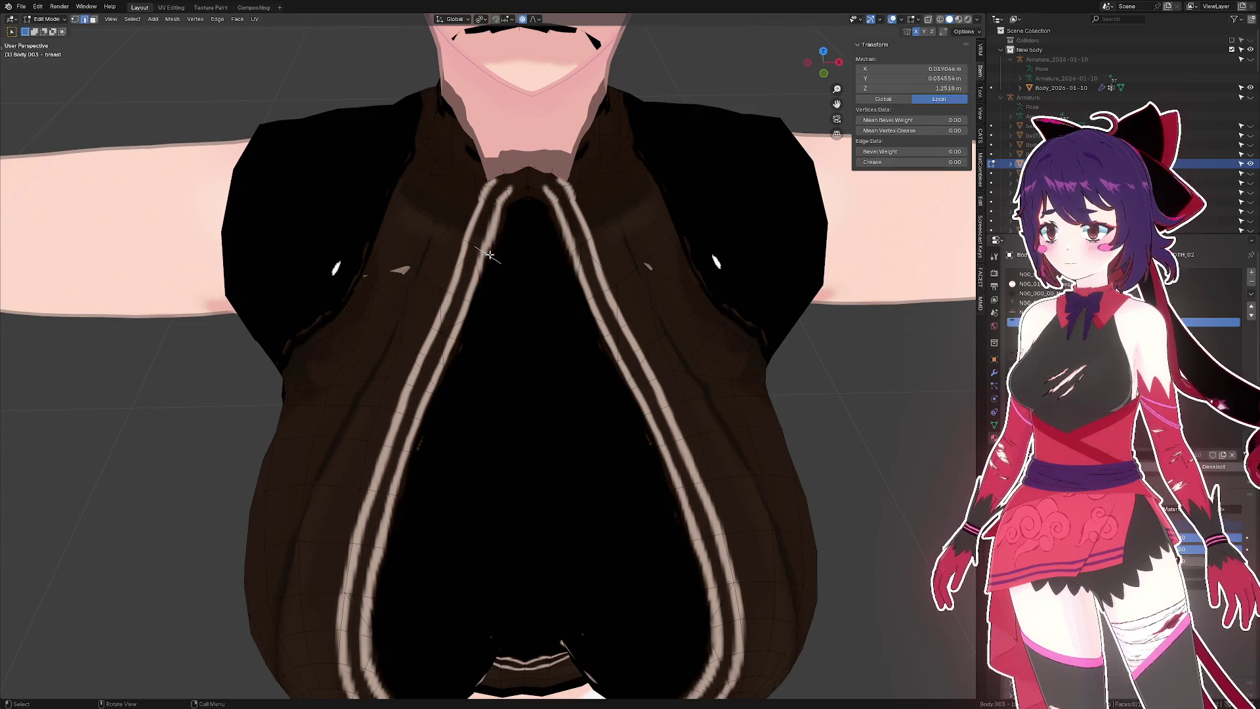
pyautogui.press('g')
pyautogui.press('x')
pyautogui.click(561, 260)
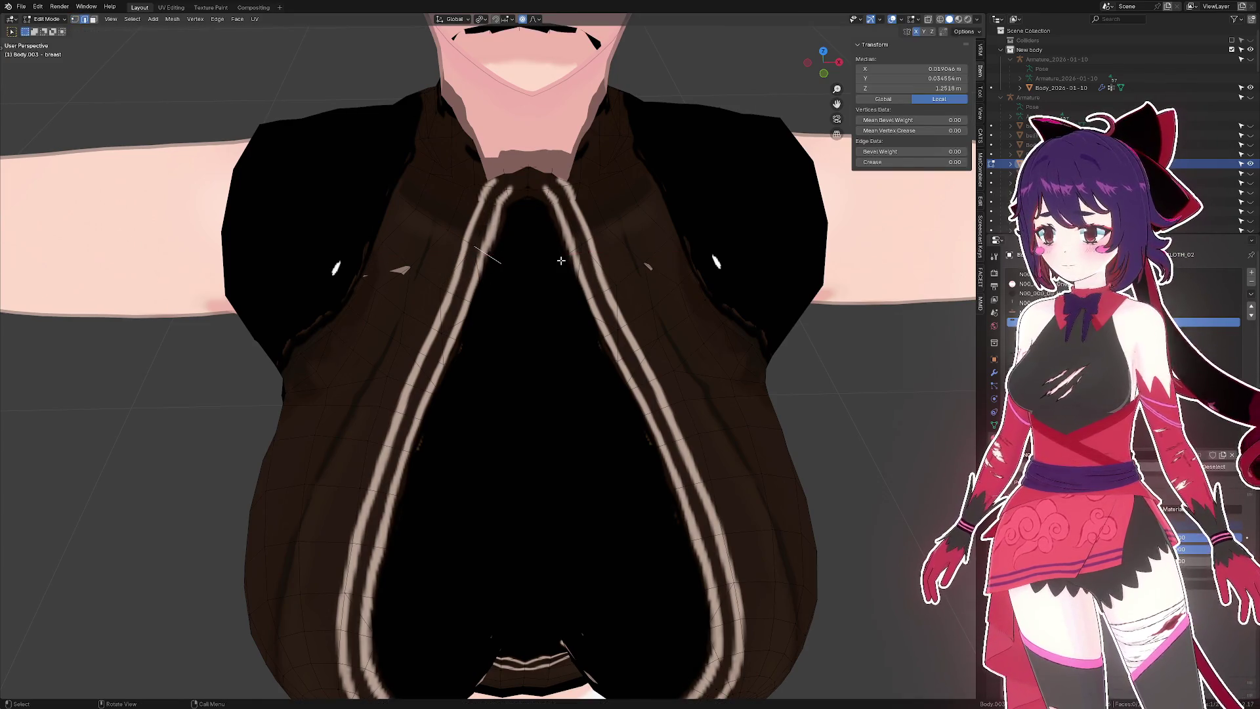
pyautogui.press('g')
pyautogui.press('x')
pyautogui.click(562, 260)
# - Add the opposite strap edge and move both along X together
pyautogui.click(458, 238)
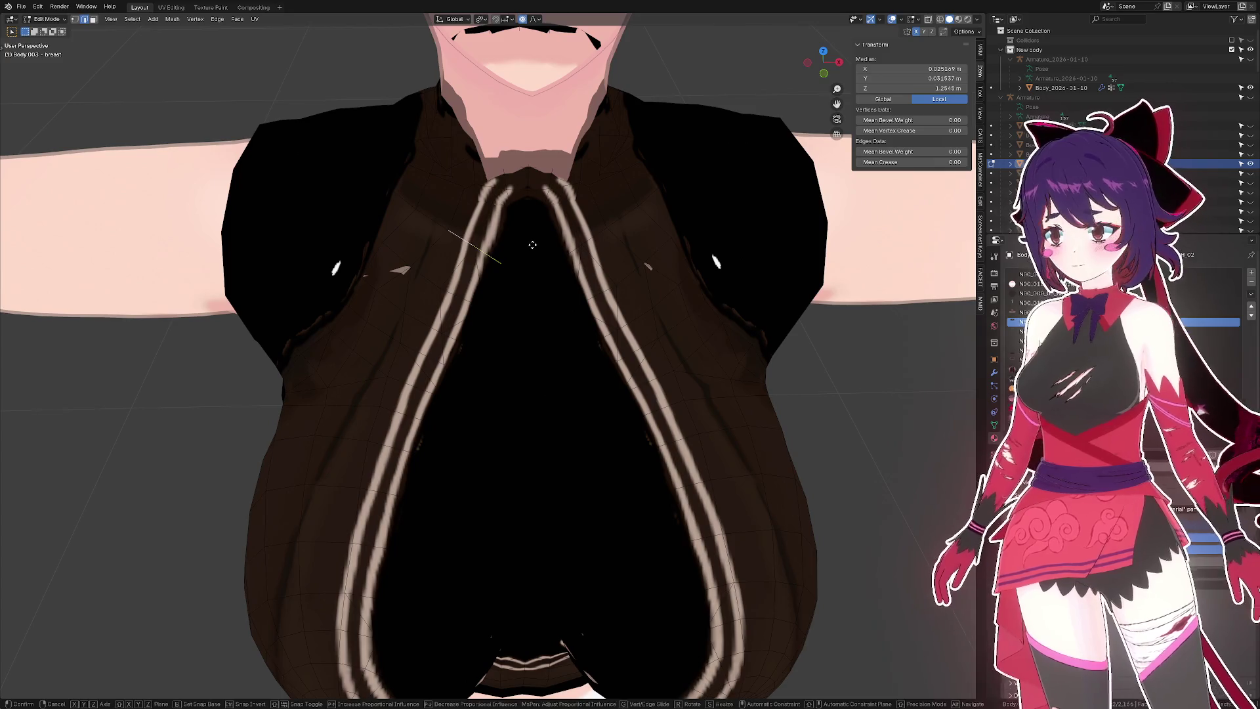
pyautogui.press('g')
pyautogui.press('x')
pyautogui.click(533, 244)
pyautogui.scroll(-3)
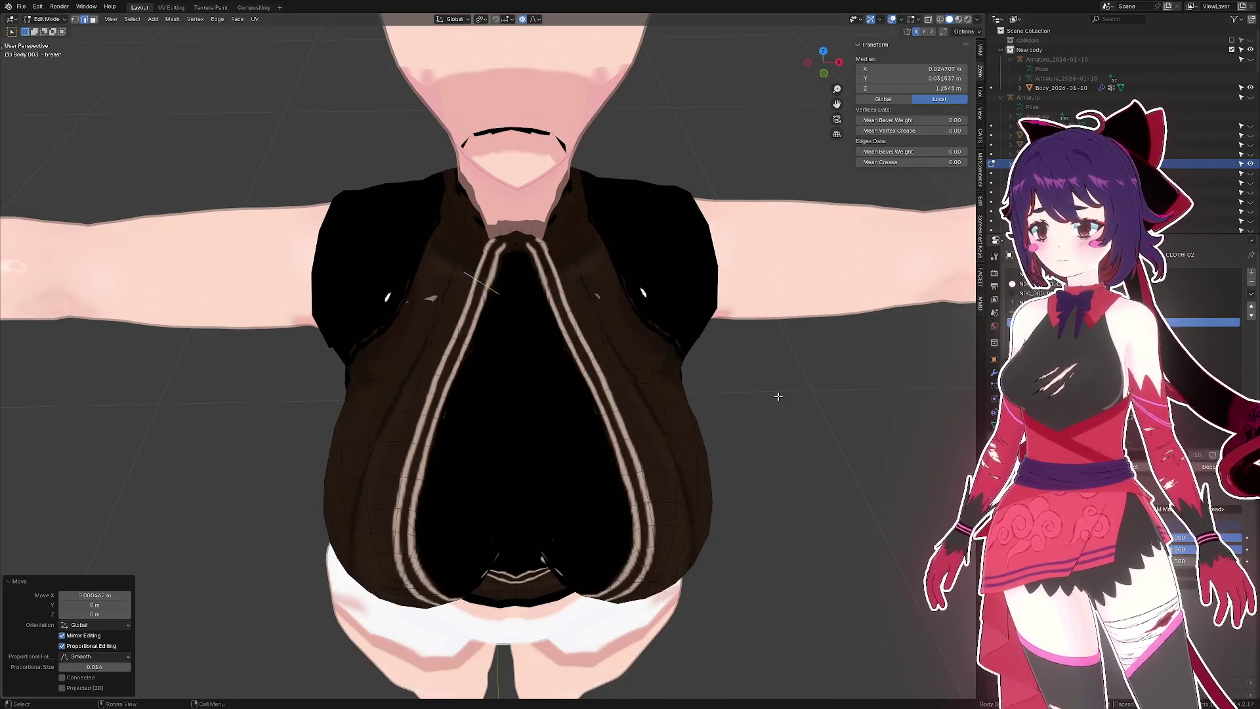
pyautogui.click(781, 390)
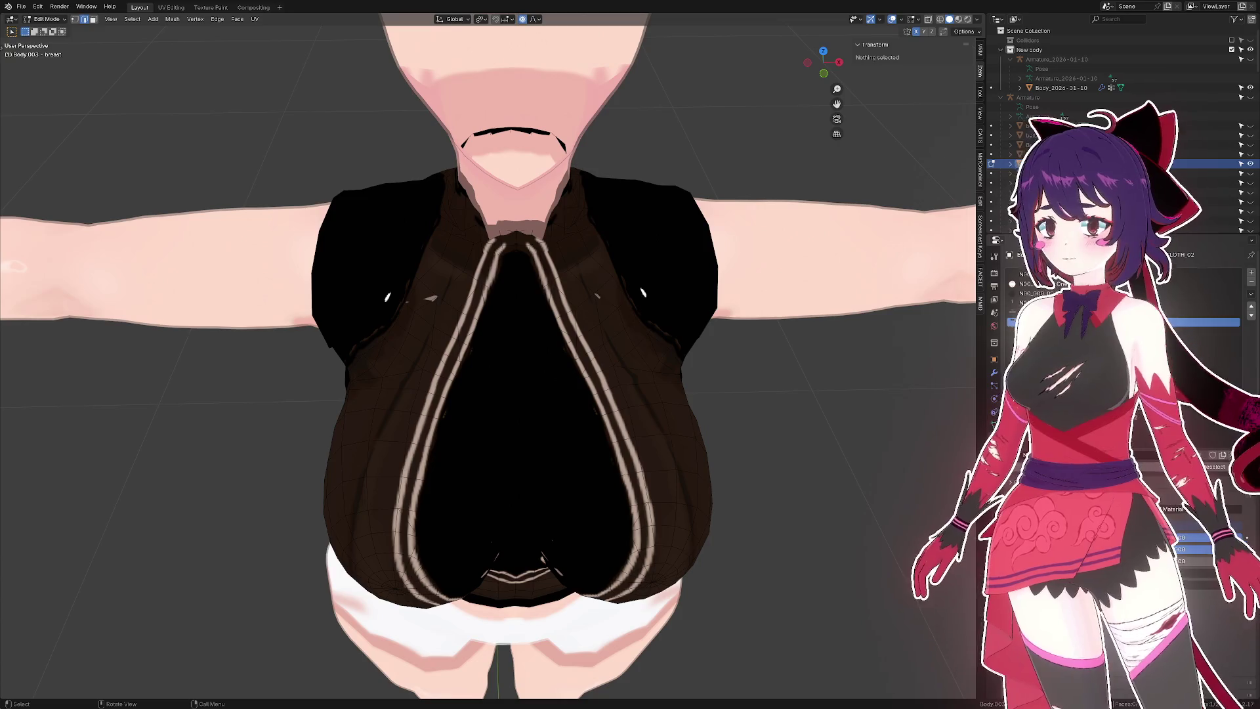
pyautogui.scroll(3)
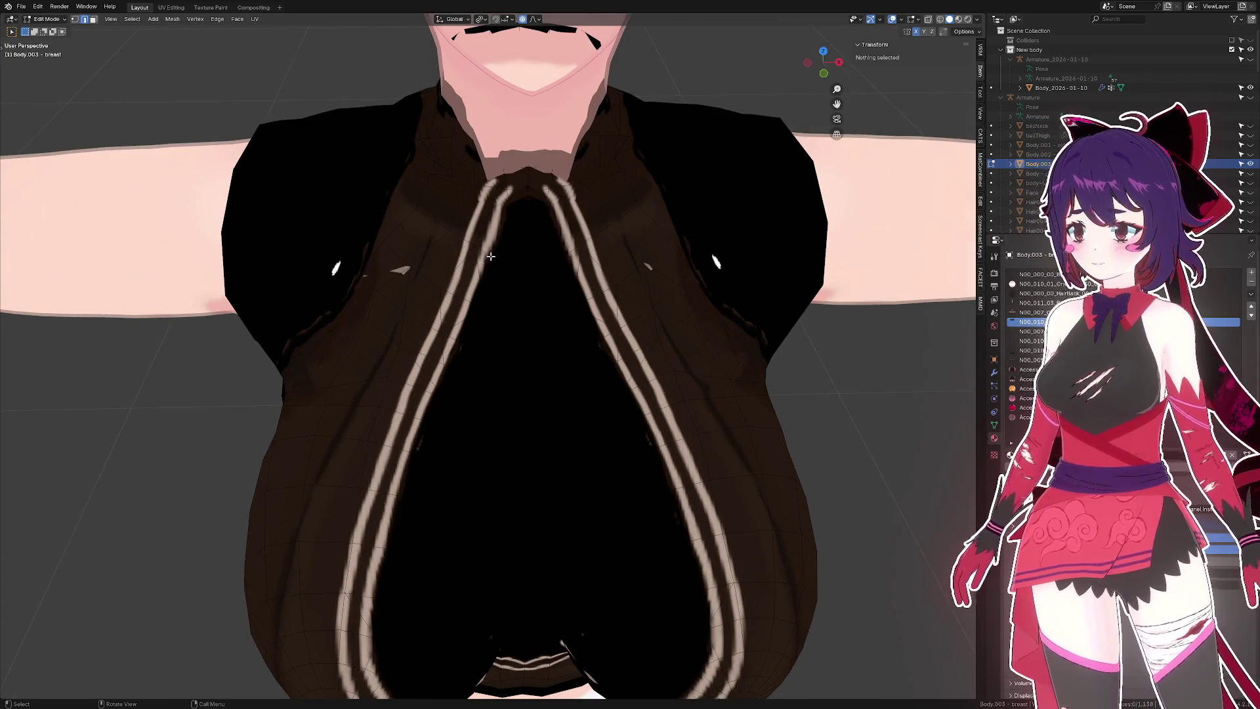
pyautogui.scroll(-3)
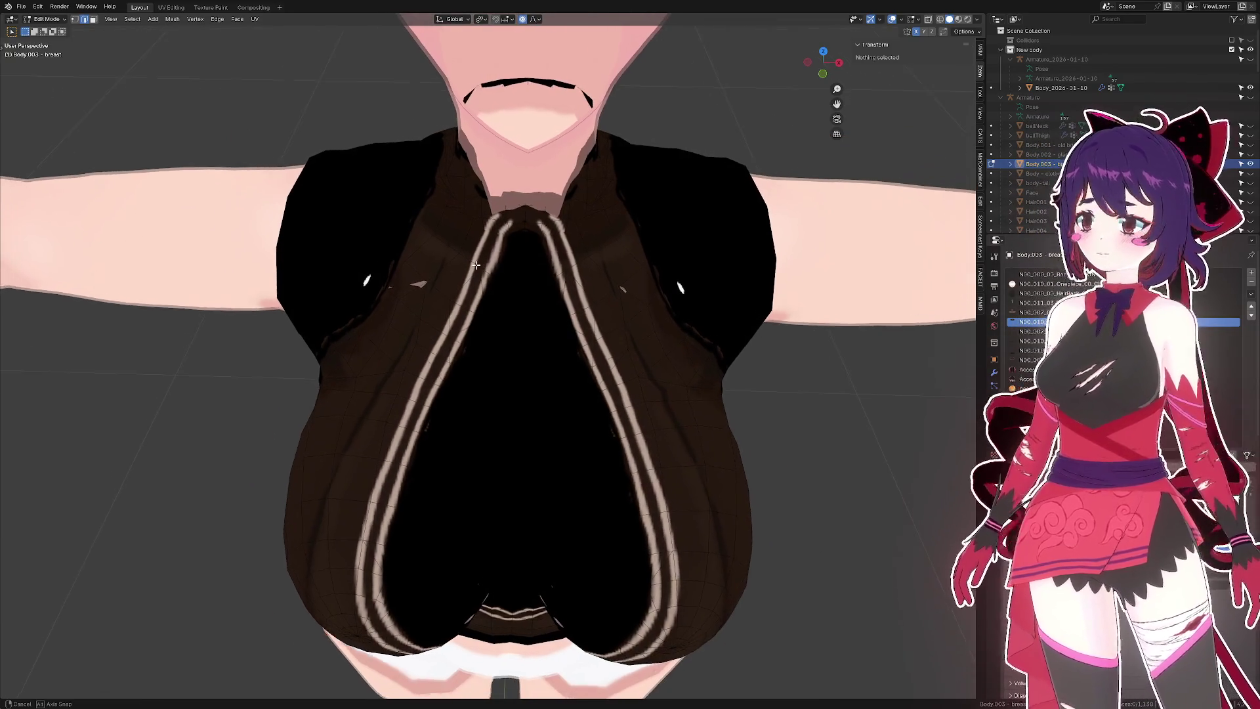
pyautogui.scroll(3)
# - Check the strap-top vertex with X-ray, then nudge it along X
pyautogui.click(483, 223)
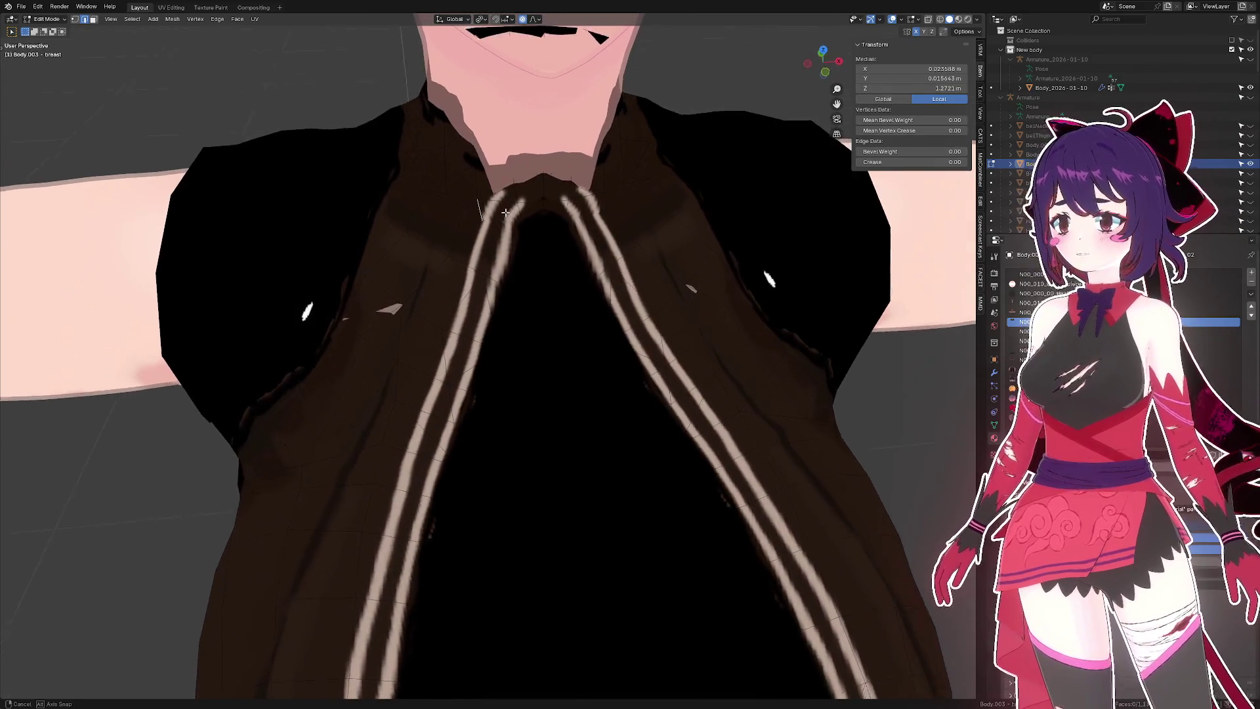
pyautogui.hotkey('alt', 'z')
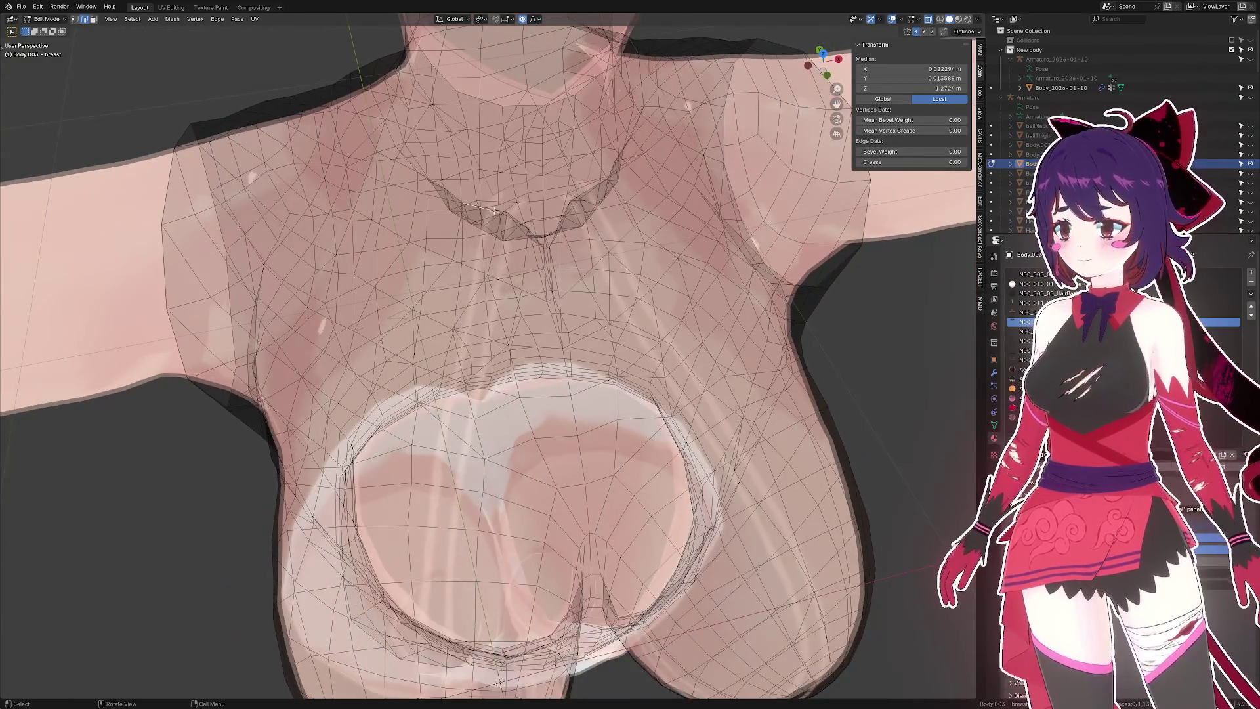
pyautogui.moveTo(494, 210); pyautogui.dragTo(510, 190)
pyautogui.hotkey('alt', 'z')
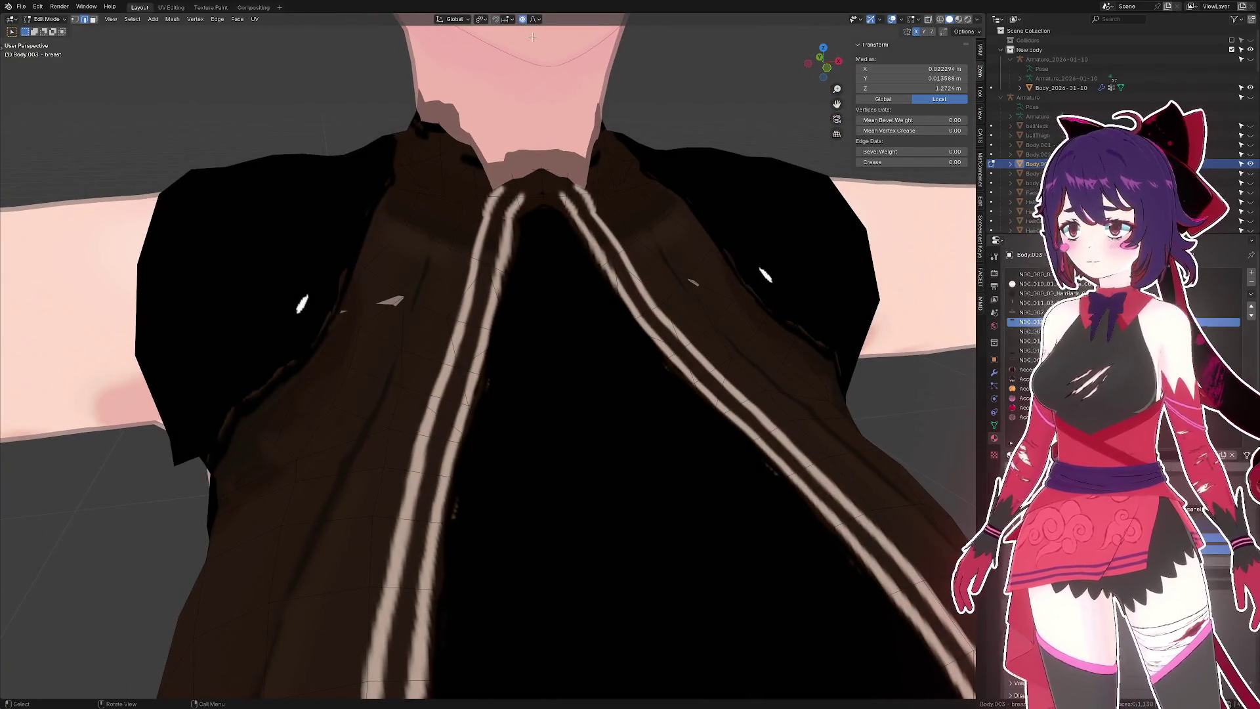
pyautogui.press('g')
pyautogui.press('x')
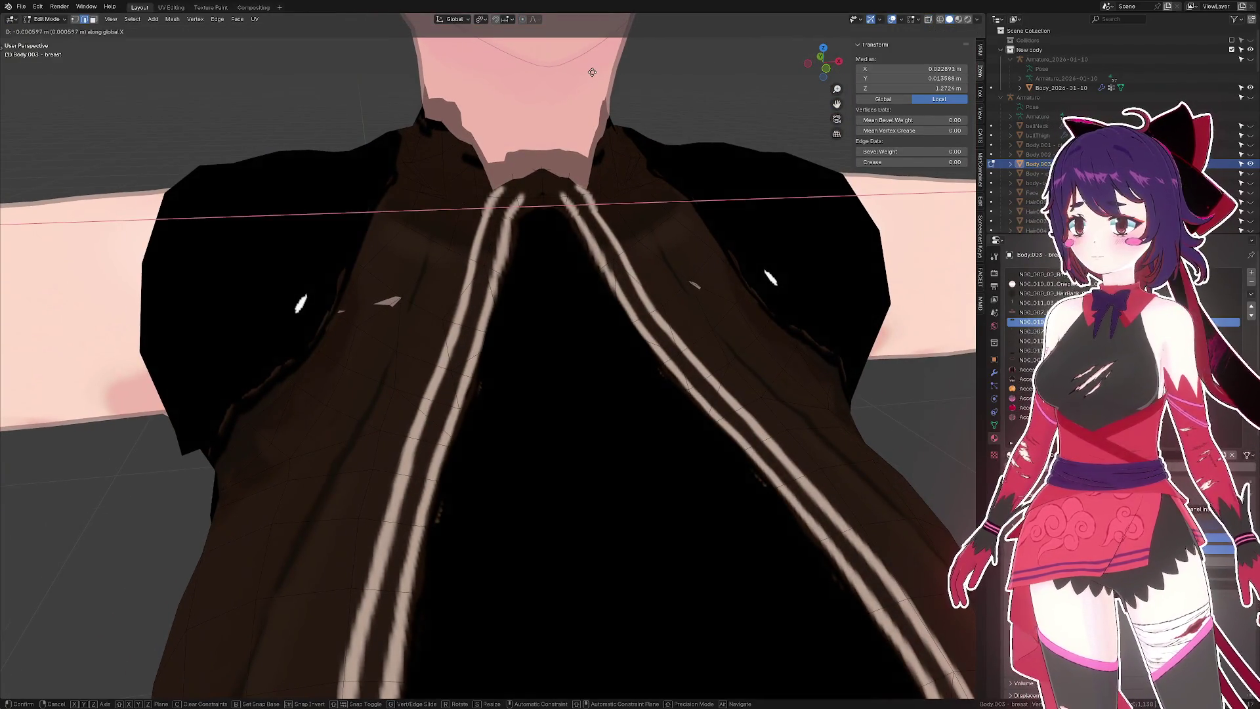
pyautogui.click(591, 71)
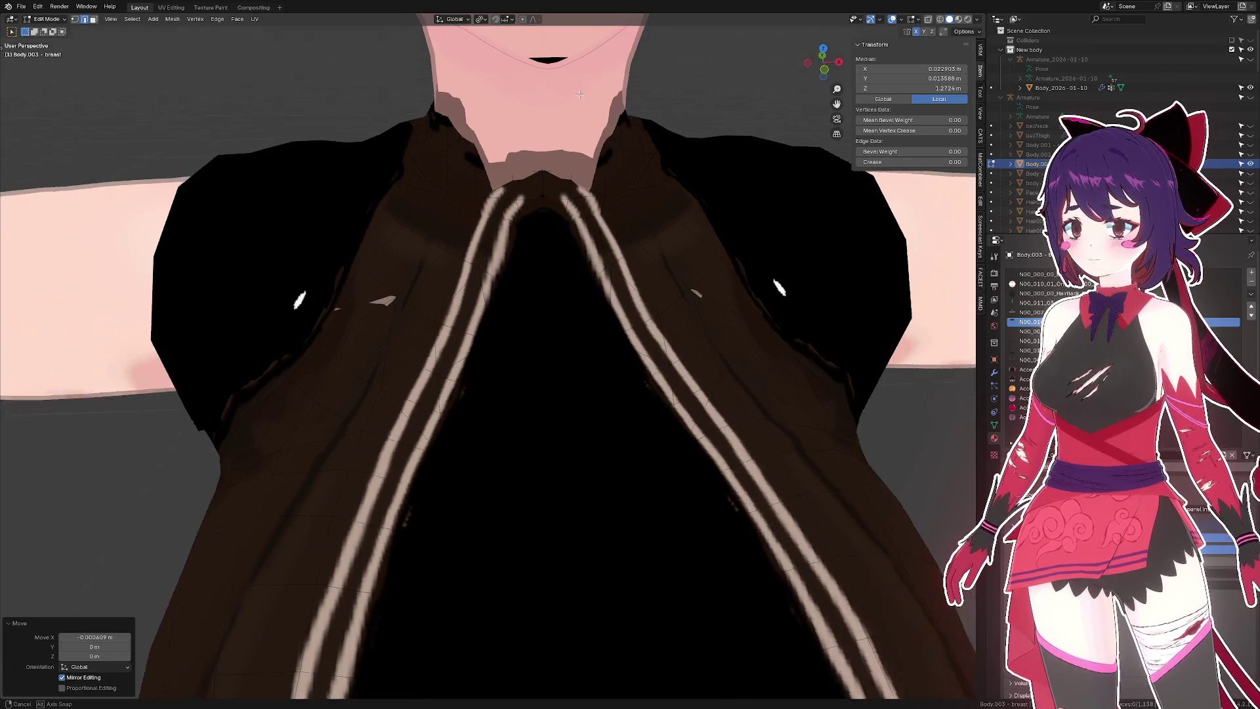
pyautogui.moveTo(591, 72); pyautogui.dragTo(561, 104)
# - Redo the strap-top nudge smaller, -0.000445 m along X, and save seacucumbo 2.blend
pyautogui.hotkey('ctrl', 'z')
pyautogui.press('g')
pyautogui.press('x')
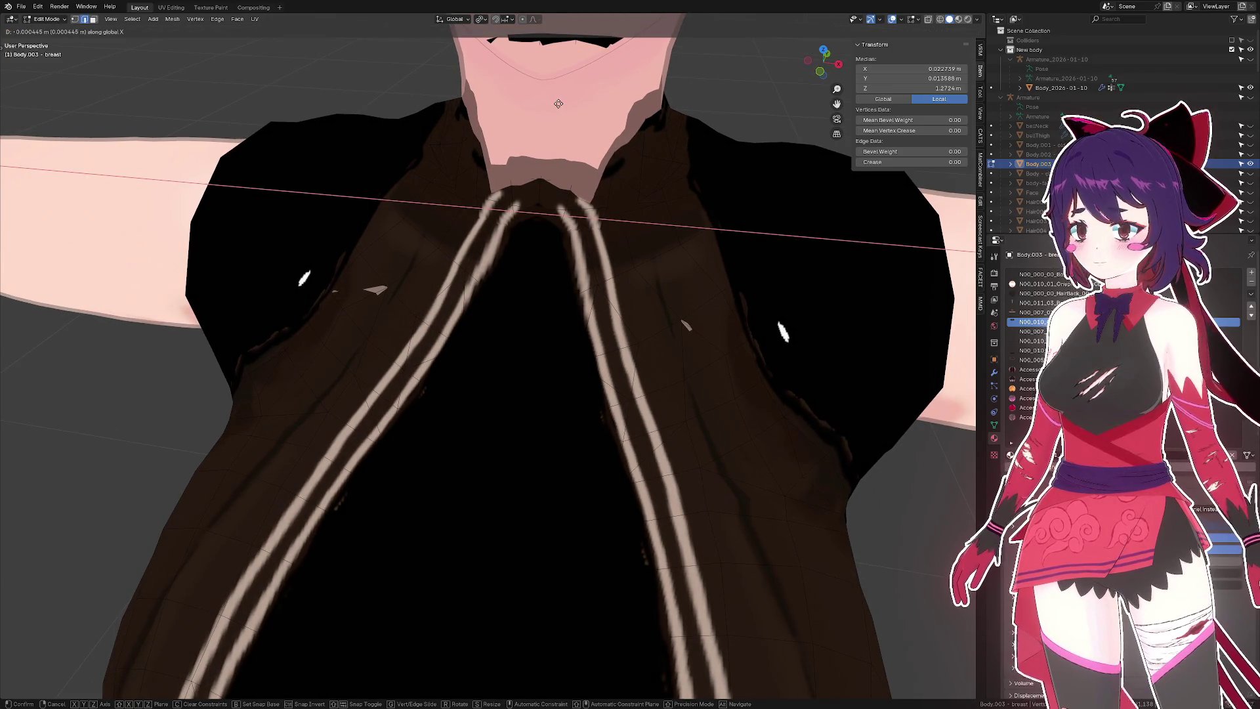
pyautogui.click(558, 103)
pyautogui.moveTo(558, 103); pyautogui.dragTo(602, 97)
pyautogui.hotkey('ctrl', 's')
pyautogui.scroll(-3)
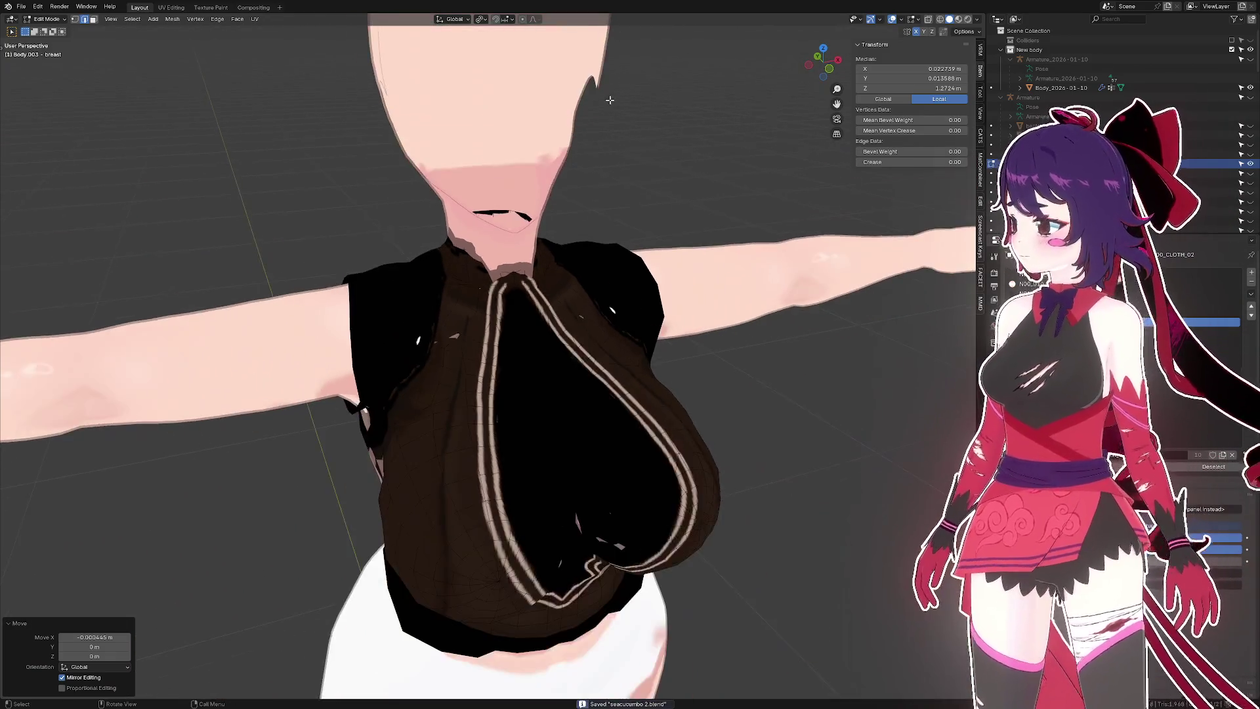
# - Return Body.003 - breast to Object Mode and orbit to a three-quarter chest view
pyautogui.scroll(-3)
pyautogui.press('Tab')
pyautogui.moveTo(666, 197); pyautogui.dragTo(726, 247)
pyautogui.moveTo(696, 256); pyautogui.dragTo(596, 187)
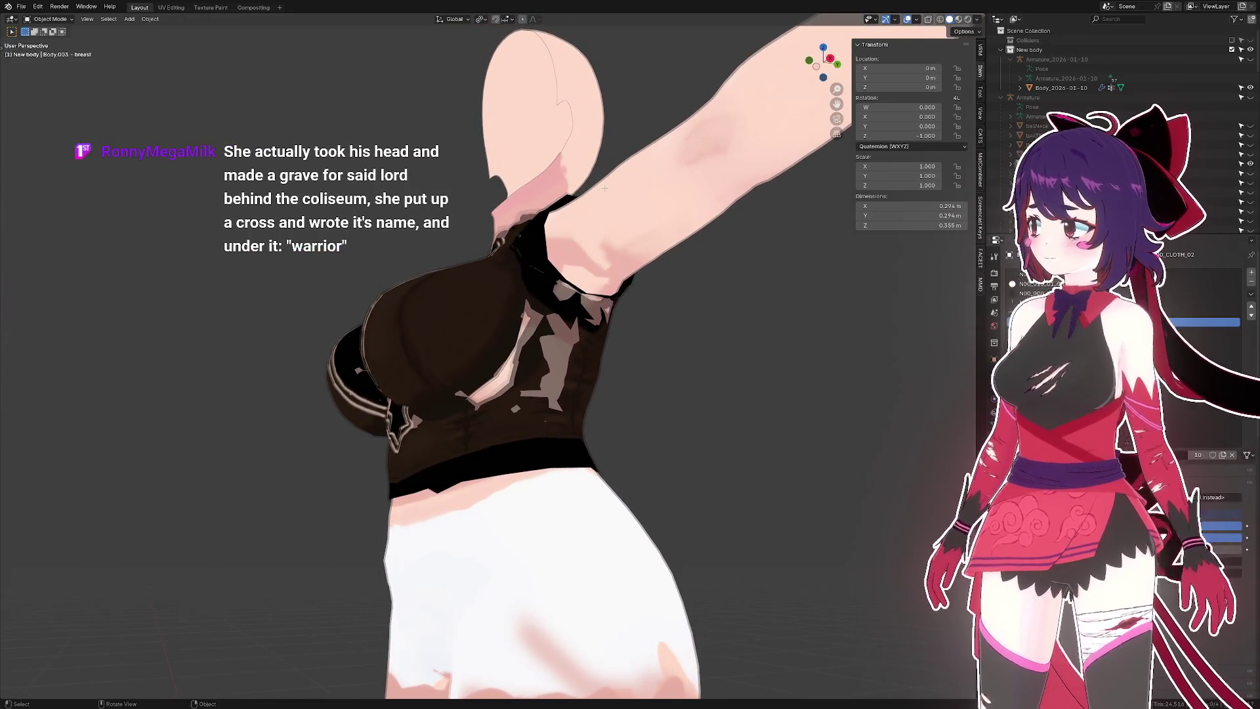
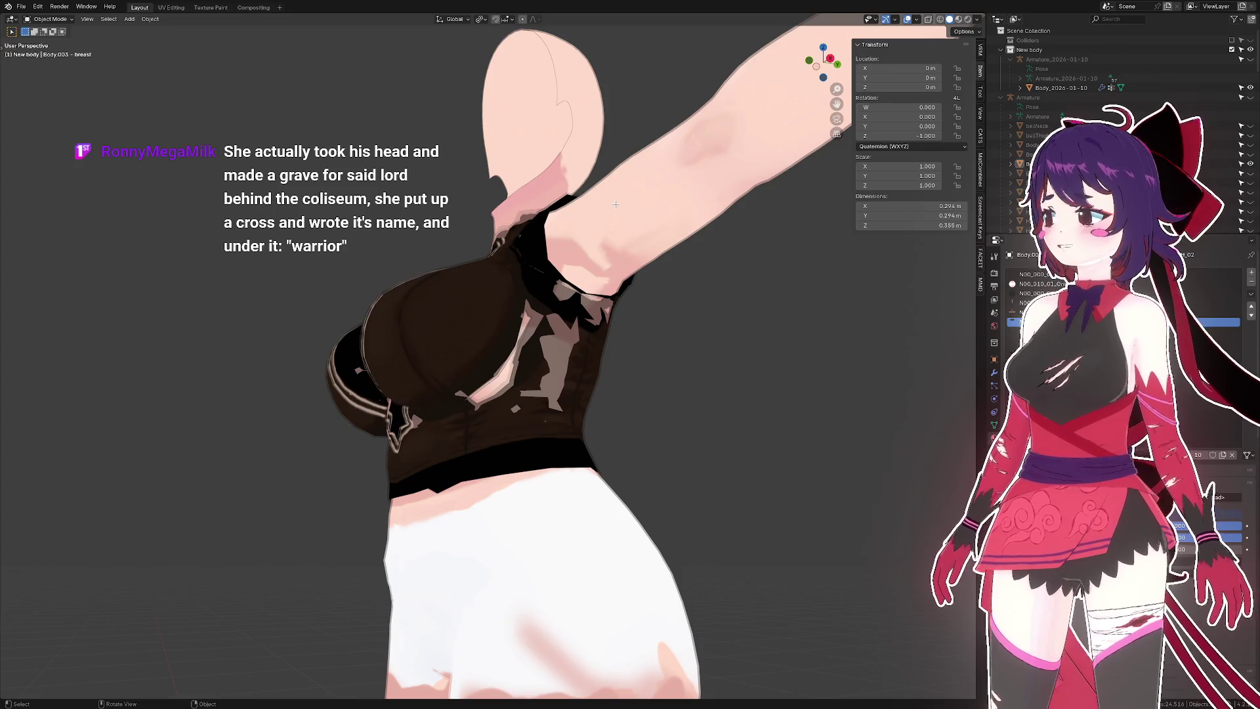
# - Select the Body.003 - breast top mesh on the avatar's torso and enter Edit Mode
pyautogui.moveTo(660, 218); pyautogui.dragTo(642, 276)
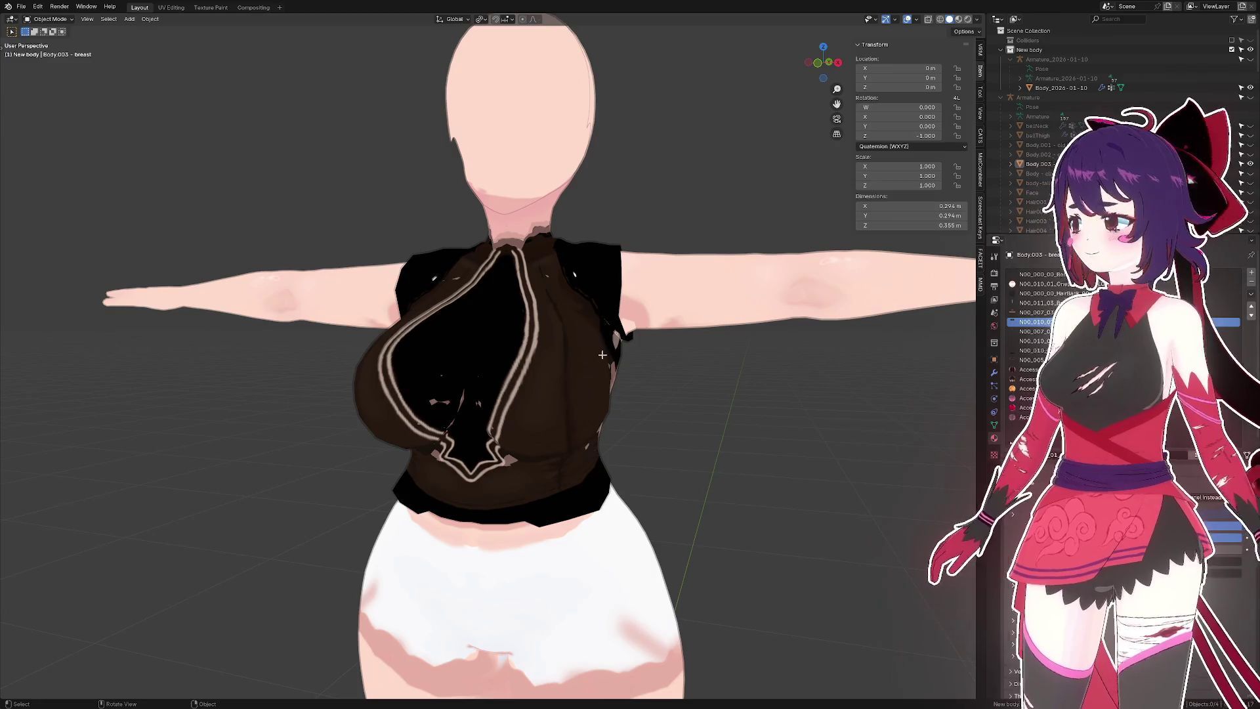
pyautogui.moveTo(650, 380); pyautogui.dragTo(571, 403)
pyautogui.click(565, 347)
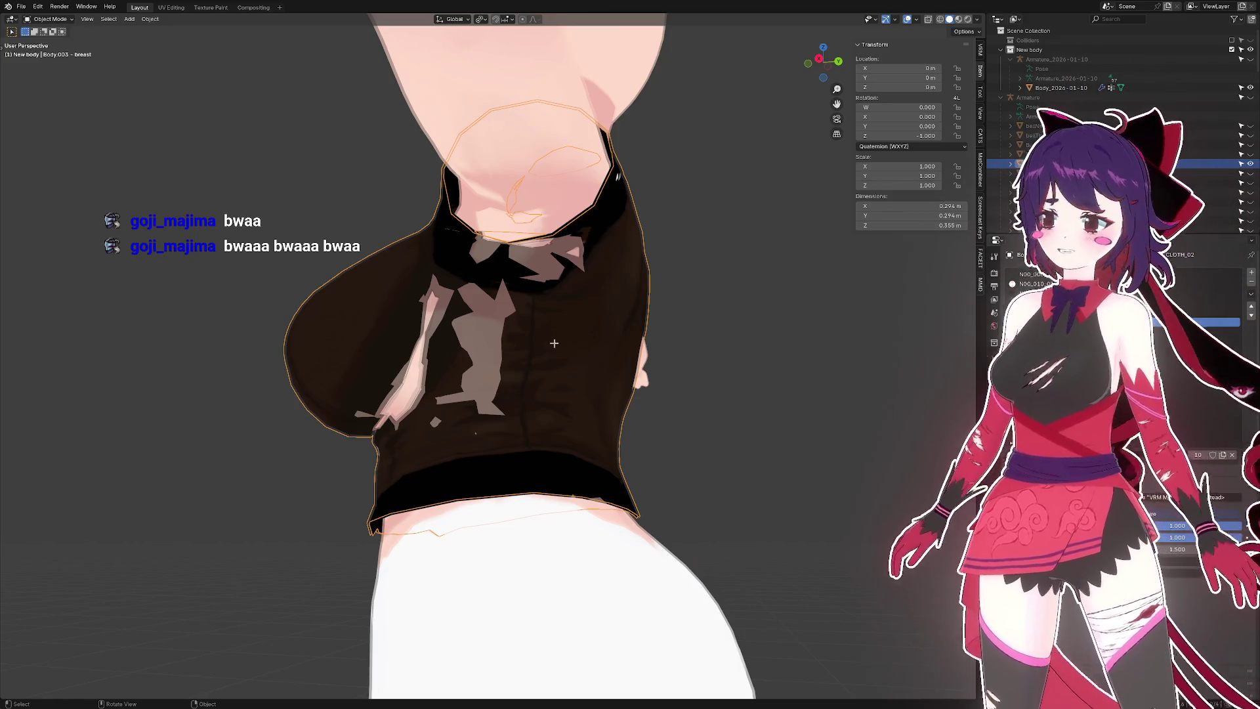
pyautogui.moveTo(554, 343); pyautogui.dragTo(545, 85)
pyautogui.press('Tab')
pyautogui.click(562, 318)
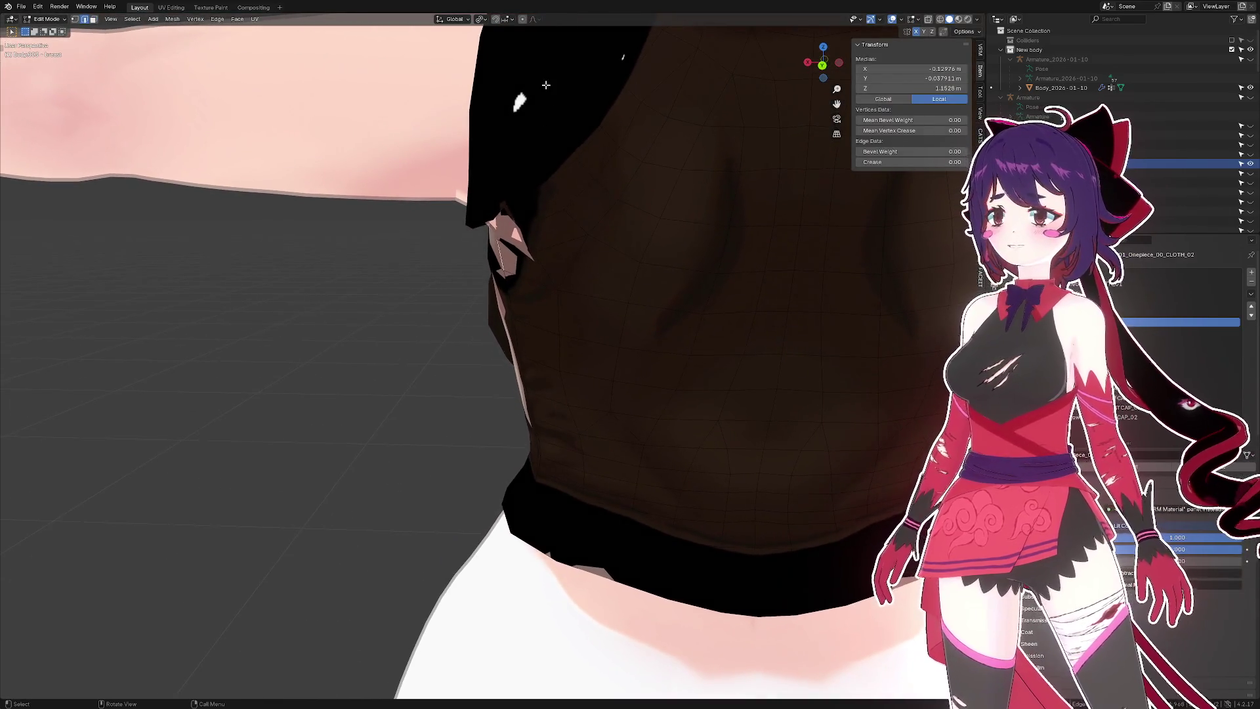
# - Select a face loop on the top and push it outward twice with Shrink/Fatten
pyautogui.moveTo(518, 149); pyautogui.dragTo(543, 253)
pyautogui.scroll(-3)
pyautogui.click(508, 265)
pyautogui.click(507, 265)
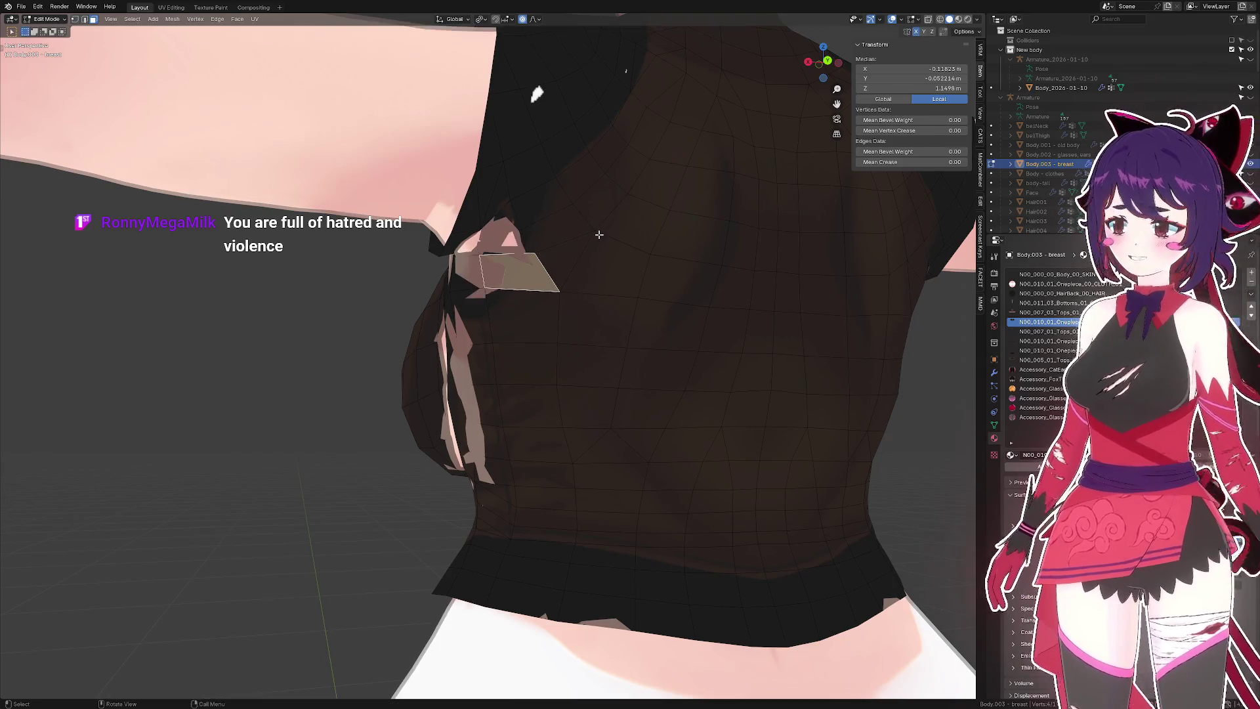
pyautogui.moveTo(577, 232); pyautogui.dragTo(464, 279)
pyautogui.hotkey('alt', 's')
pyautogui.click(580, 231)
pyautogui.hotkey('alt', 's')
pyautogui.click(530, 244)
# - Select two neighbouring collar faces and push them outward with Shrink/Fatten
pyautogui.click(508, 255)
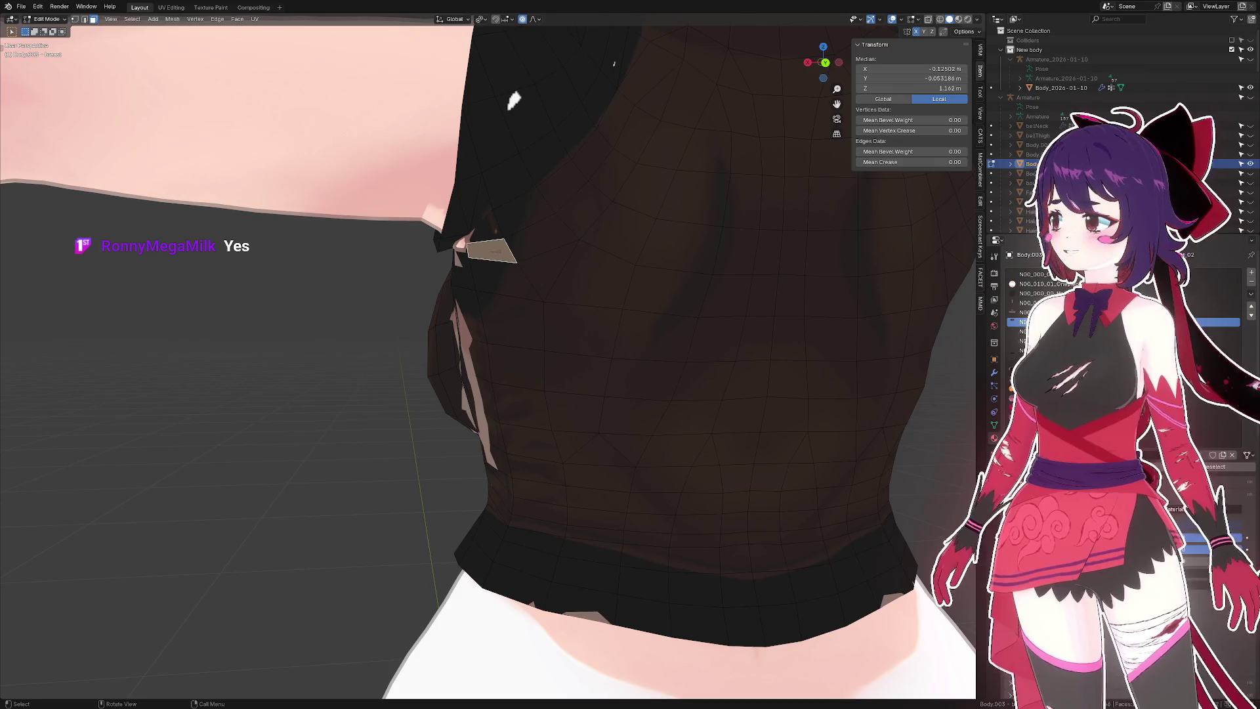
pyautogui.moveTo(461, 307); pyautogui.dragTo(436, 309)
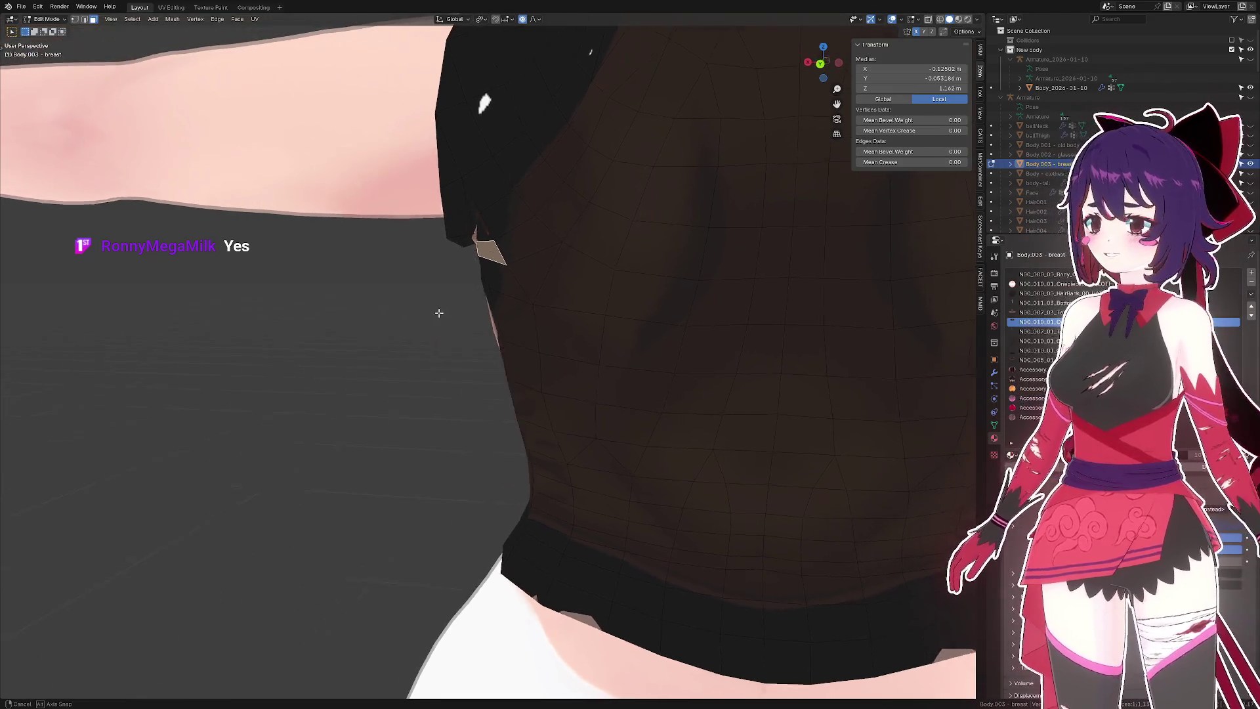
pyautogui.press('1')
pyautogui.click(511, 290)
pyautogui.press('3')
pyautogui.scroll(-3)
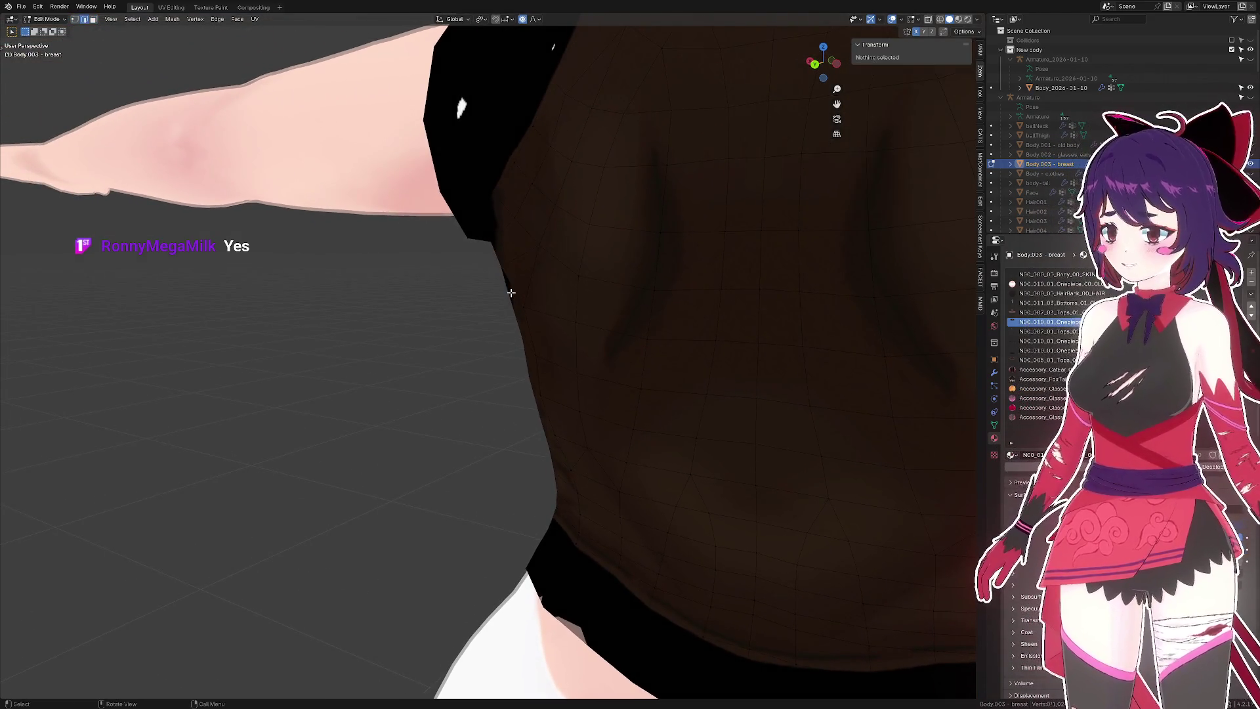
pyautogui.moveTo(604, 286); pyautogui.dragTo(558, 260)
pyautogui.click(577, 283)
pyautogui.click(362, 246)
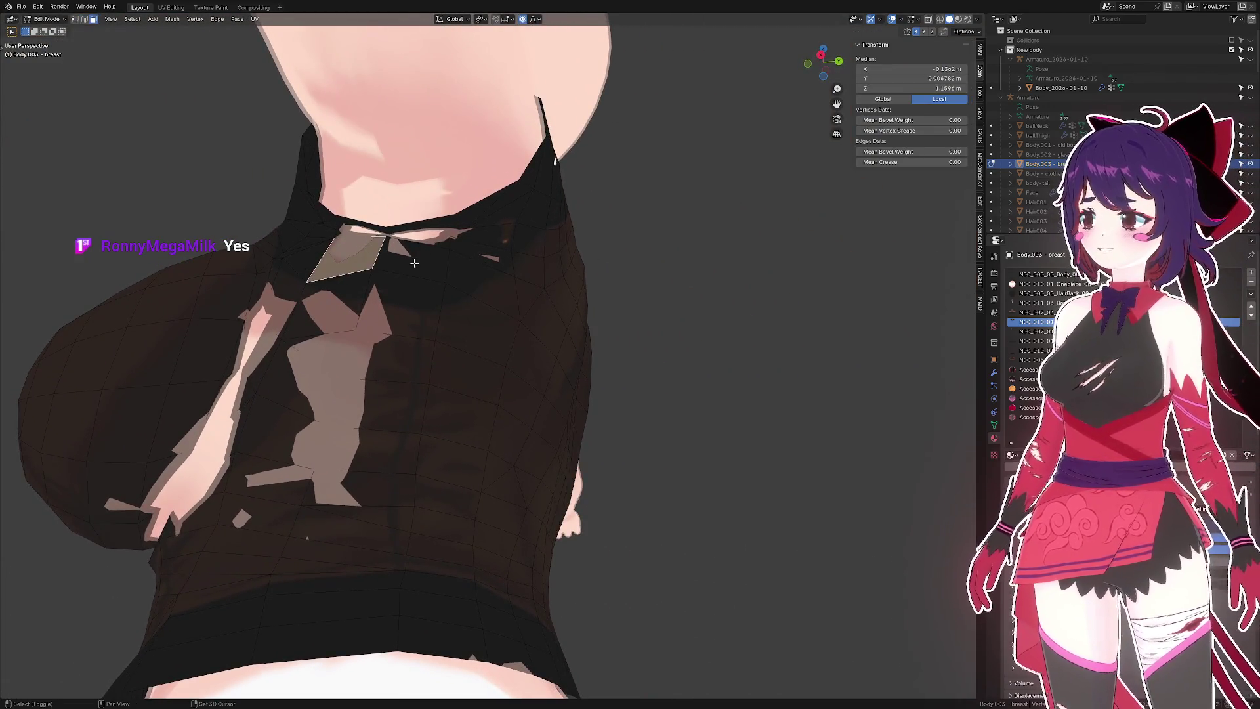
pyautogui.click(414, 255)
pyautogui.moveTo(413, 256); pyautogui.dragTo(573, 393)
pyautogui.hotkey('alt', 's')
pyautogui.click(482, 256)
# - Push a chest edge loop outward, then select two horizontal edge loops across the chest
pyautogui.click(573, 393)
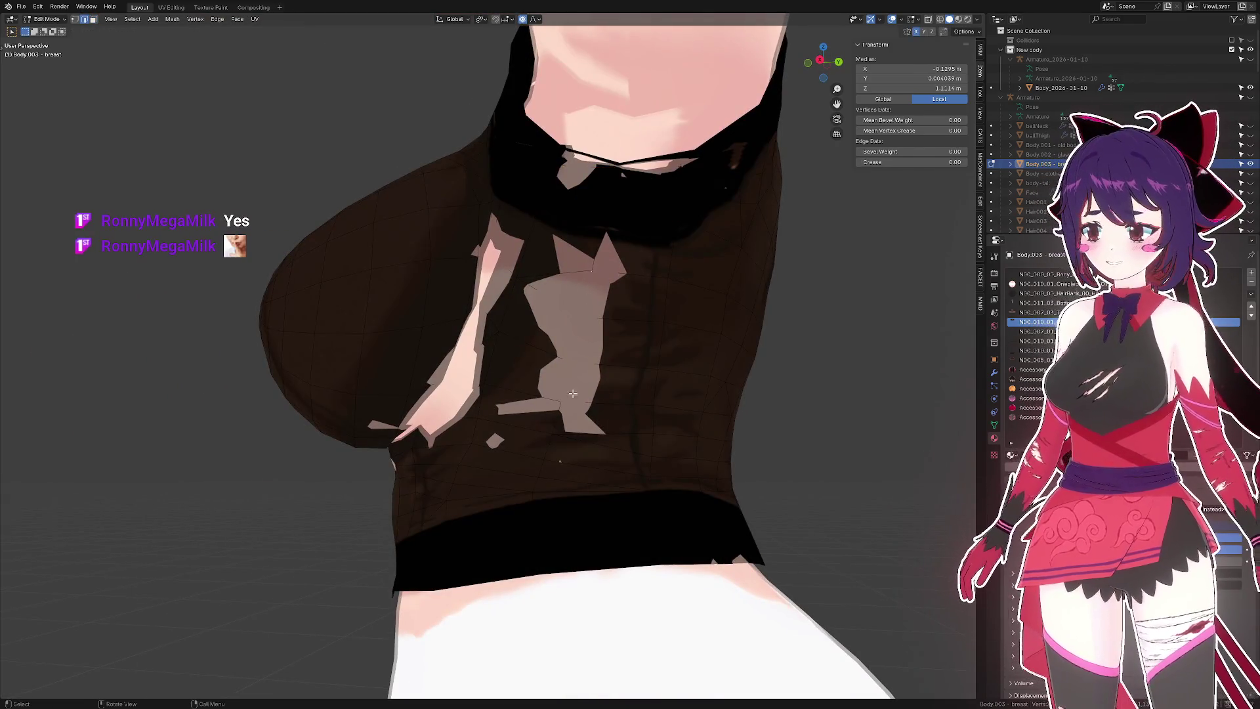
pyautogui.click(573, 393)
pyautogui.hotkey('alt', 's')
pyautogui.click(627, 371)
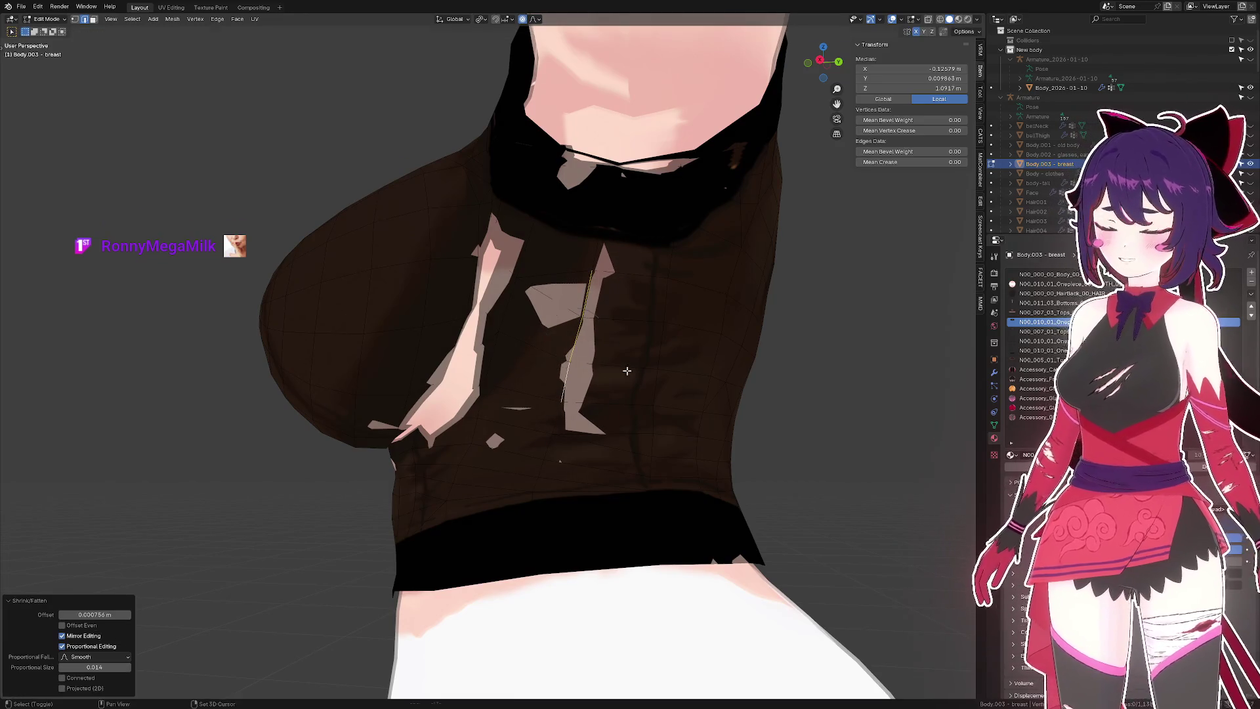
pyautogui.moveTo(627, 371); pyautogui.dragTo(534, 431)
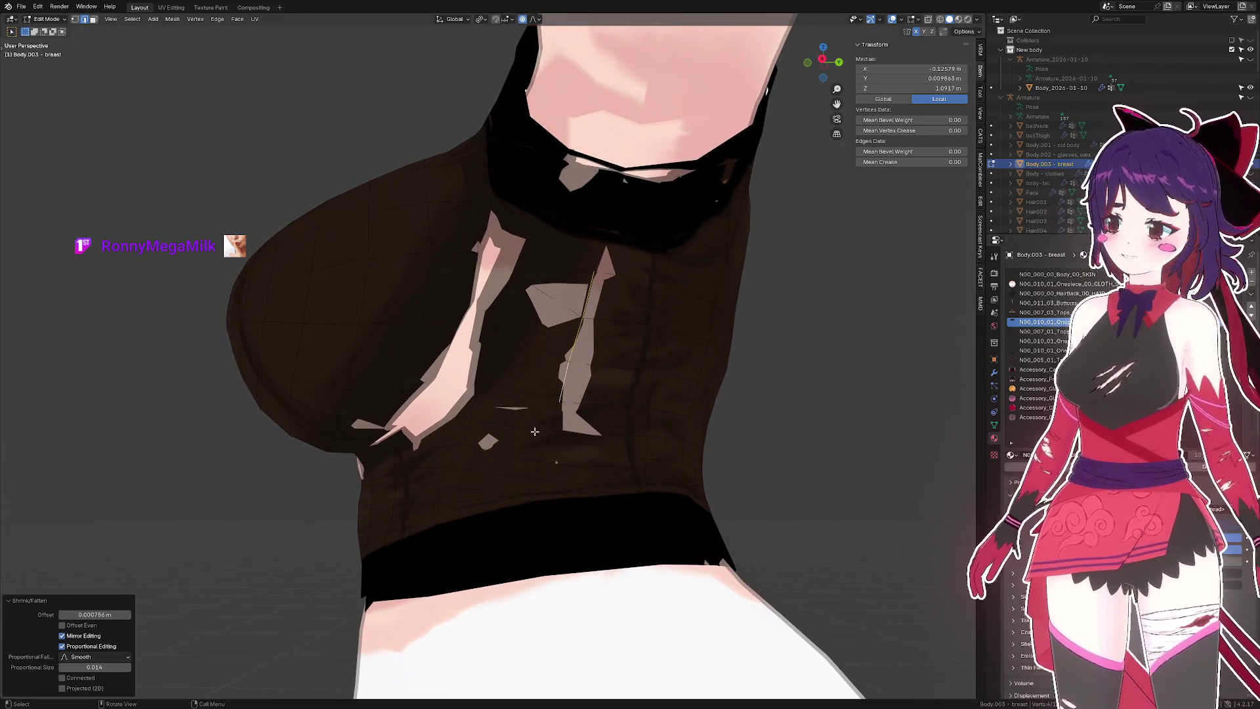
pyautogui.click(520, 453)
pyautogui.click(590, 440)
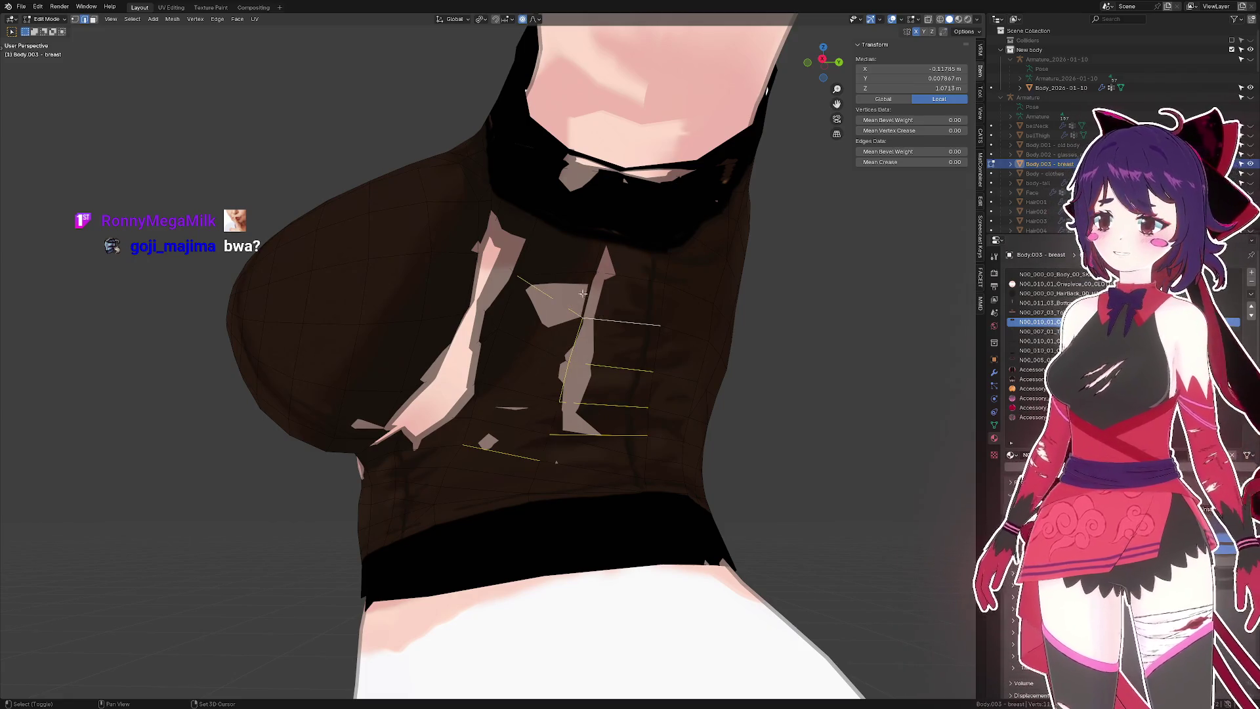
# - Push the selected chest edge loops, then another chest edge, outward with Shrink/Fatten
pyautogui.hotkey('alt', 's')
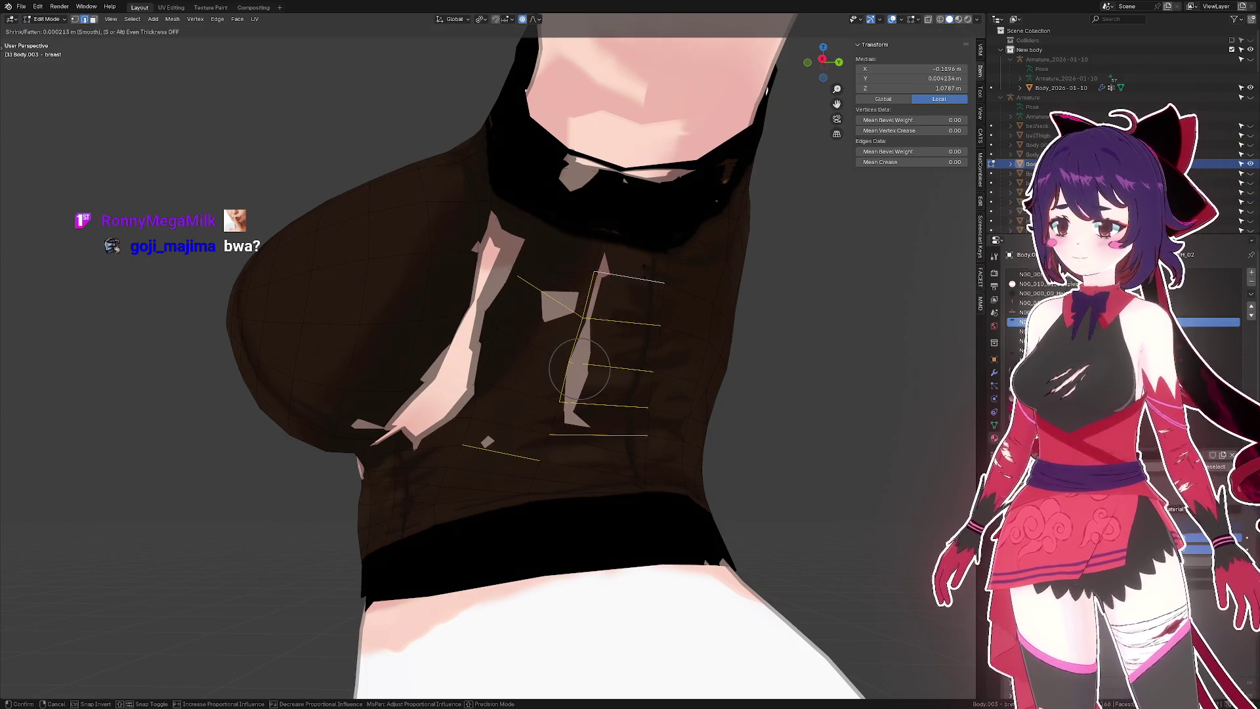
pyautogui.press('Return')
pyautogui.moveTo(579, 370); pyautogui.dragTo(565, 371)
pyautogui.click(565, 371)
pyautogui.hotkey('alt', 's')
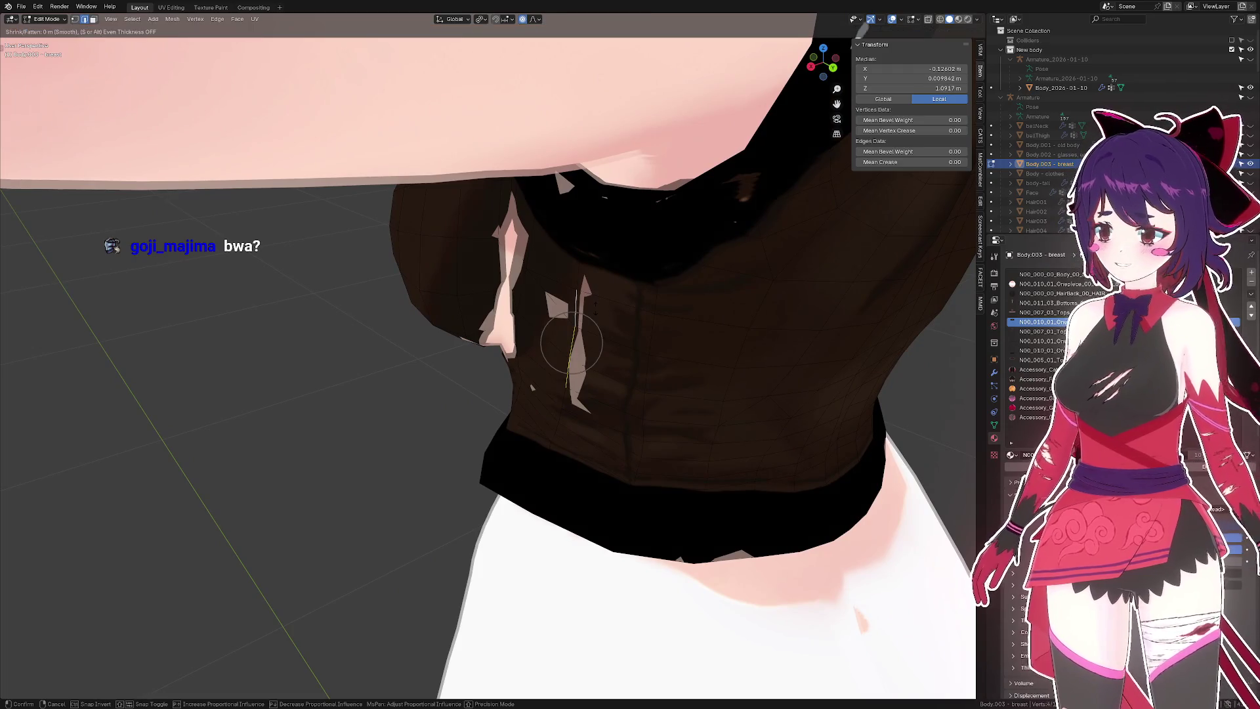
pyautogui.press('Return')
# - Vertex-slide a chest vertex and push several chest vertices outward
pyautogui.moveTo(572, 342); pyautogui.dragTo(582, 349)
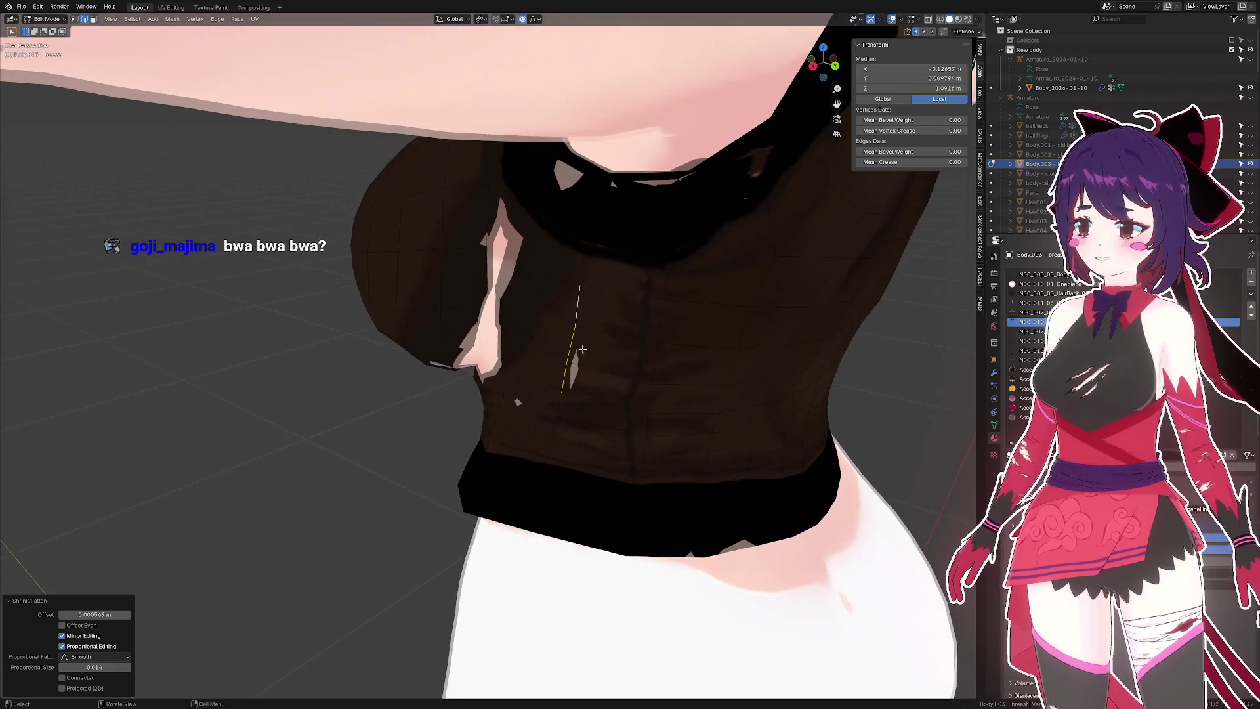
pyautogui.click(502, 398)
pyautogui.moveTo(502, 398); pyautogui.dragTo(617, 336)
pyautogui.press('g')
pyautogui.press('g')
pyautogui.click(502, 398)
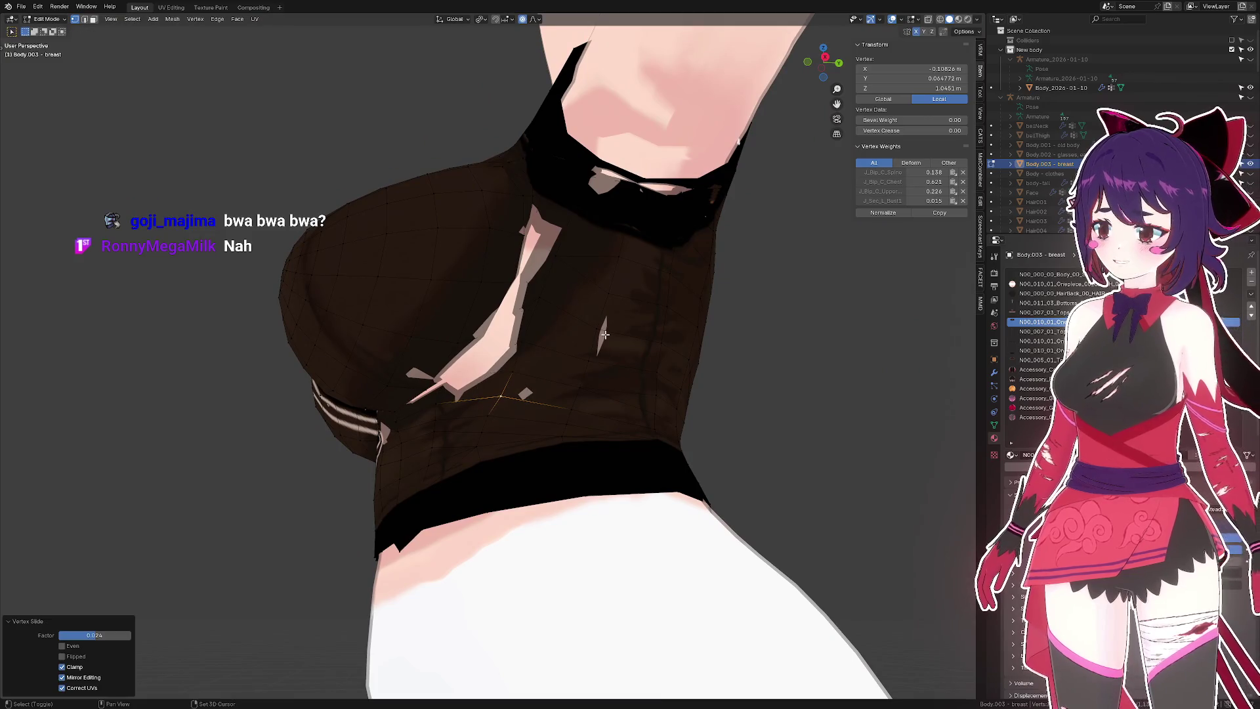
pyautogui.moveTo(502, 398); pyautogui.dragTo(485, 384)
pyautogui.click(537, 371)
pyautogui.hotkey('alt', 's')
pyautogui.click(532, 375)
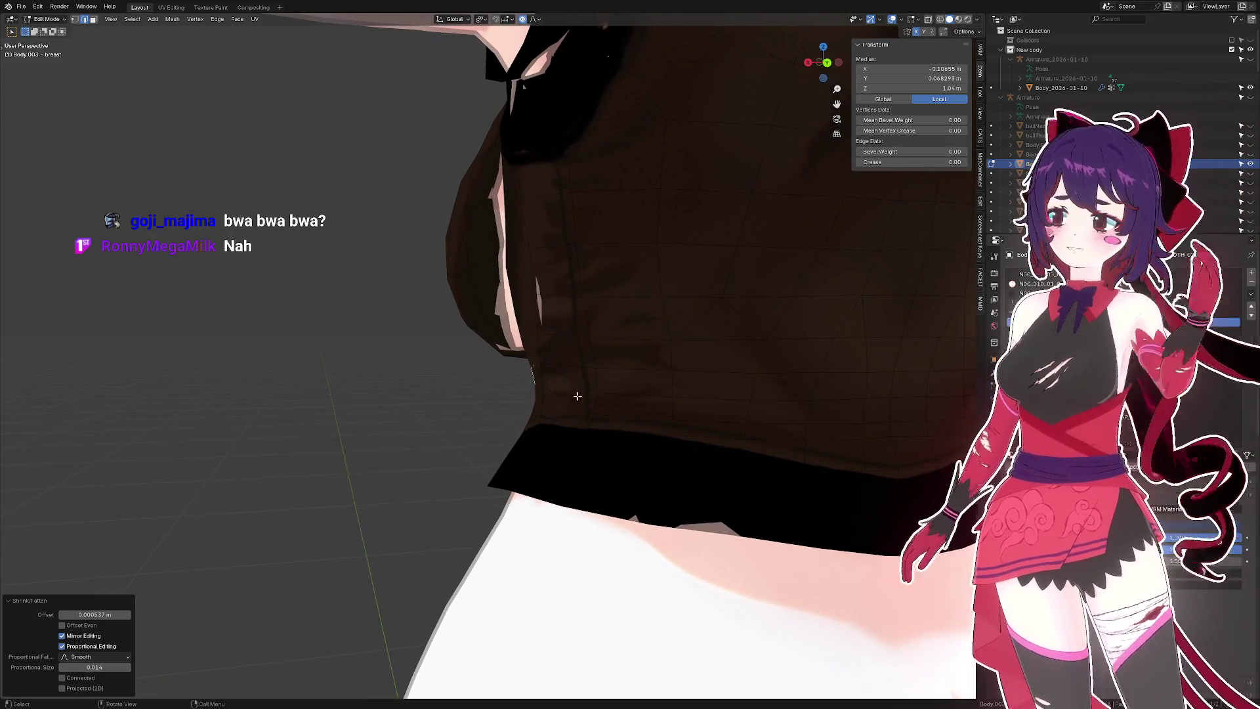
# - Push a vertex where skin pokes through the top outward
pyautogui.moveTo(577, 396); pyautogui.dragTo(613, 242)
pyautogui.click(514, 206)
pyautogui.hotkey('alt', 's')
pyautogui.click(518, 212)
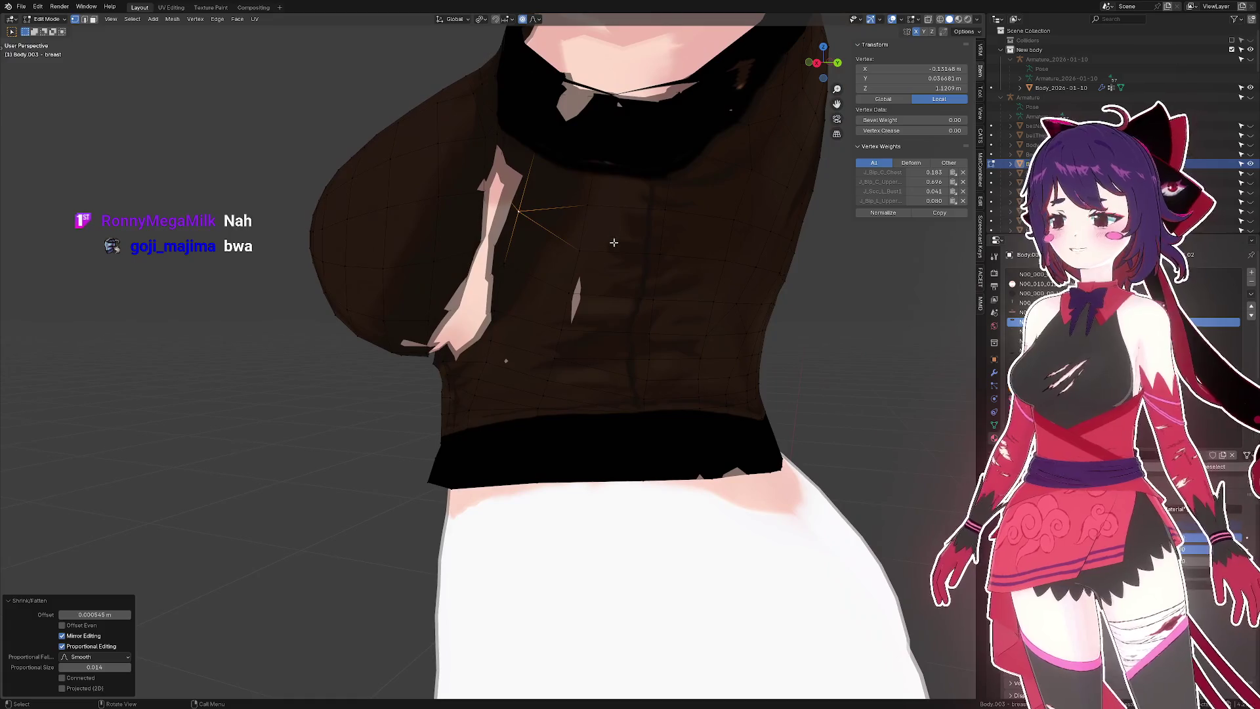
# - Push another single chest vertex outward and save the file
pyautogui.press('2')
pyautogui.click(585, 298)
pyautogui.moveTo(585, 298); pyautogui.dragTo(723, 281)
pyautogui.press('1')
pyautogui.click(594, 289)
pyautogui.hotkey('alt', 's')
pyautogui.click(592, 287)
pyautogui.hotkey('ctrl', 's')
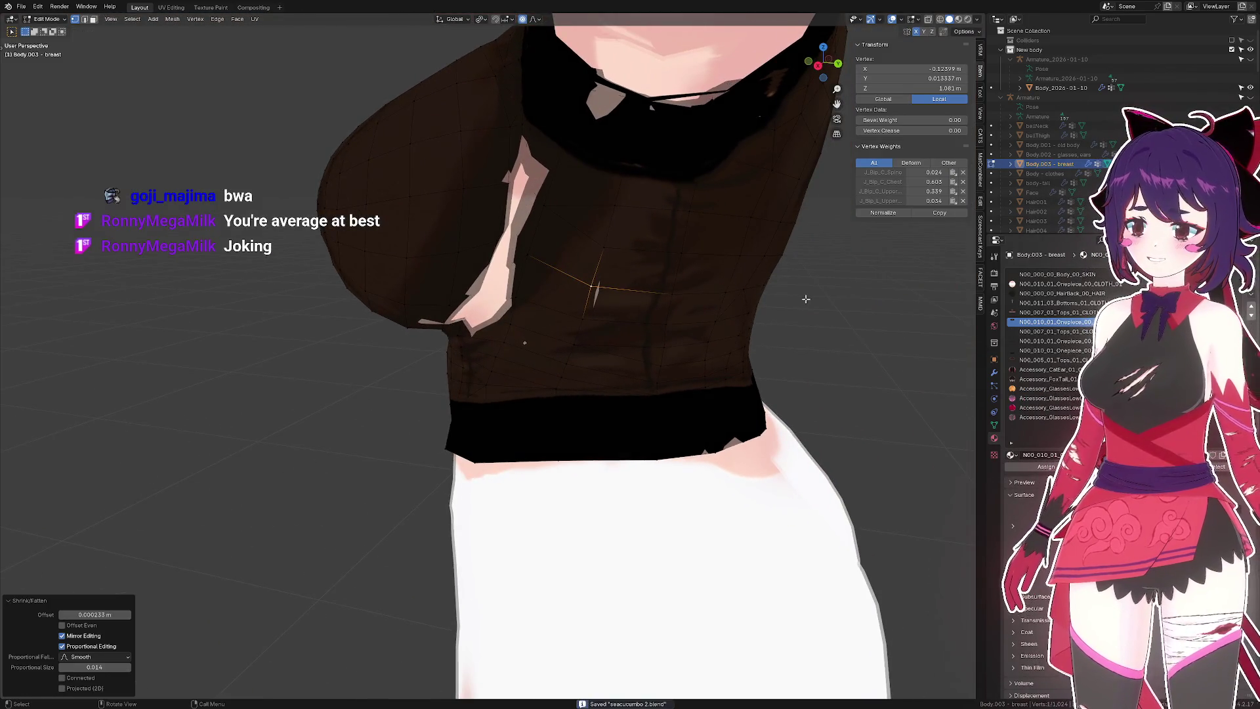
# - Push a vertex on the chest's side outward by 0.00103 m with proportional editing, then deselect
pyautogui.hotkey('alt', 'a')
pyautogui.moveTo(807, 301); pyautogui.dragTo(784, 282)
pyautogui.click(745, 294)
pyautogui.hotkey('alt', 's')
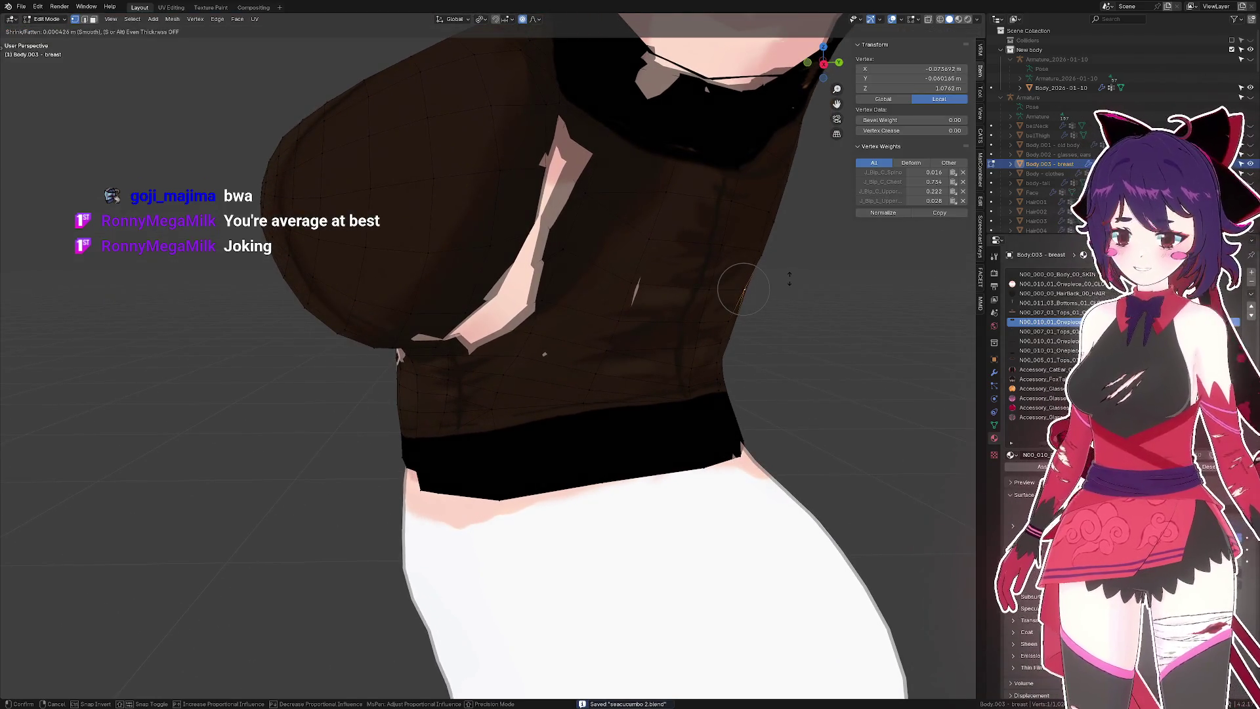
pyautogui.click(790, 273)
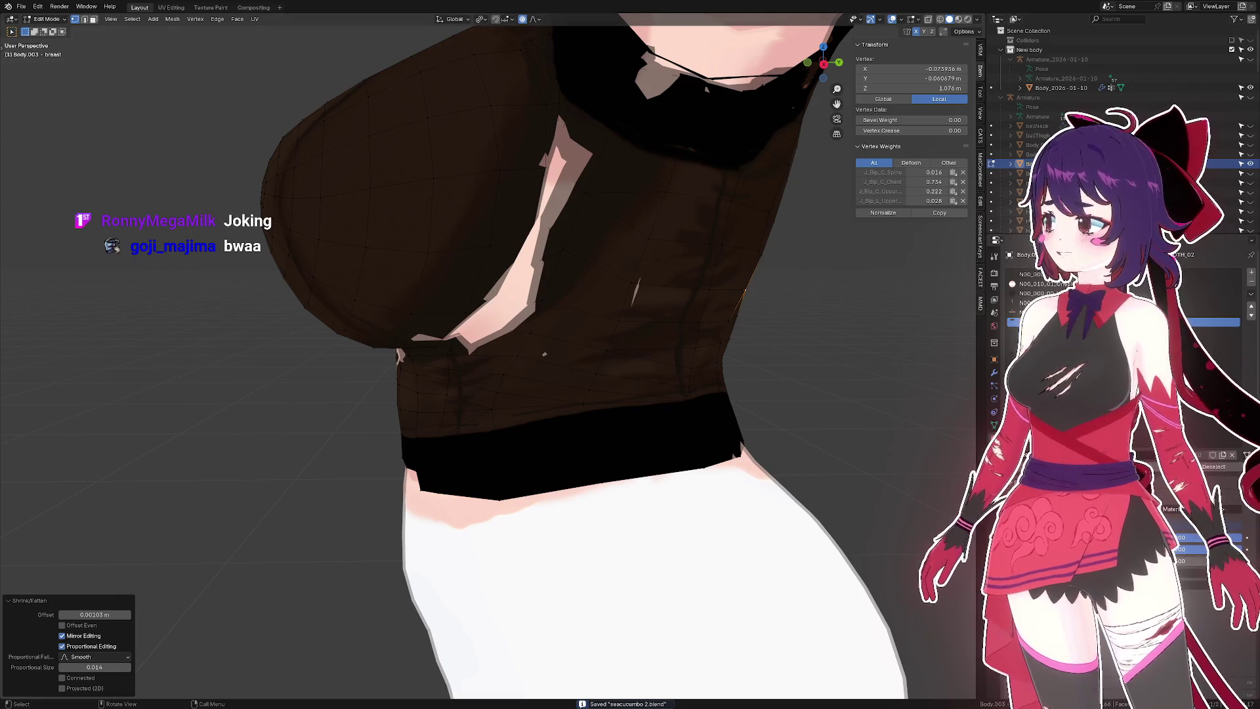
pyautogui.hotkey('alt', 'a')
pyautogui.moveTo(851, 387); pyautogui.dragTo(765, 341)
pyautogui.scroll(3)
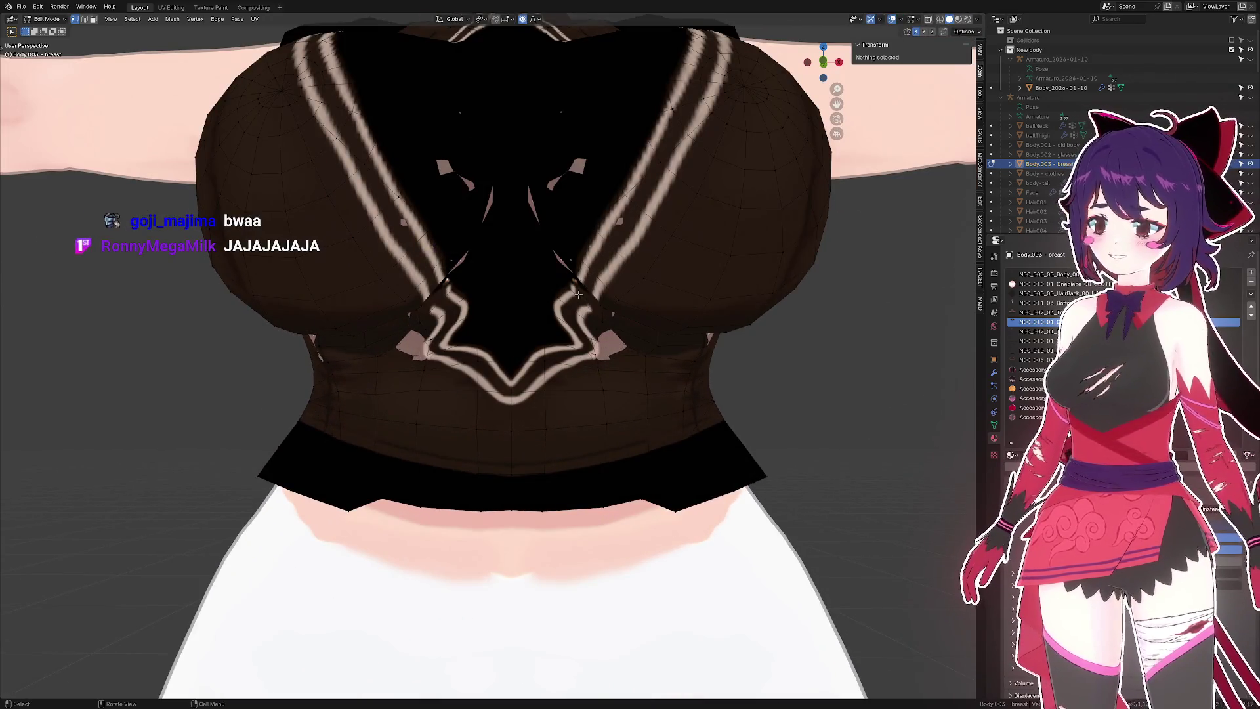
# - In edge select mode, select the faces at the tip of the collar's V-shaped stripe
pyautogui.moveTo(579, 294); pyautogui.dragTo(594, 289)
pyautogui.click(619, 316)
pyautogui.press('2')
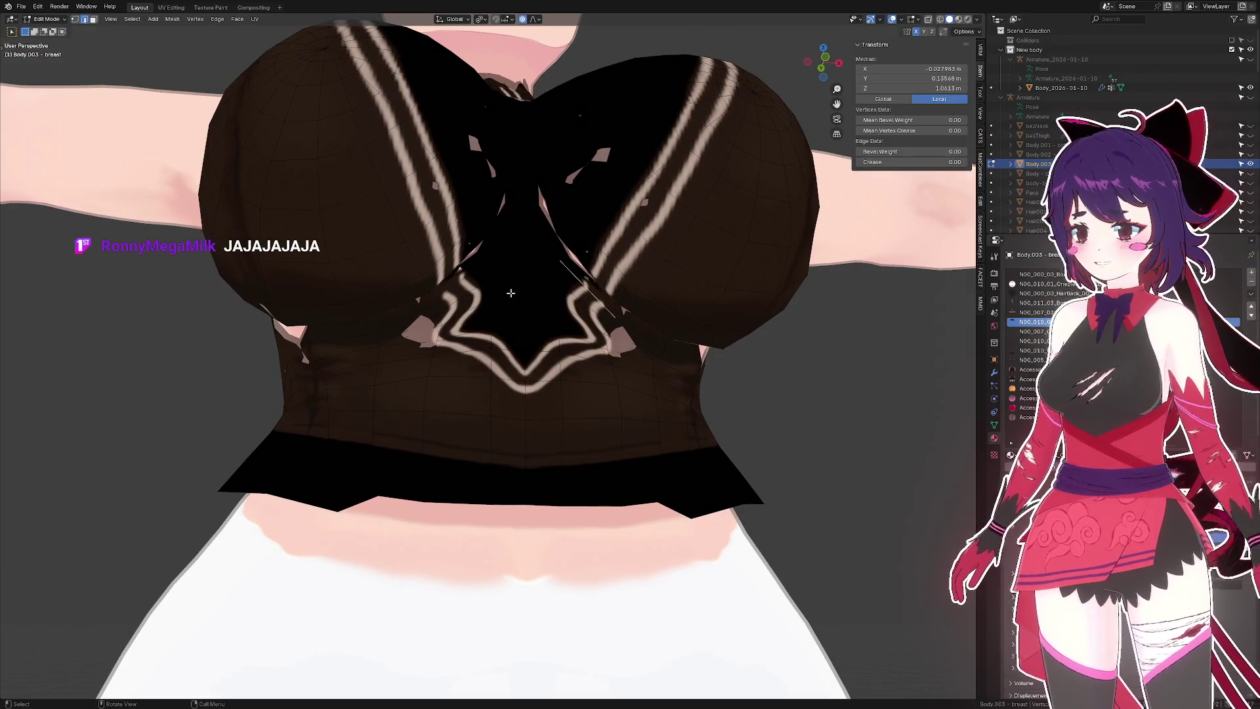
pyautogui.moveTo(462, 278); pyautogui.dragTo(489, 332)
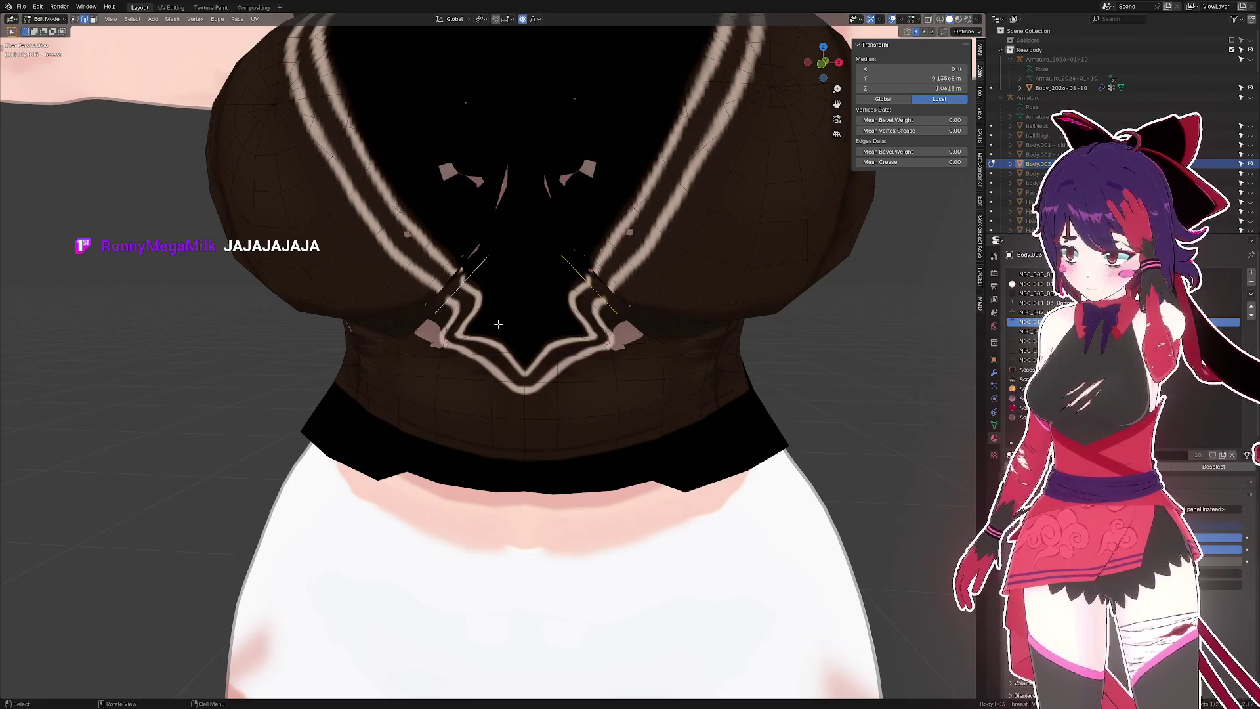
pyautogui.moveTo(498, 325); pyautogui.dragTo(557, 275)
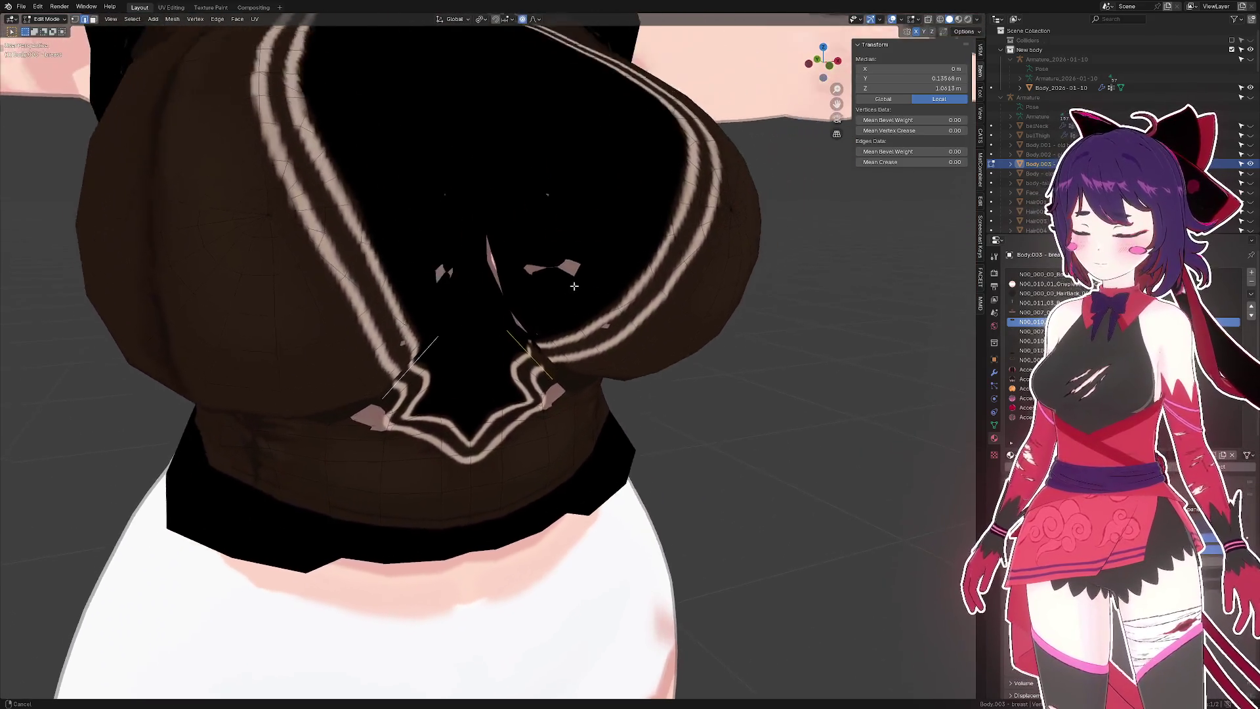
pyautogui.scroll(3)
pyautogui.hotkey('alt', 'a')
pyautogui.click(552, 386)
pyautogui.scroll(-3)
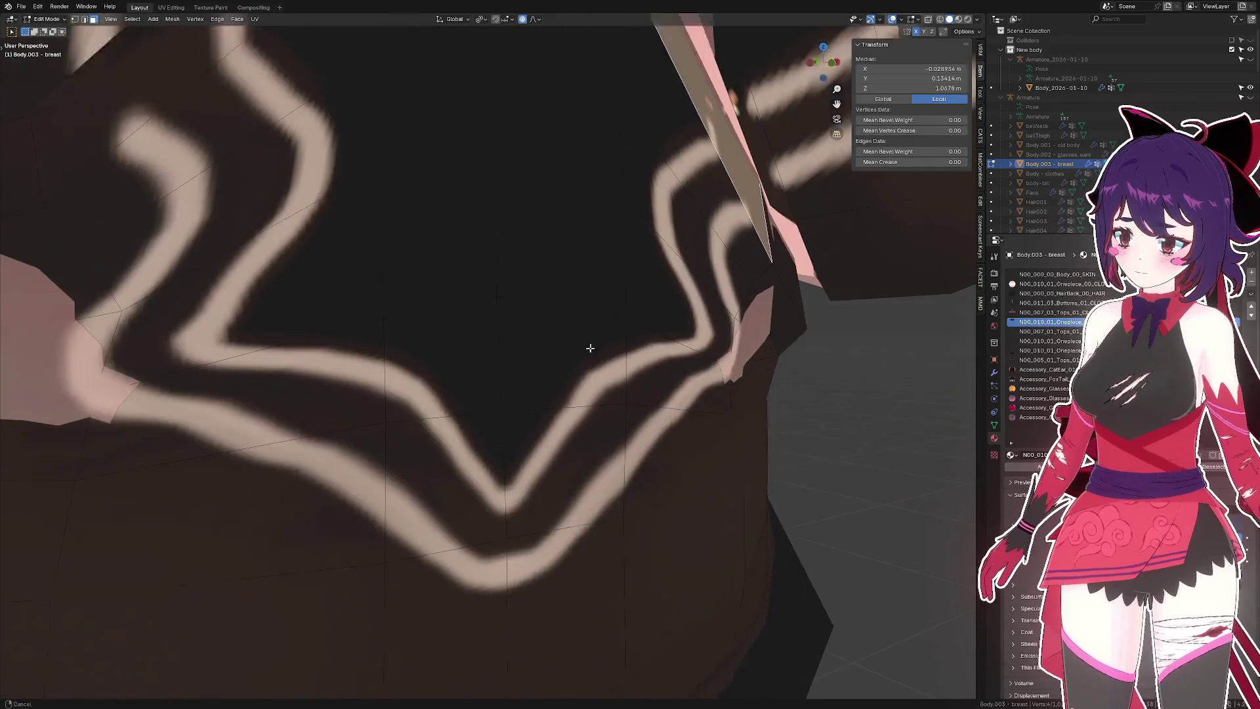
# - Save, then show the UV Editing workspace for the selected V-tip faces
pyautogui.moveTo(588, 354); pyautogui.dragTo(455, 113)
pyautogui.hotkey('ctrl', 's')
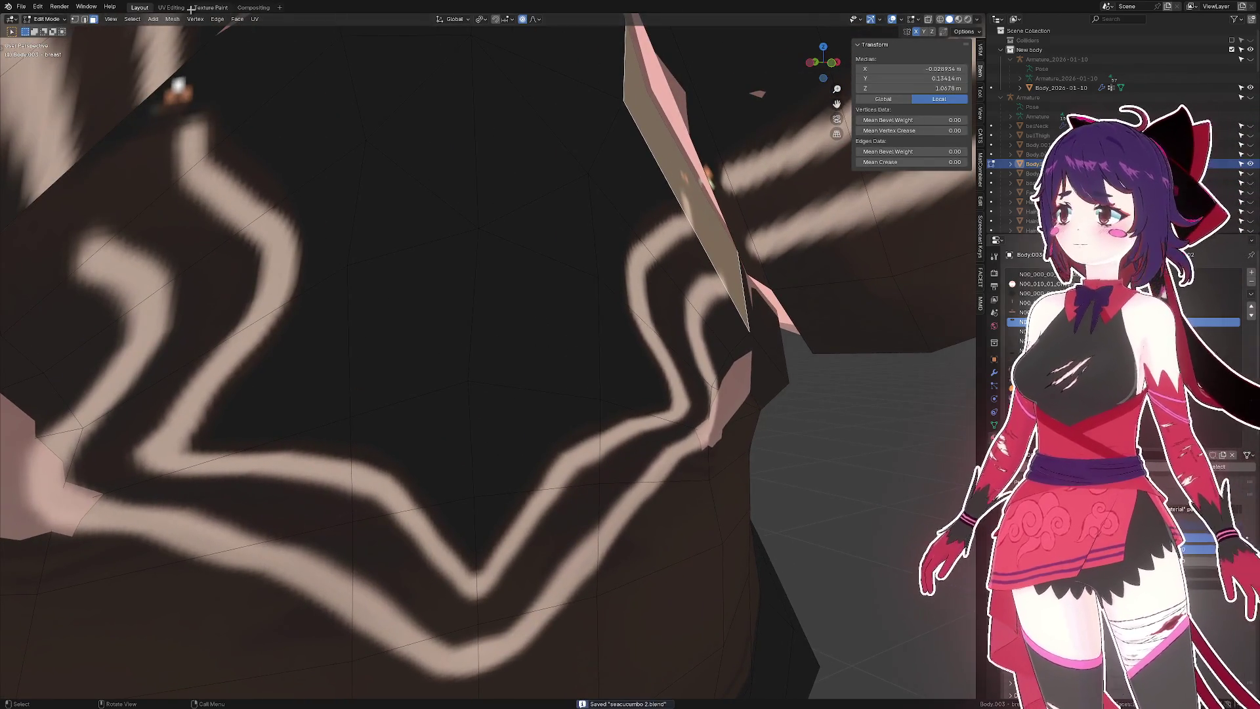
pyautogui.click(176, 7)
pyautogui.scroll(3)
# - Return to the Layout workspace, save as seacucumbo 2.blend, and select the breast piece
pyautogui.scroll(-3)
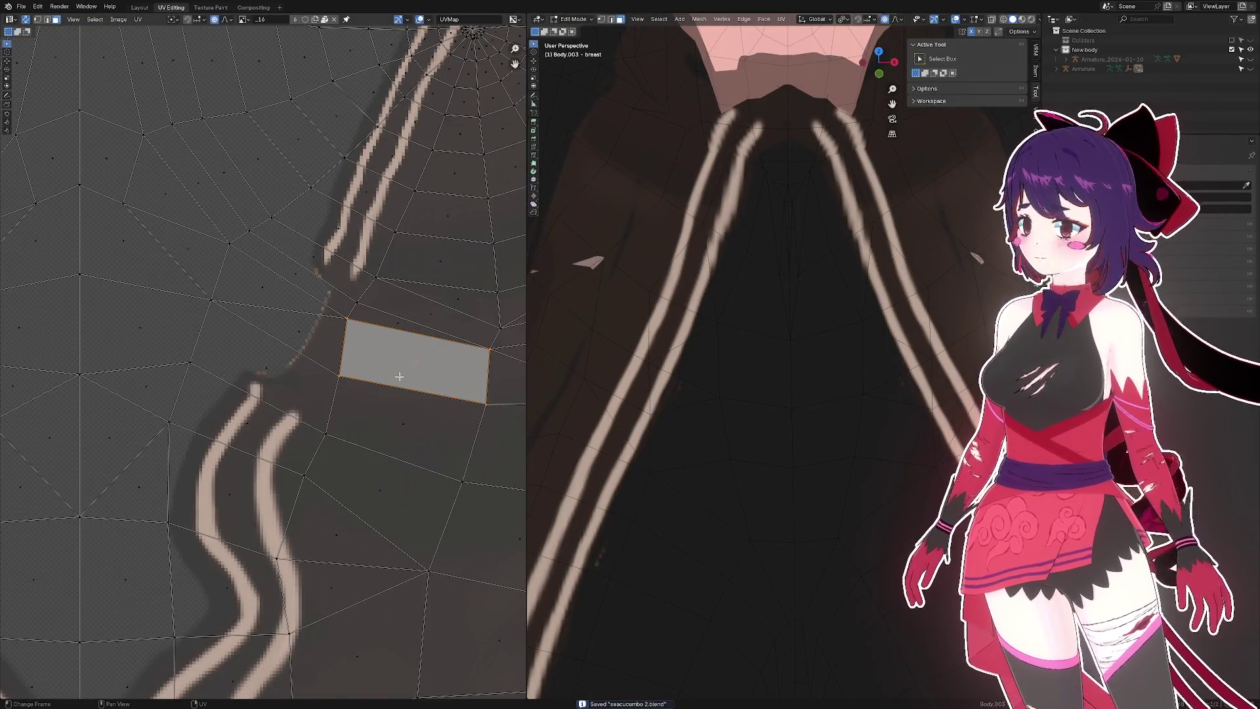
pyautogui.scroll(3)
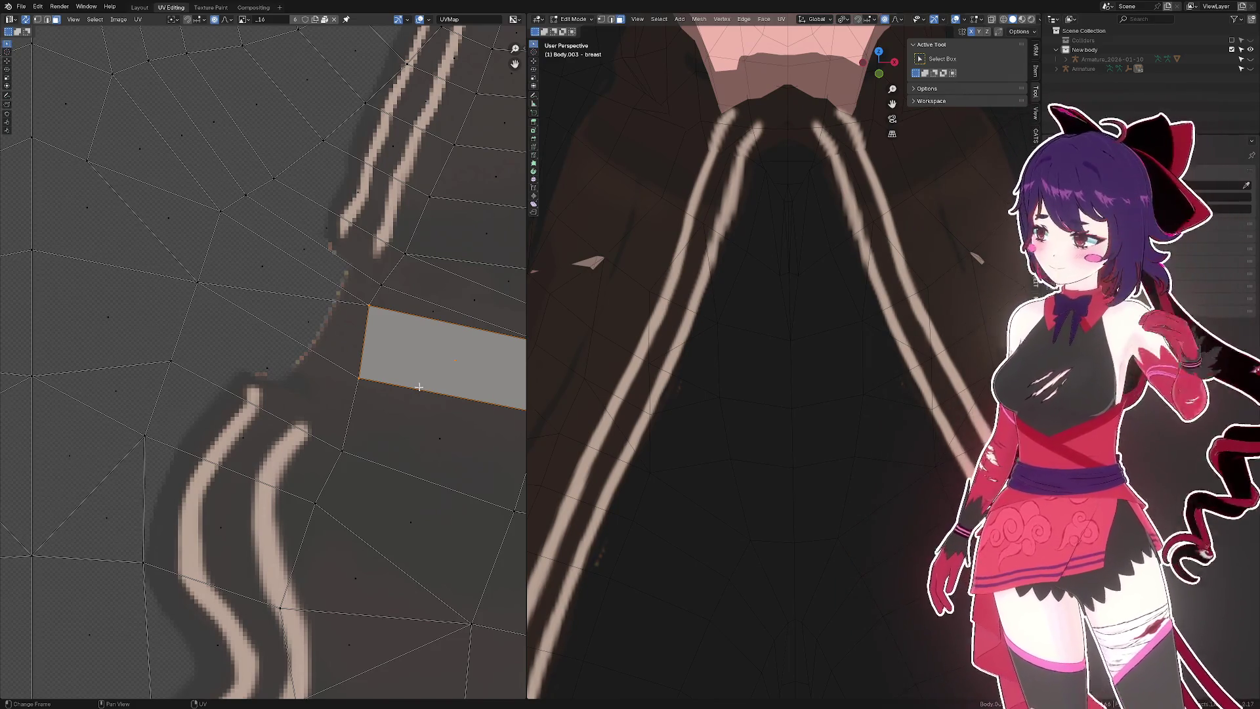
pyautogui.click(136, 7)
pyautogui.scroll(-3)
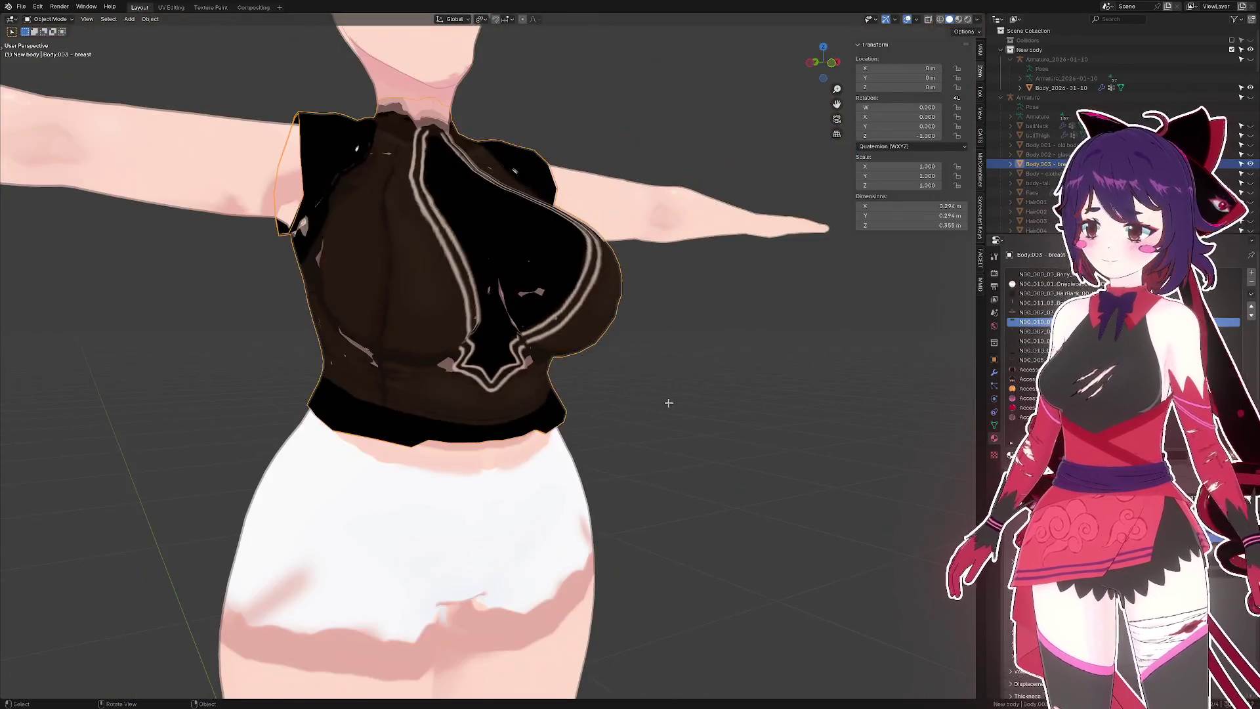
pyautogui.moveTo(666, 402); pyautogui.dragTo(684, 344)
pyautogui.hotkey('ctrl', 's')
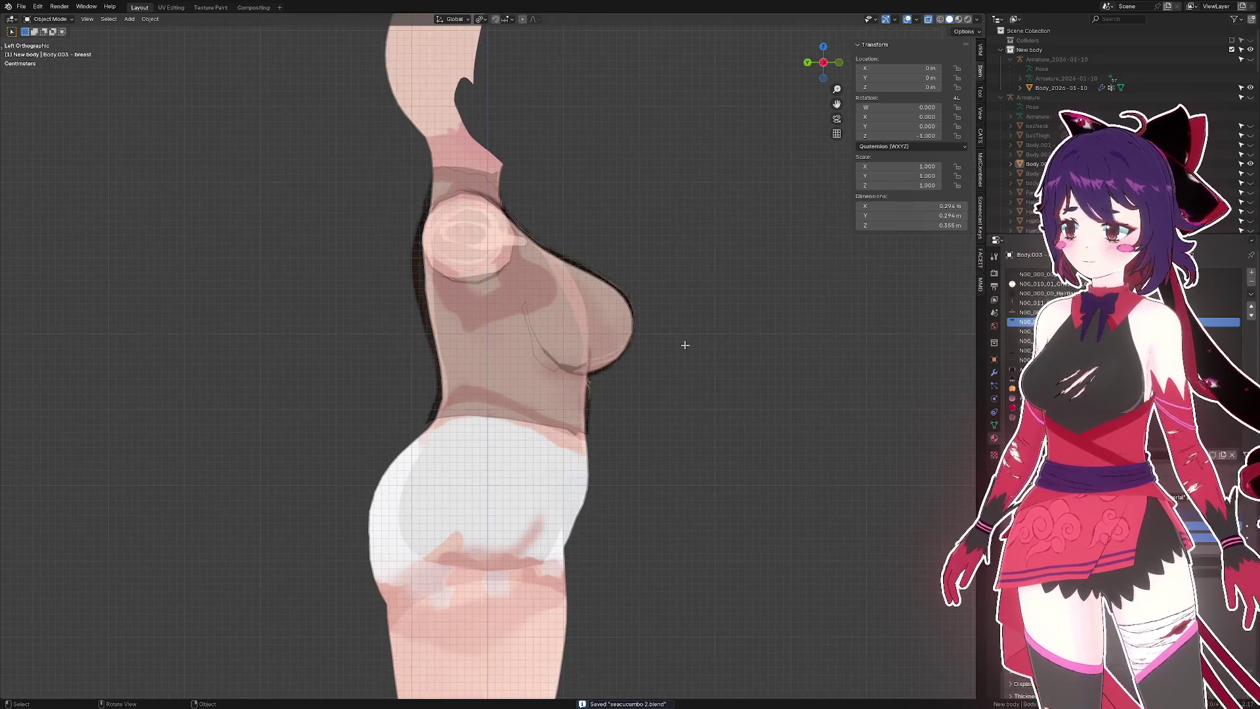
pyautogui.scroll(3)
pyautogui.click(392, 246)
# - In Edit Mode, select a strip of faces down the back and shrink it toward the body
pyautogui.press('Tab')
pyautogui.scroll(3)
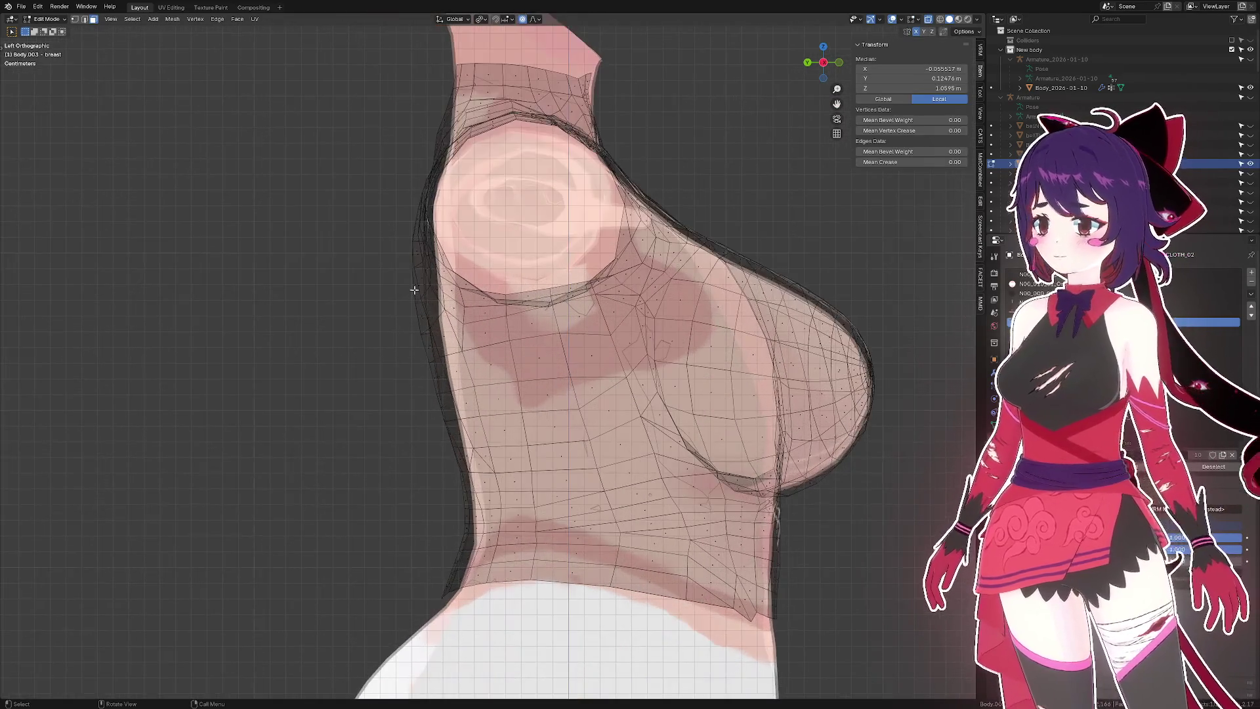
pyautogui.click(406, 314)
pyautogui.click(410, 243)
pyautogui.moveTo(411, 243); pyautogui.dragTo(505, 321)
pyautogui.click(525, 388)
pyautogui.moveTo(524, 388); pyautogui.dragTo(634, 270)
pyautogui.hotkey('alt', 's')
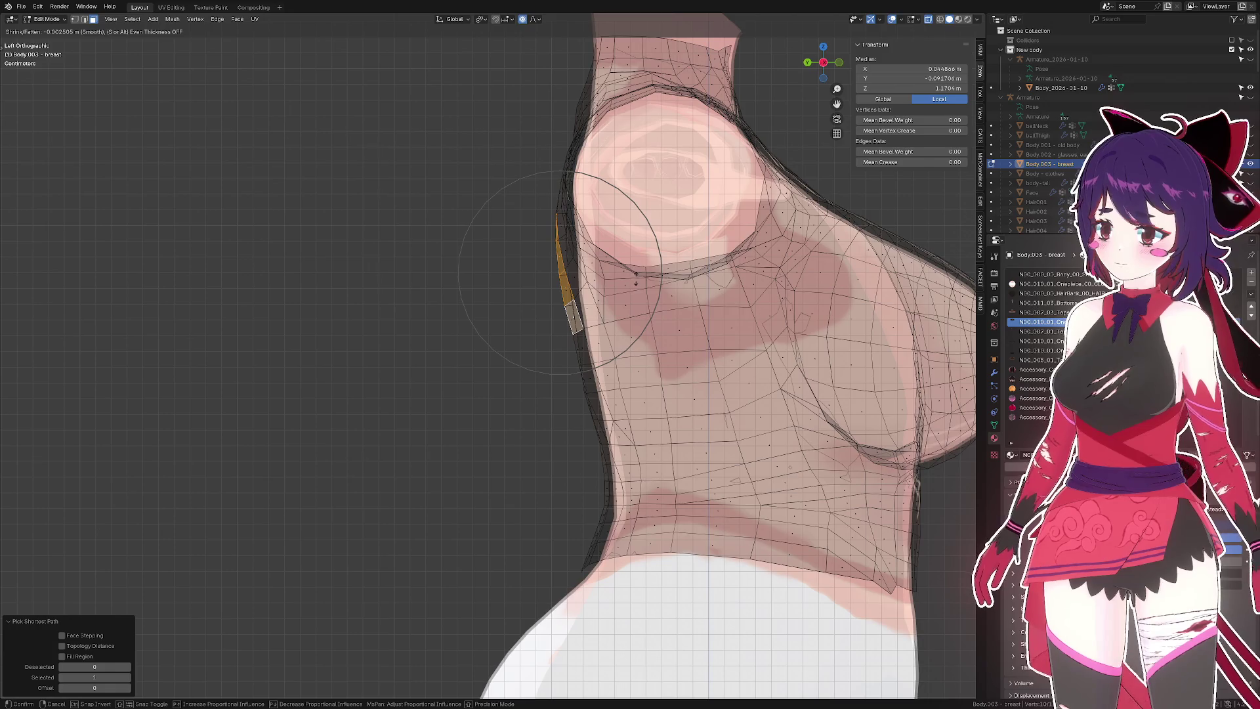
pyautogui.click(634, 282)
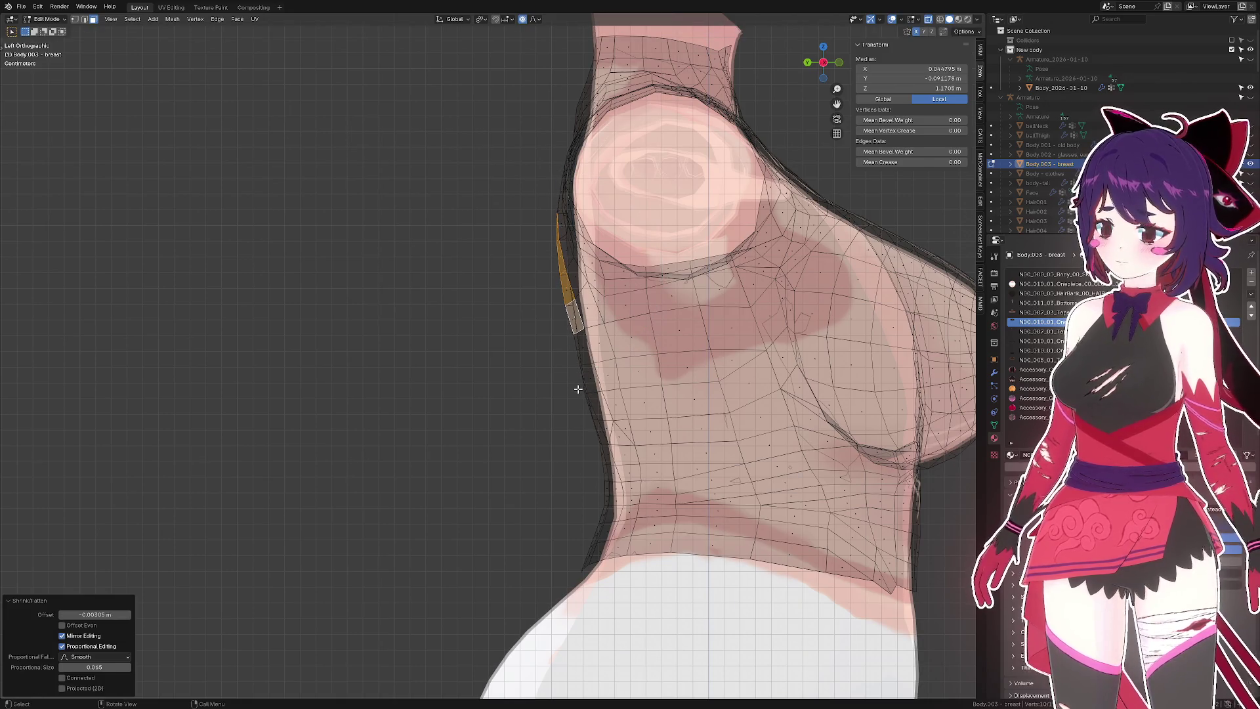
# - Shrink a short back-outline edge, then a box-selected run of back edges, inward with Alt+S
pyautogui.click(580, 389)
pyautogui.hotkey('alt', 's')
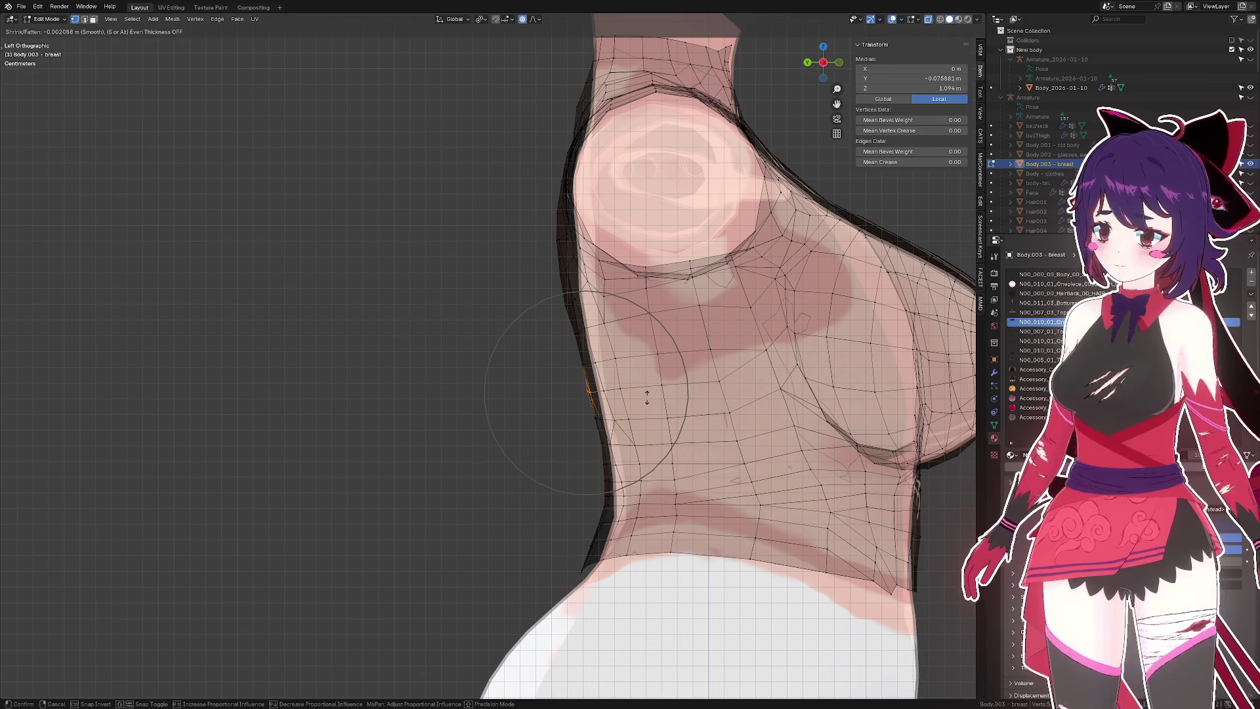
pyautogui.click(646, 407)
pyautogui.scroll(-3)
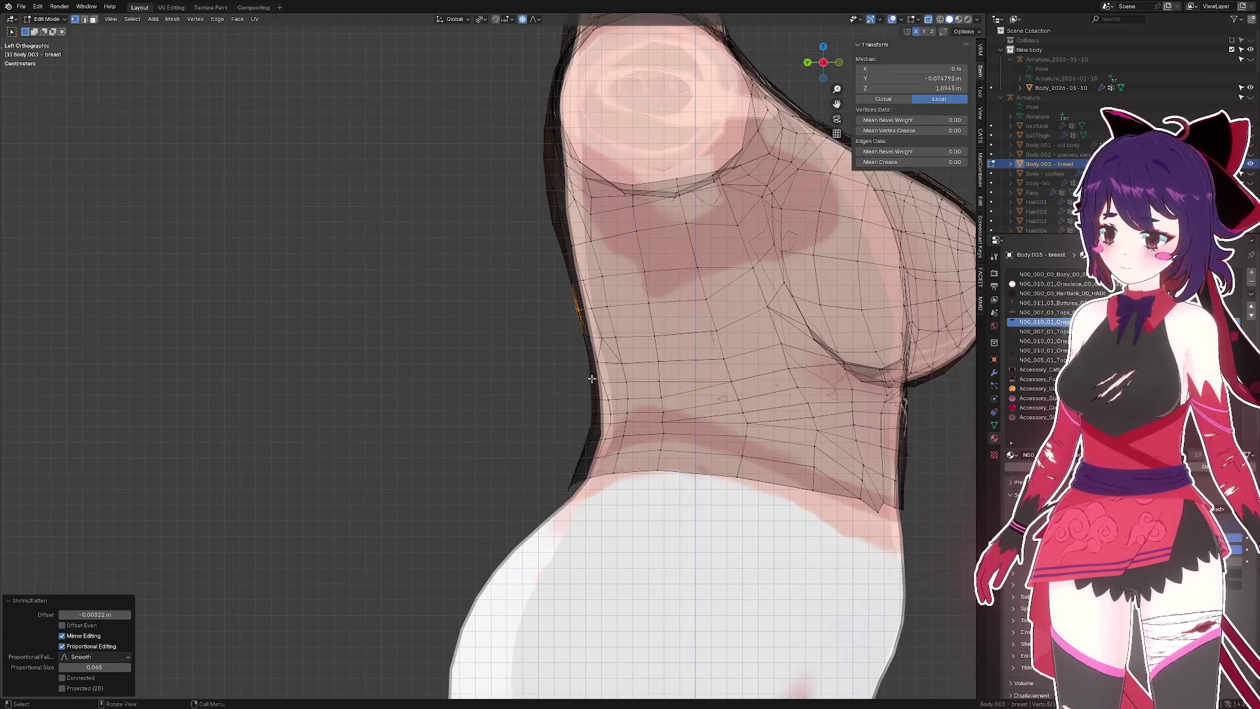
pyautogui.scroll(3)
pyautogui.click(532, 284)
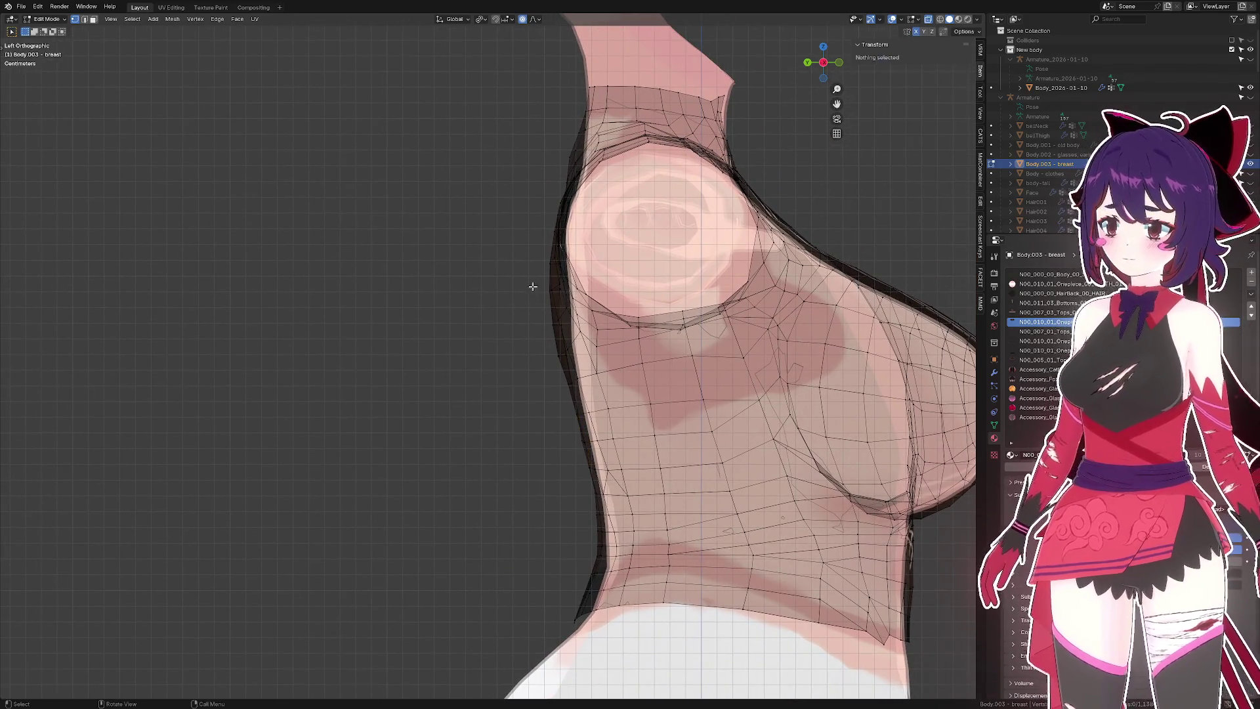
pyautogui.moveTo(533, 287); pyautogui.dragTo(558, 358)
pyautogui.hotkey('alt', 's')
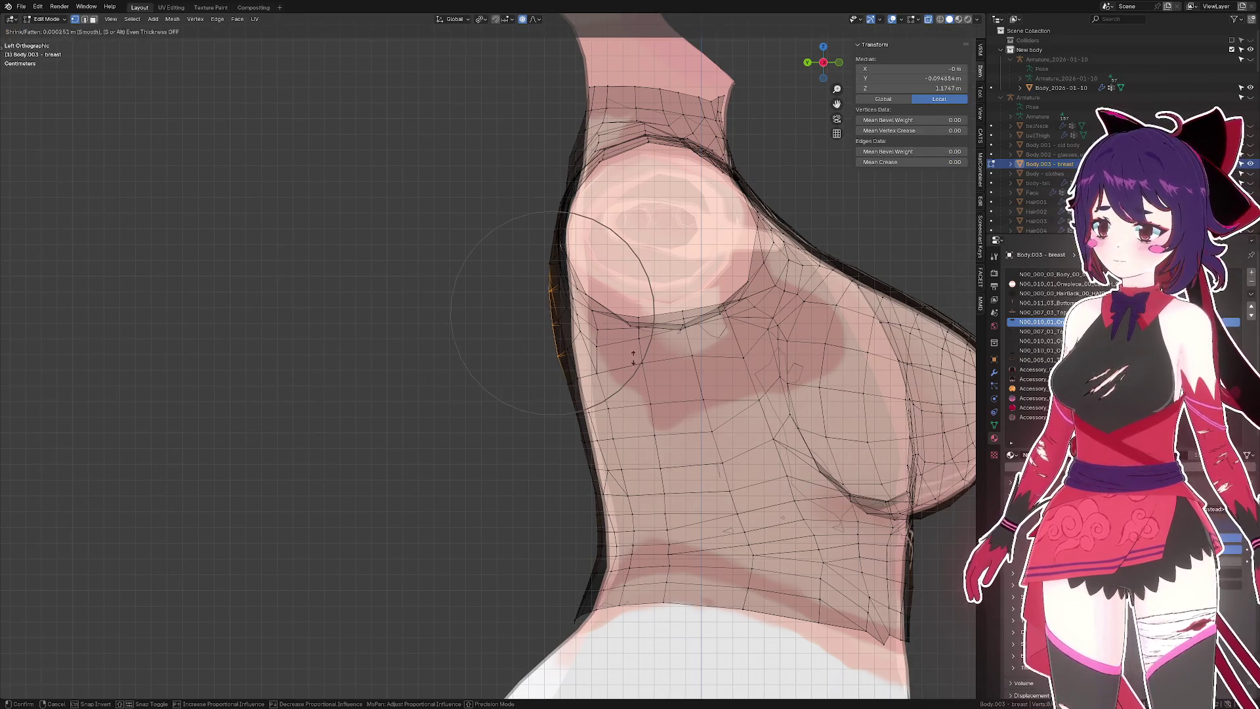
pyautogui.scroll(3)
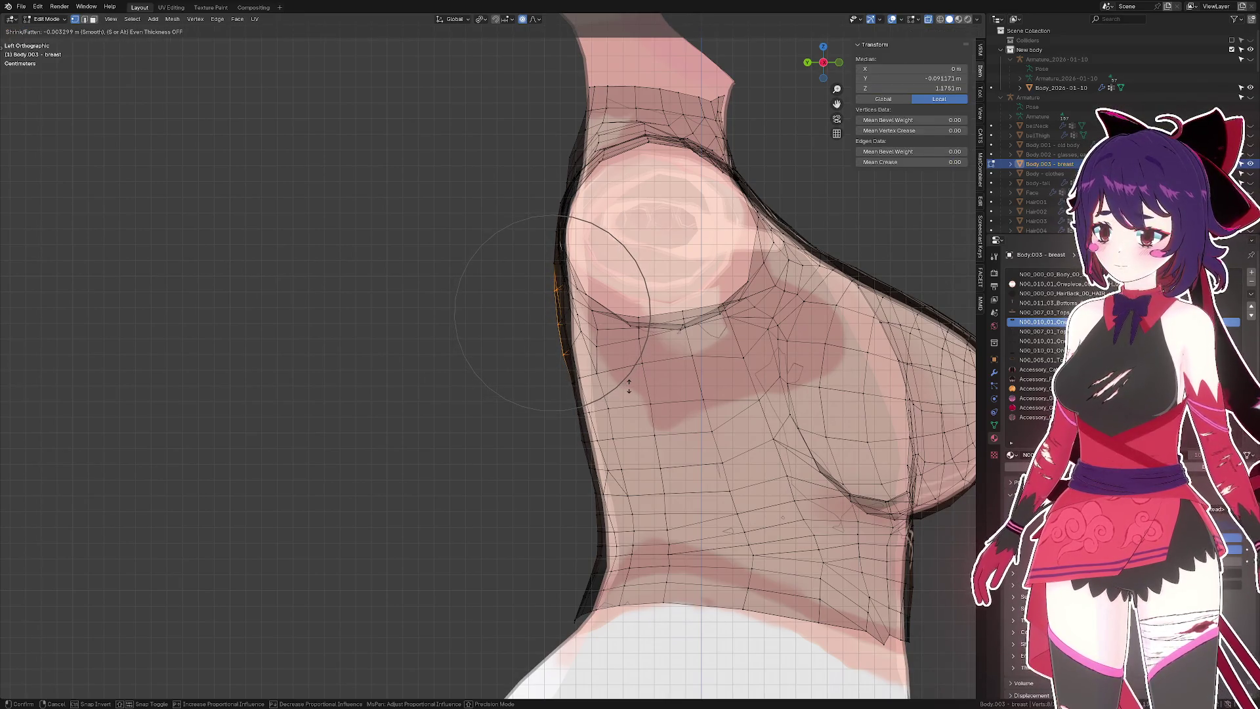
pyautogui.click(628, 385)
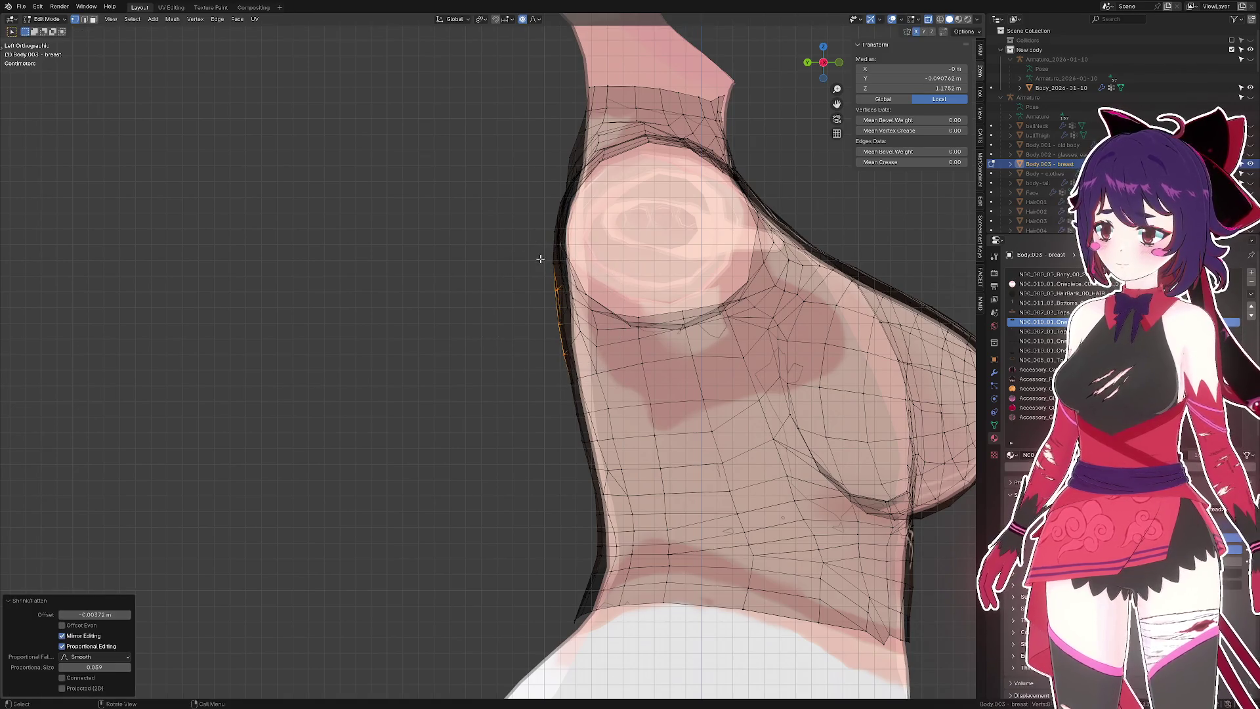
# - Shrink further edges along the back outline, lower and higher, inward toward the body
pyautogui.click(554, 269)
pyautogui.hotkey('alt', 's')
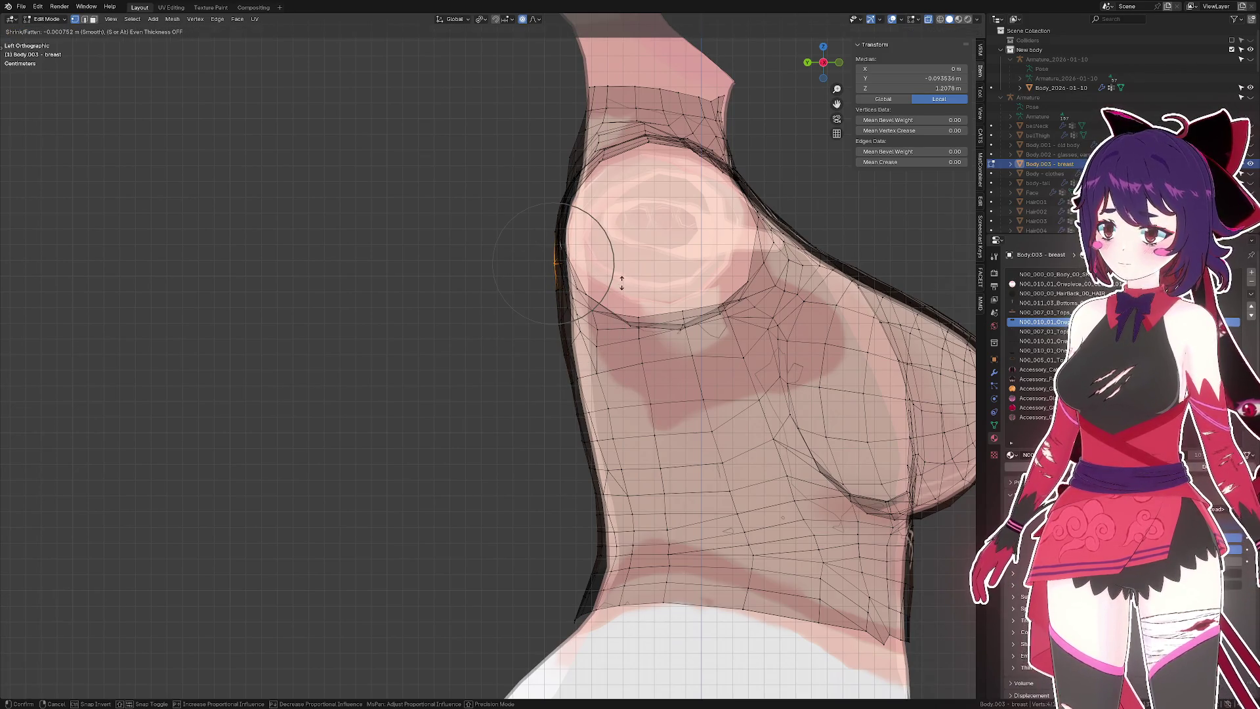
pyautogui.click(621, 282)
pyautogui.click(556, 358)
pyautogui.hotkey('alt', 's')
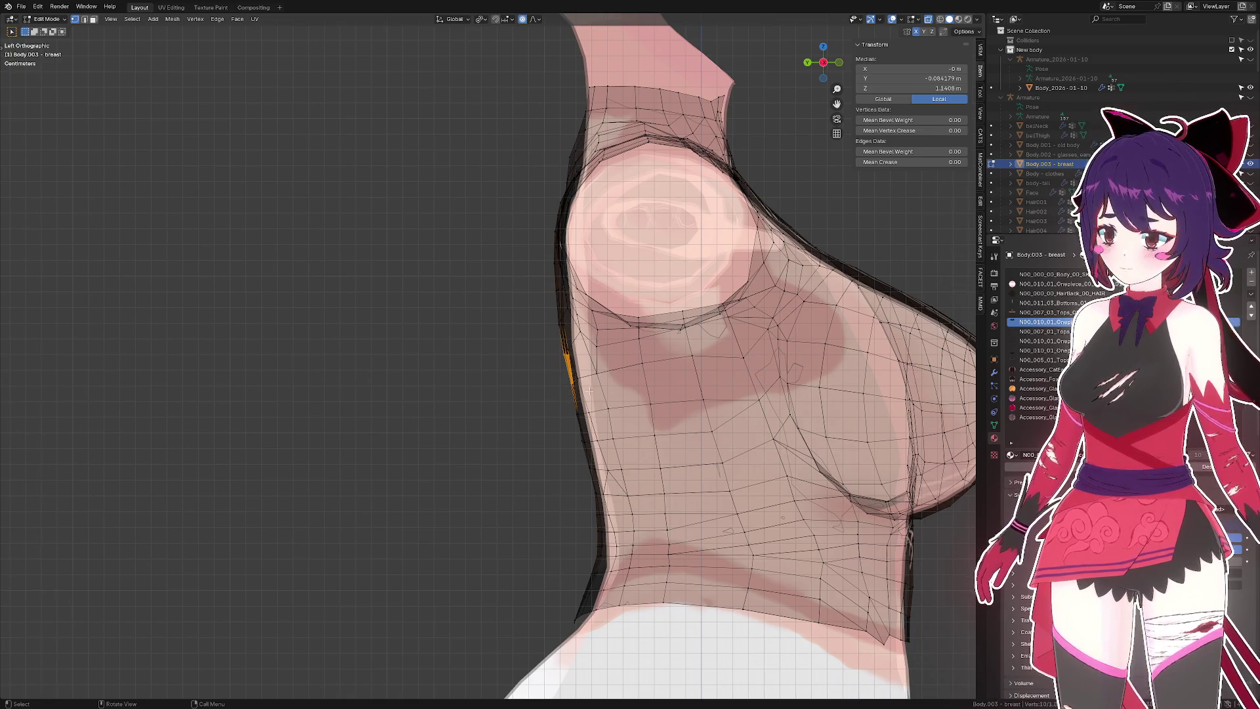
pyautogui.click(633, 384)
pyautogui.click(559, 319)
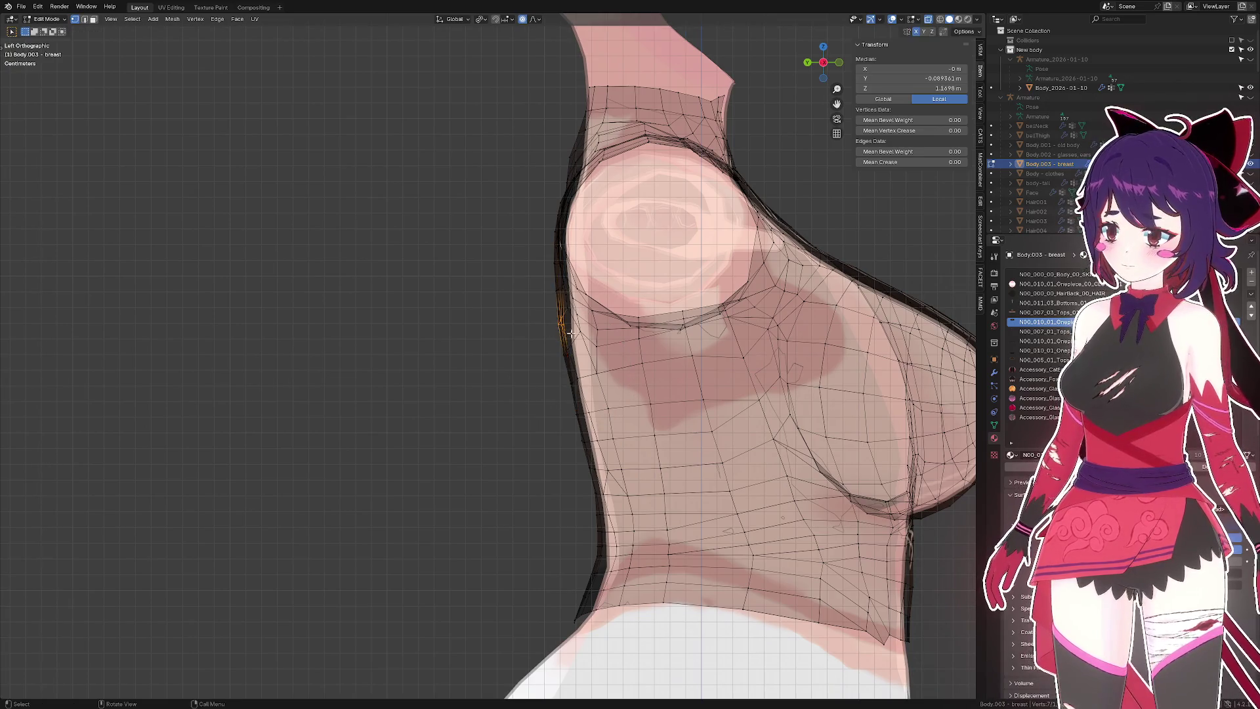
pyautogui.hotkey('alt', 's')
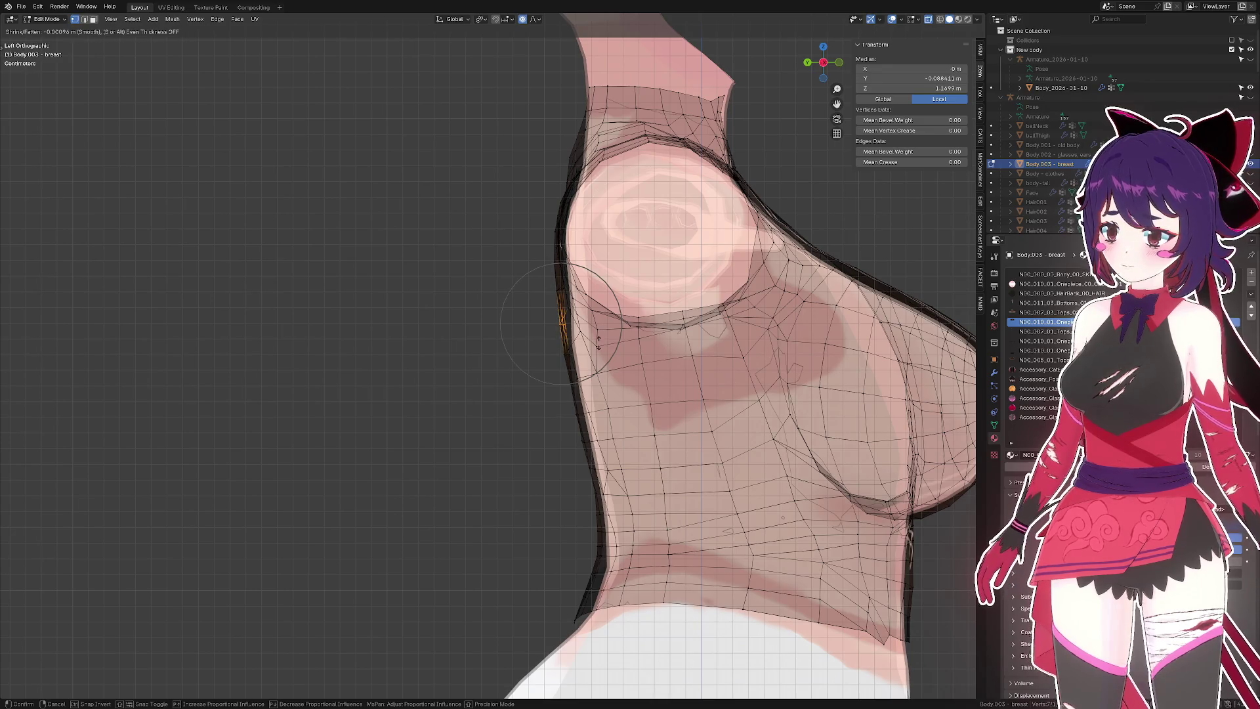
pyautogui.click(599, 342)
# - Move the upper back-outline edges along Y with proportional editing, then check the shape in Object Mode
pyautogui.click(557, 255)
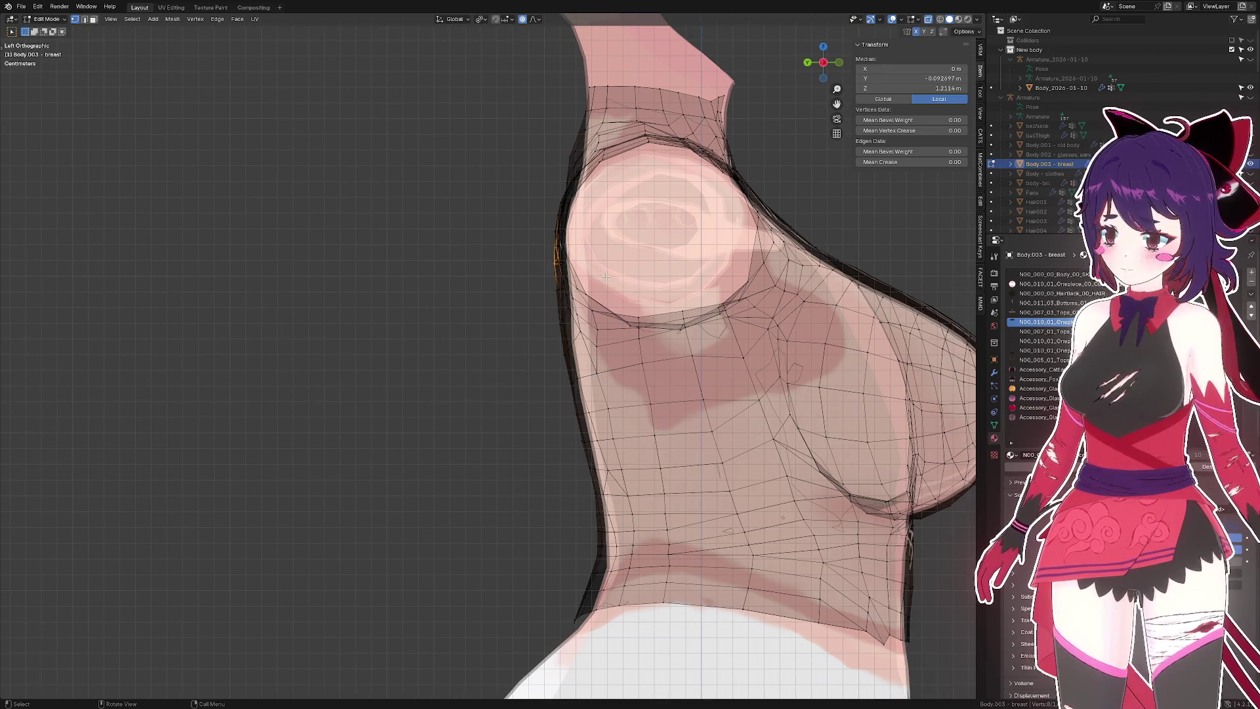
pyautogui.press('g')
pyautogui.press('y')
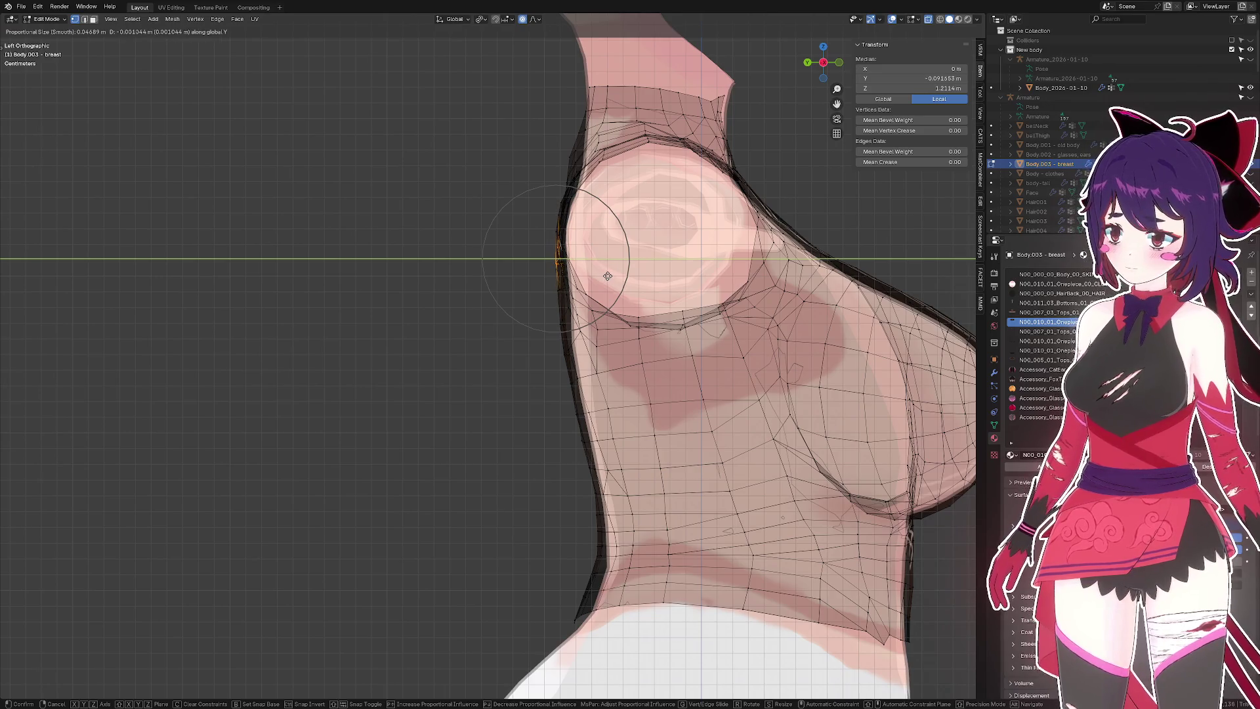
pyautogui.click(607, 276)
pyautogui.press('Tab')
pyautogui.moveTo(515, 284); pyautogui.dragTo(525, 276)
# - Back in Edit Mode, move the back silhouette vertices along Y twice to pull them in
pyautogui.press('Tab')
pyautogui.scroll(3)
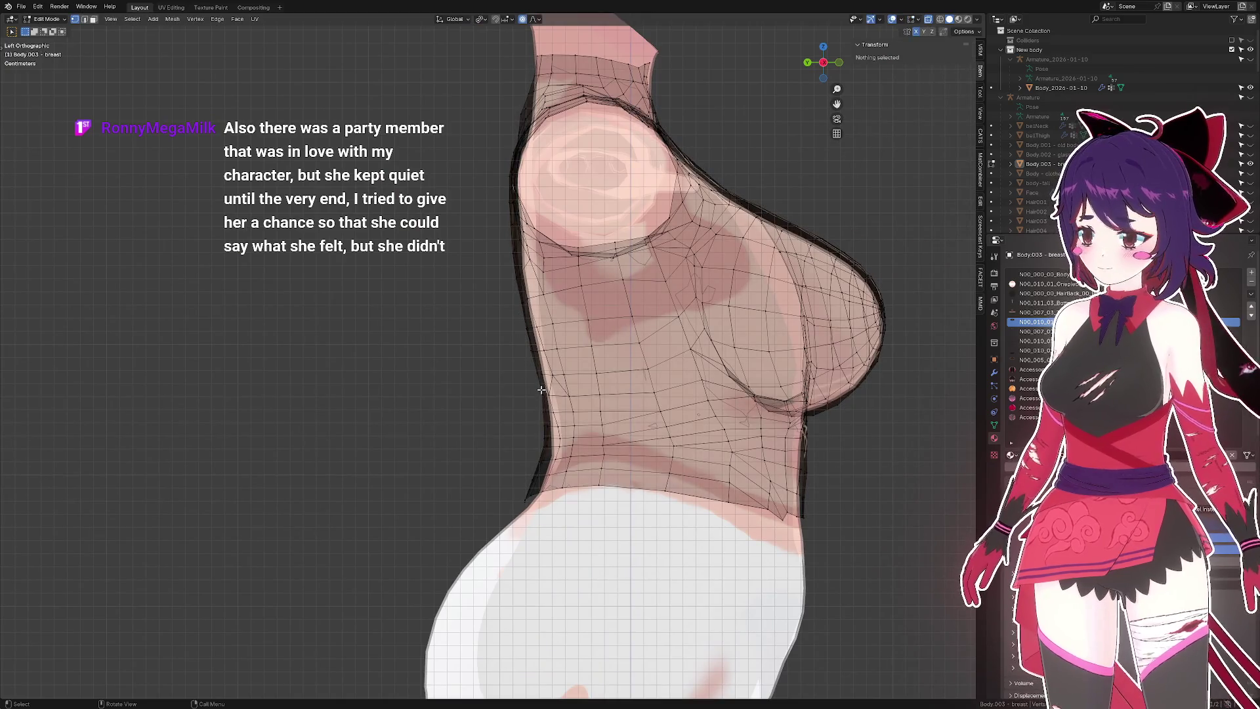
pyautogui.click(542, 390)
pyautogui.press('g')
pyautogui.press('y')
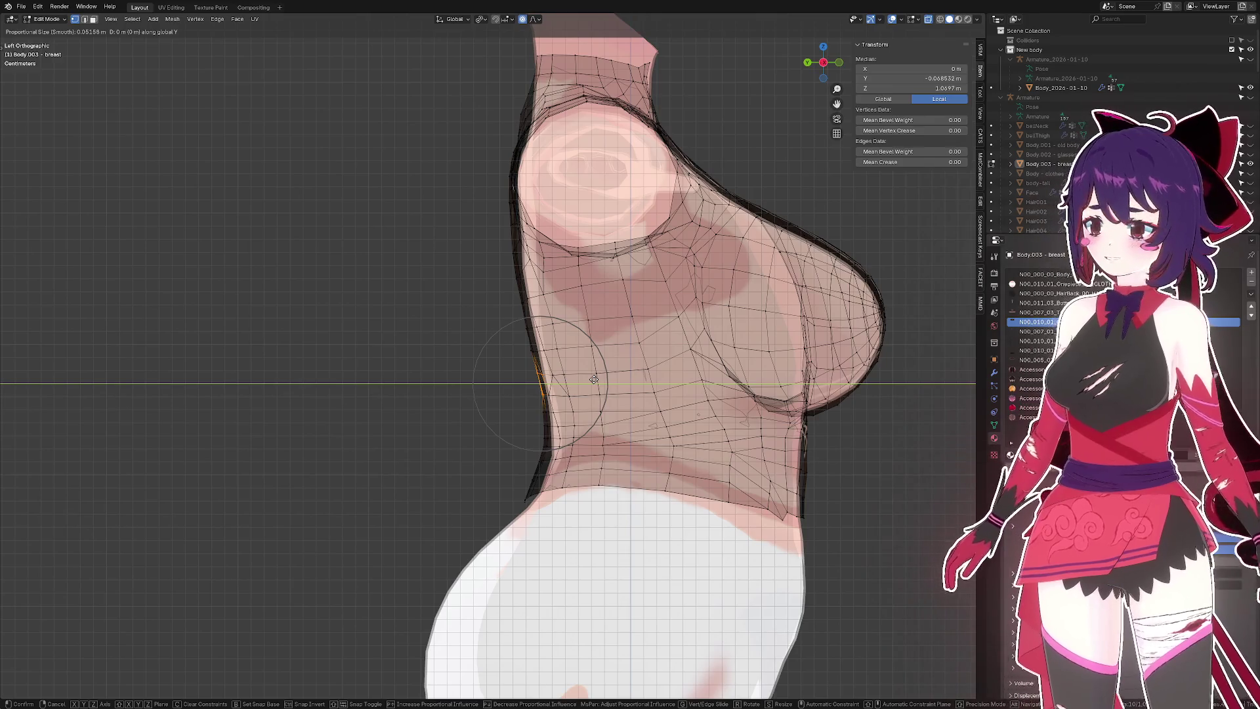
pyautogui.scroll(3)
pyautogui.scroll(3)
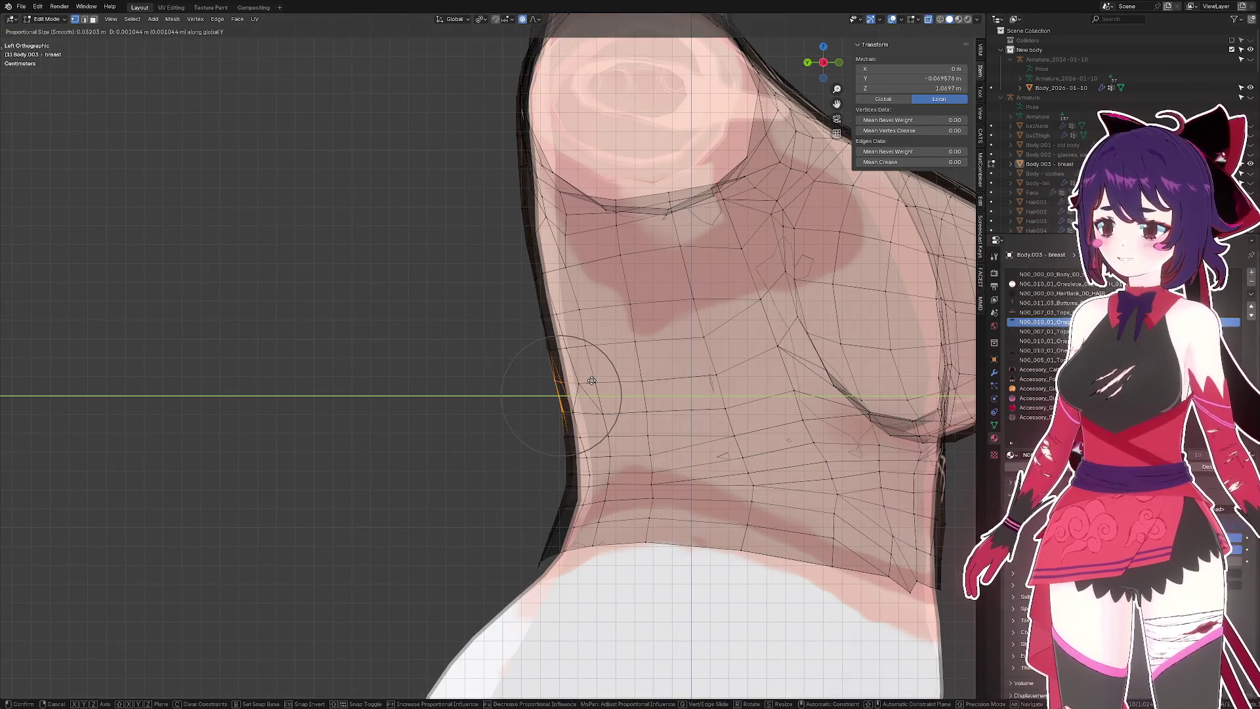
pyautogui.click(560, 396)
pyautogui.press('g')
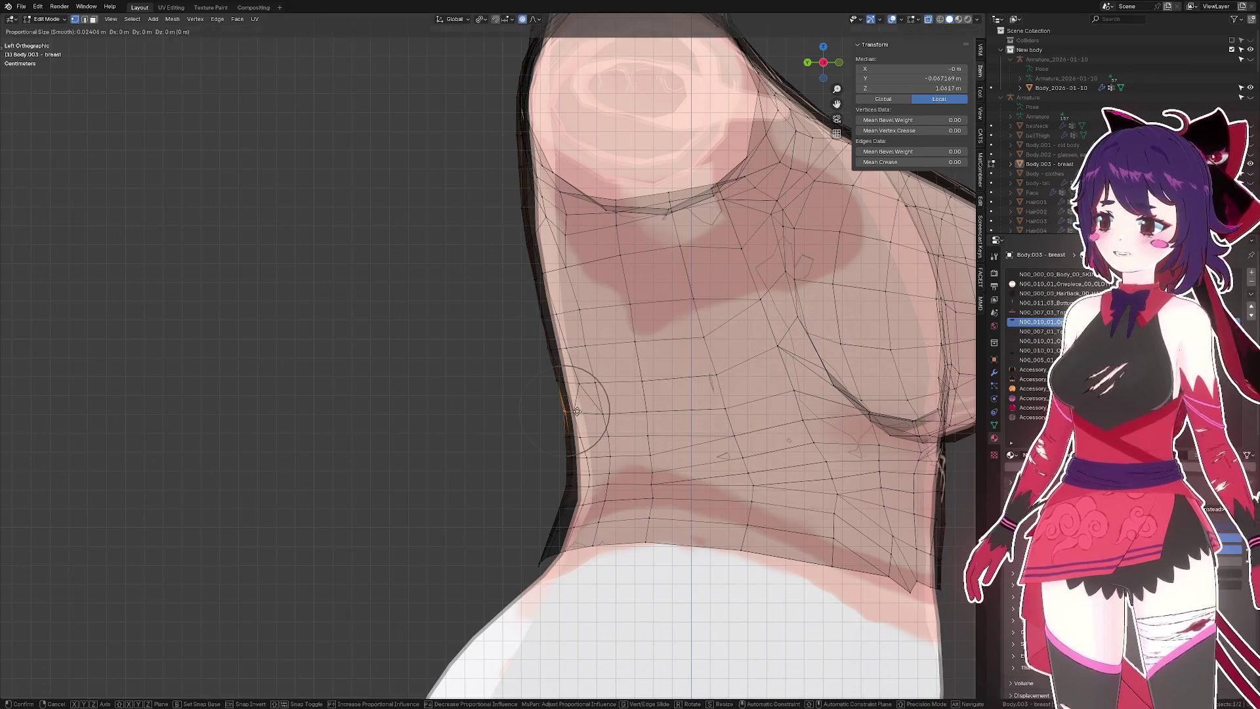
pyautogui.press('y')
pyautogui.click(573, 410)
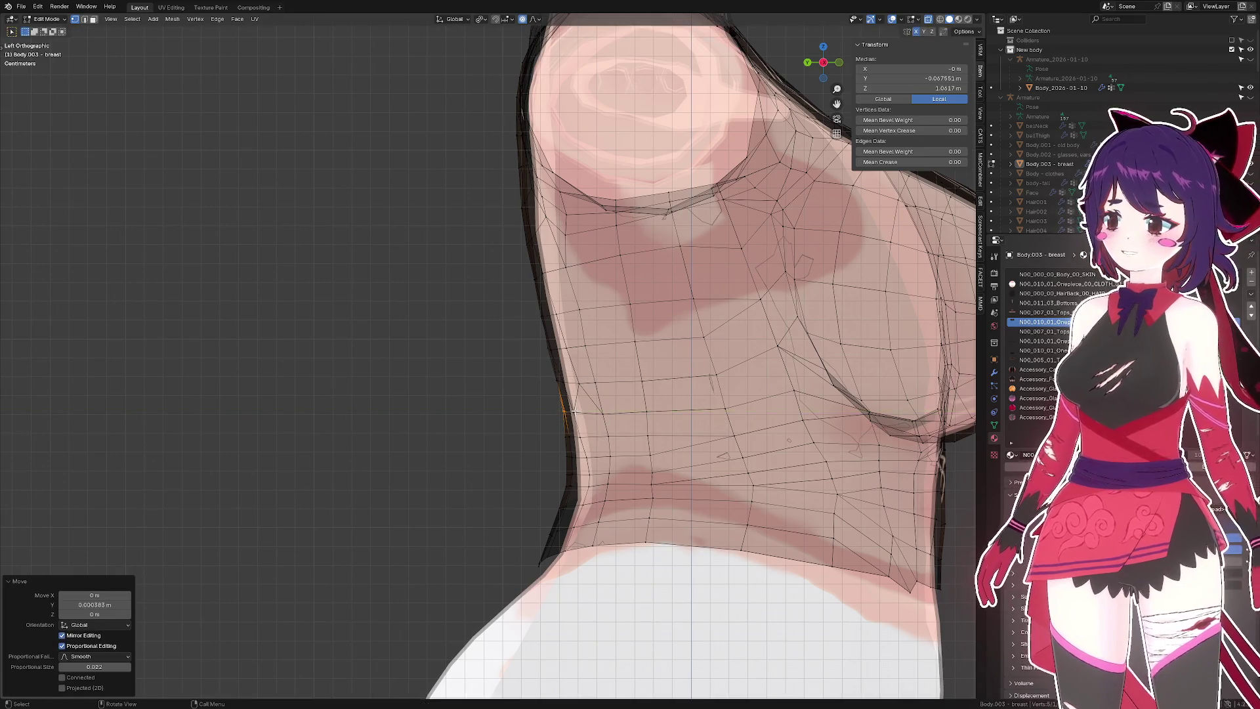
# - Bring the breast underside into view, clear the selection, and save the file
pyautogui.moveTo(573, 410); pyautogui.dragTo(498, 346)
pyautogui.scroll(-3)
pyautogui.click(362, 315)
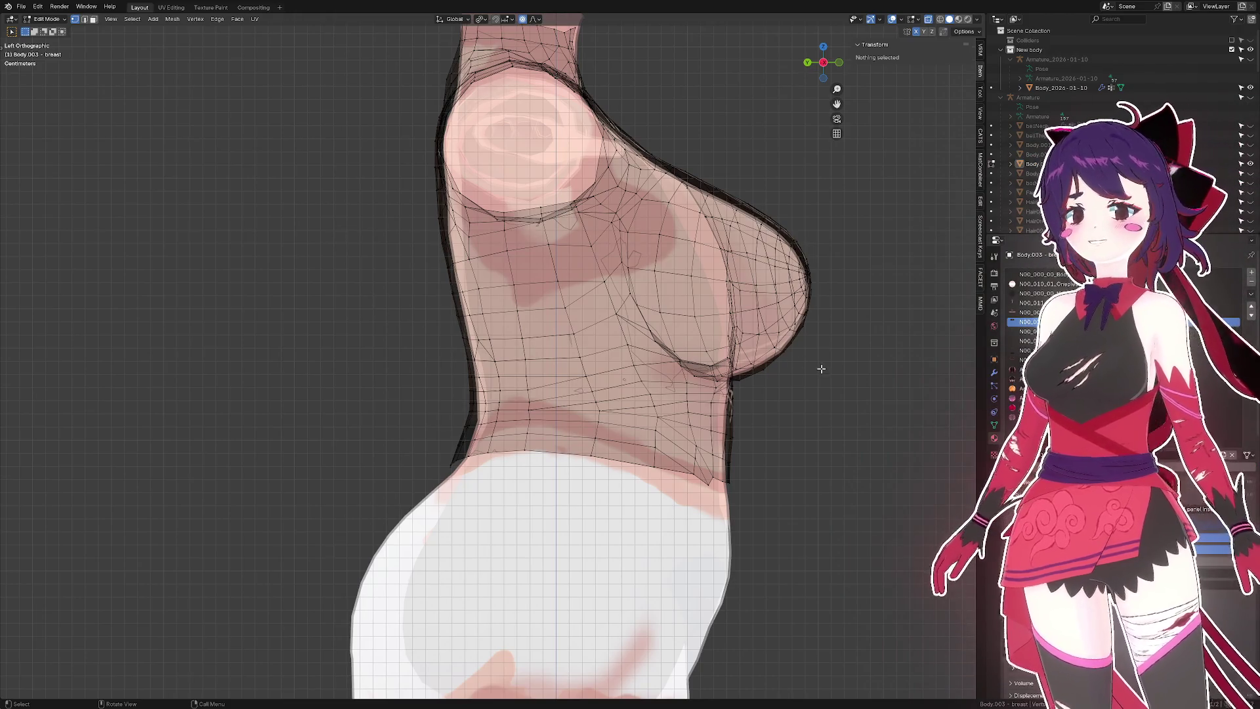
pyautogui.moveTo(750, 390); pyautogui.dragTo(599, 352)
pyautogui.scroll(3)
pyautogui.click(561, 315)
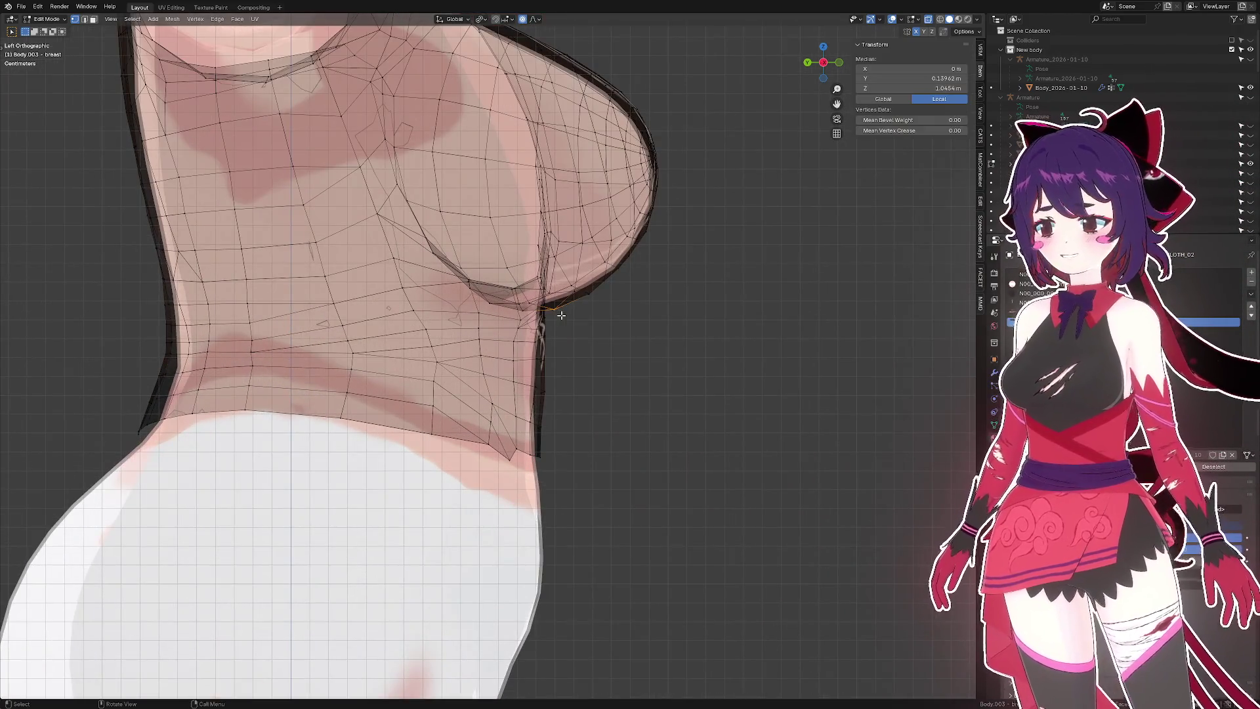
pyautogui.scroll(3)
pyautogui.click(618, 317)
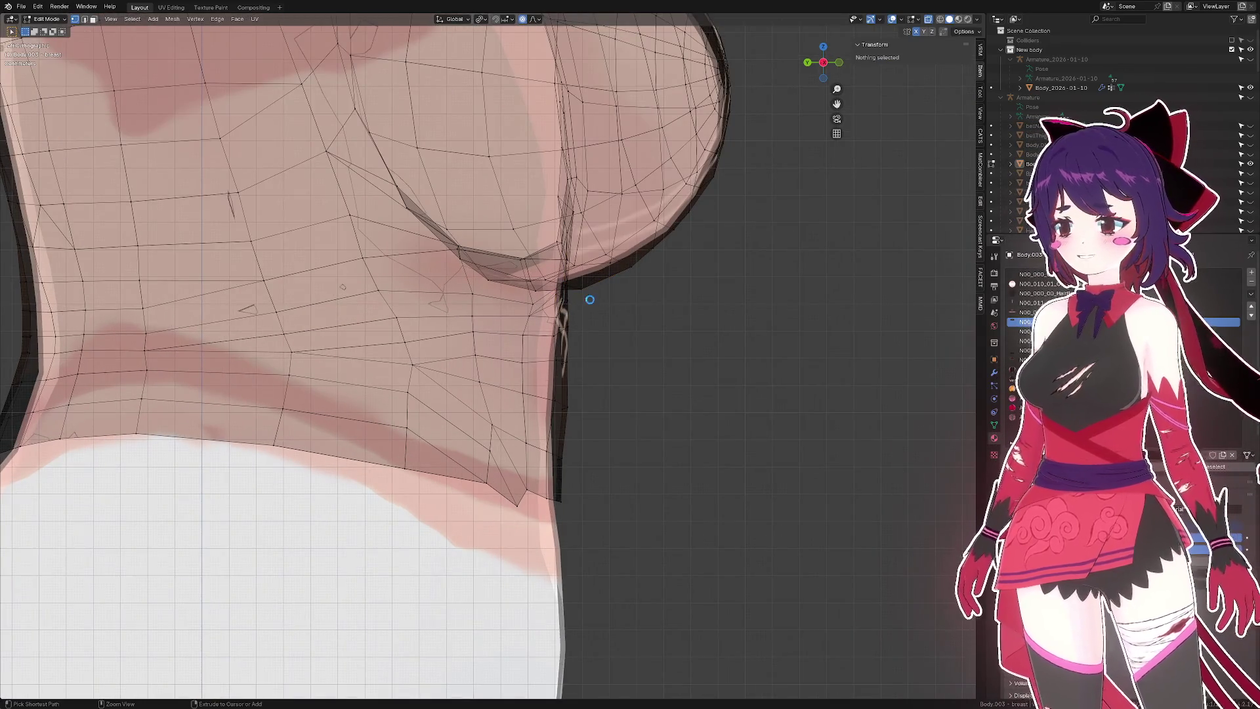
pyautogui.hotkey('ctrl', 's')
# - Move the breast underside edges along Y, then return to the side view and Object Mode
pyautogui.click(562, 288)
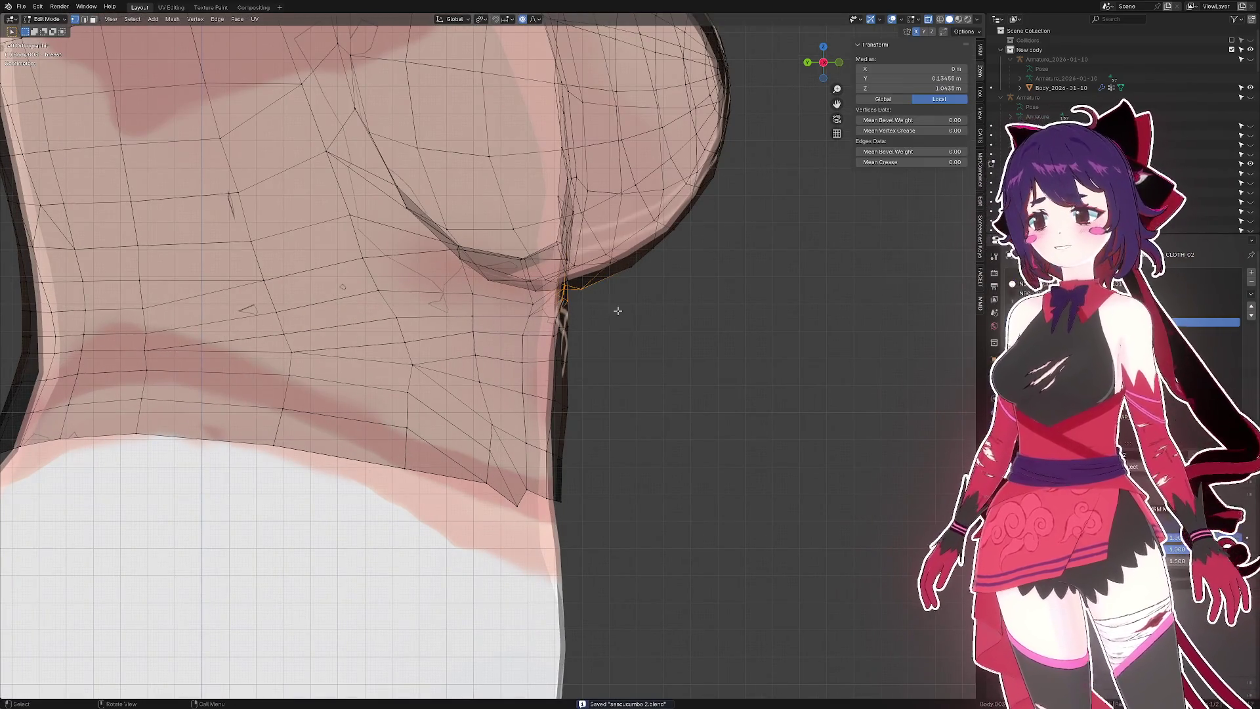
pyautogui.press('g')
pyautogui.press('y')
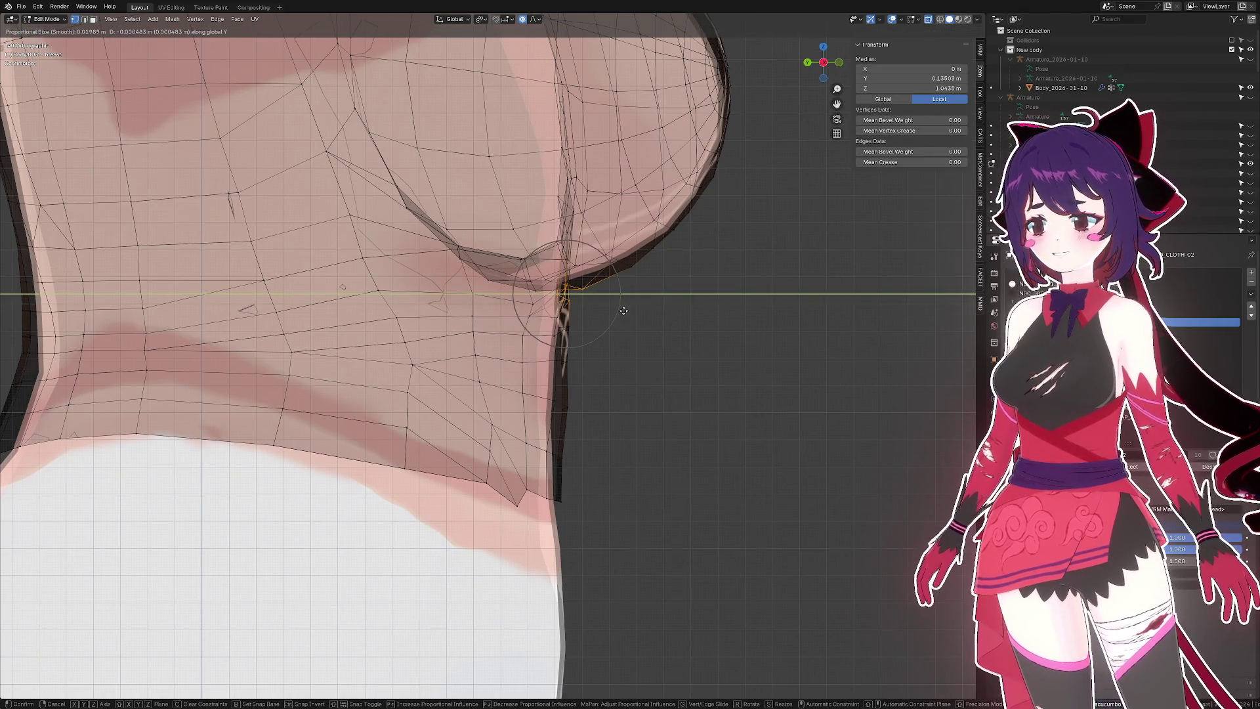
pyautogui.scroll(3)
pyautogui.click(623, 311)
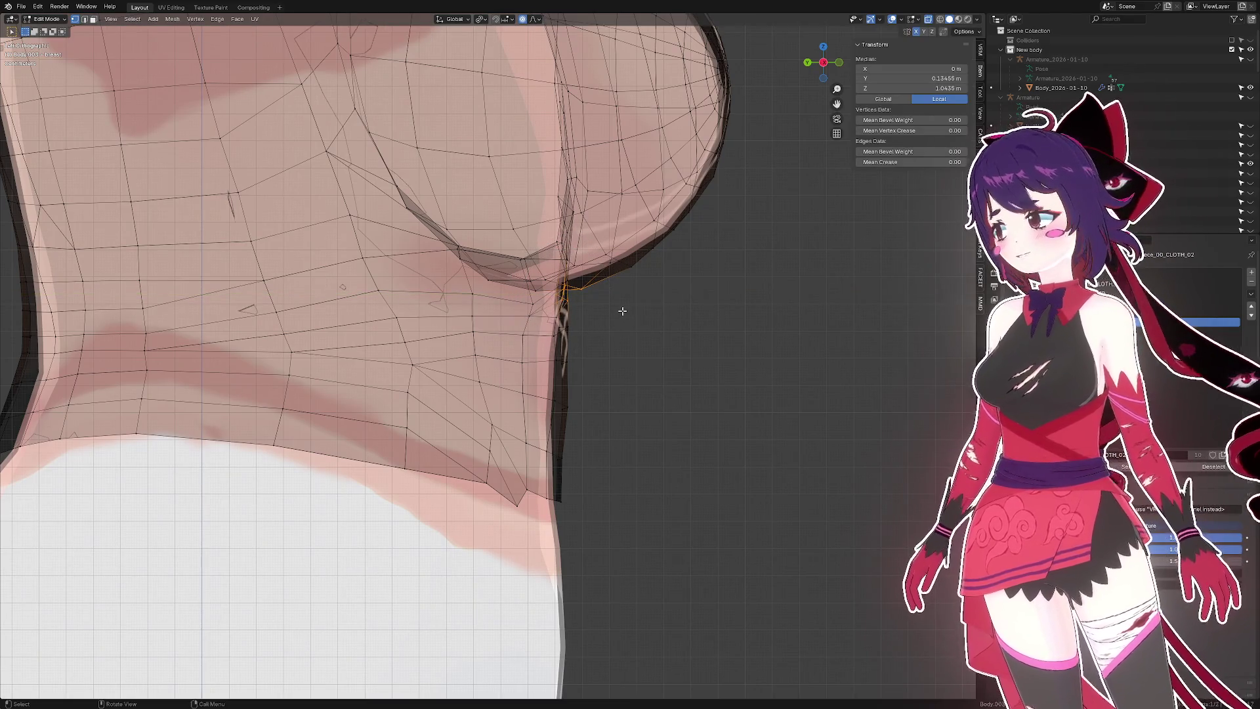
pyautogui.moveTo(620, 307); pyautogui.dragTo(659, 328)
pyautogui.click(685, 315)
pyautogui.scroll(-3)
pyautogui.press('ctrl+KP_3')
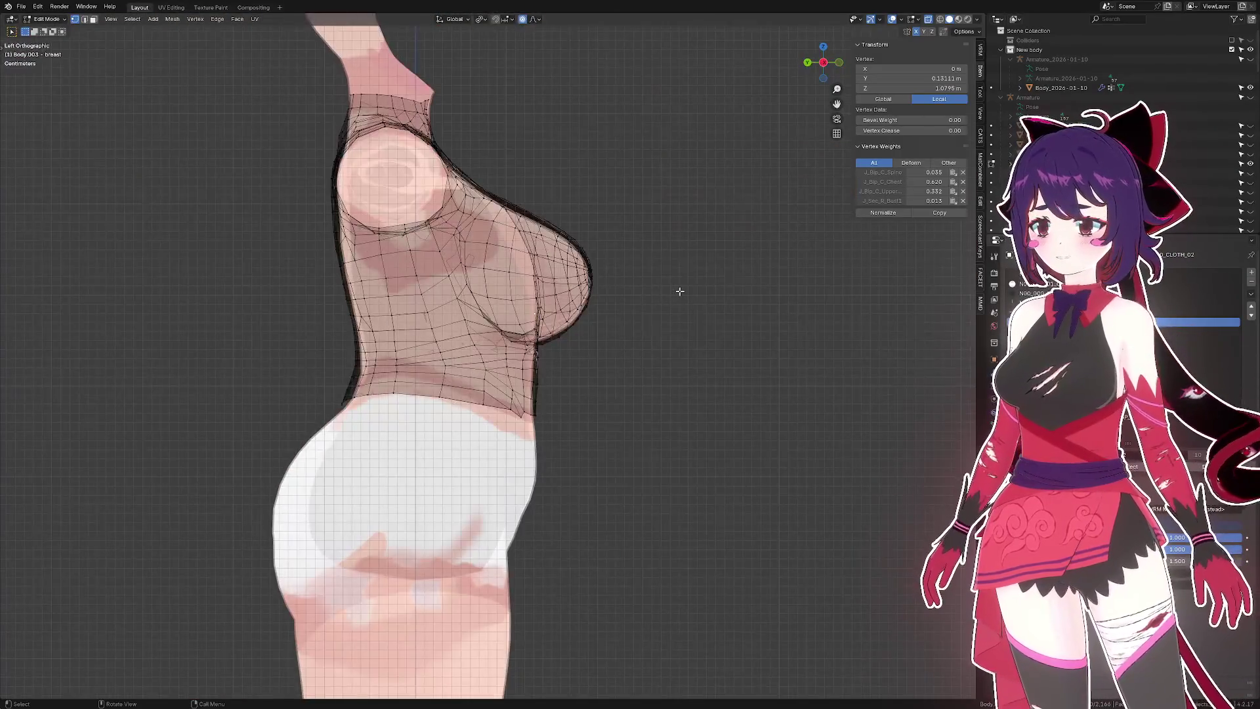
pyautogui.press('Tab')
pyautogui.moveTo(622, 287); pyautogui.dragTo(483, 271)
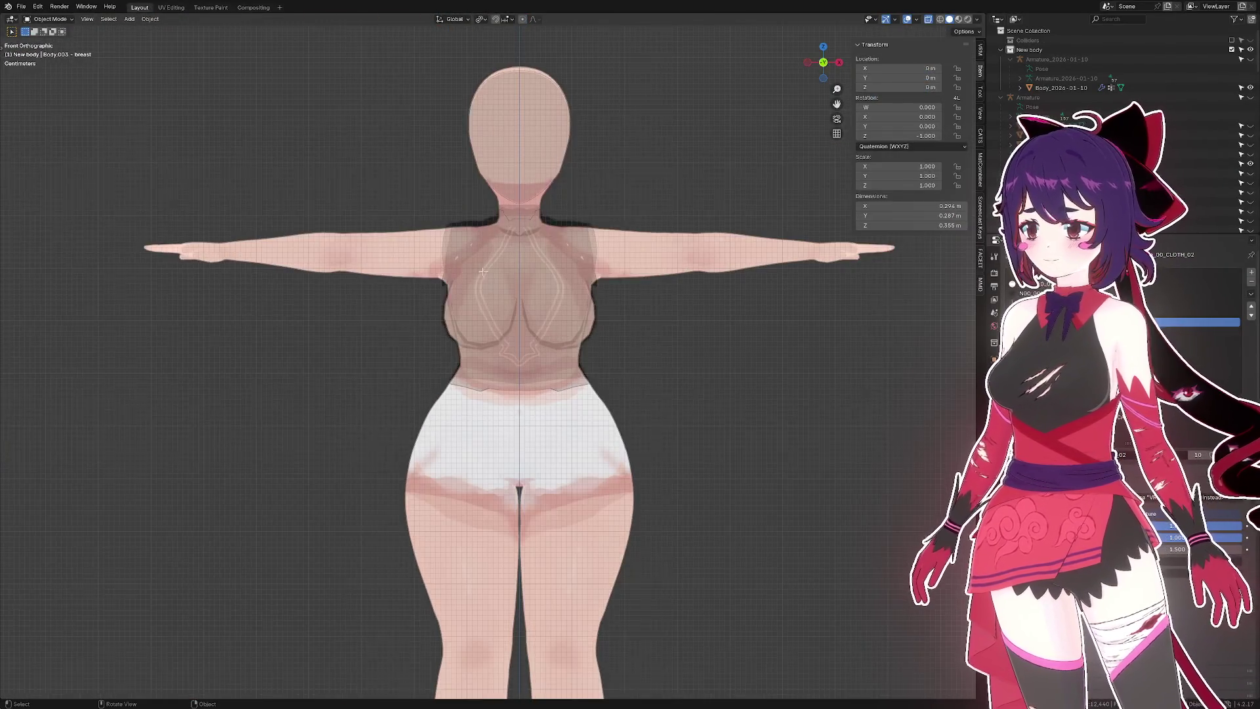
# - In Edit Mode, box-select the shoulder-edge vertices and raise them along Z with proportional editing
pyautogui.press('Tab')
pyautogui.scroll(3)
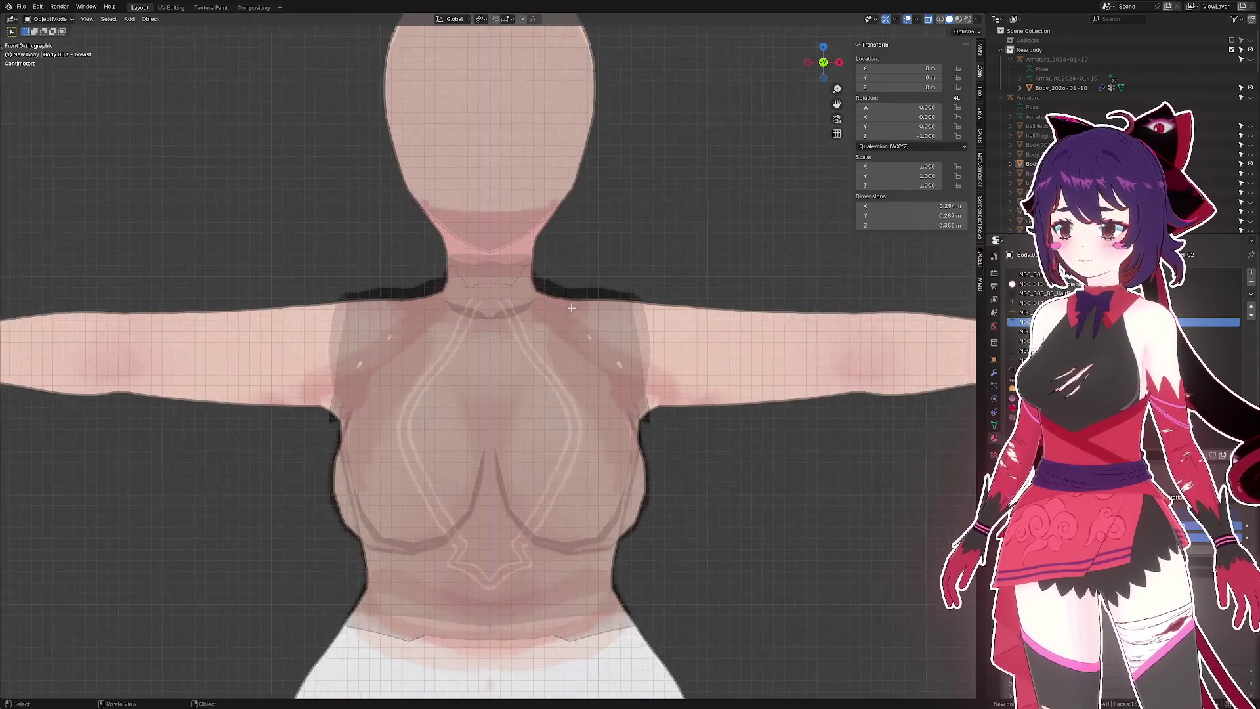
pyautogui.scroll(3)
pyautogui.moveTo(520, 296); pyautogui.dragTo(556, 321)
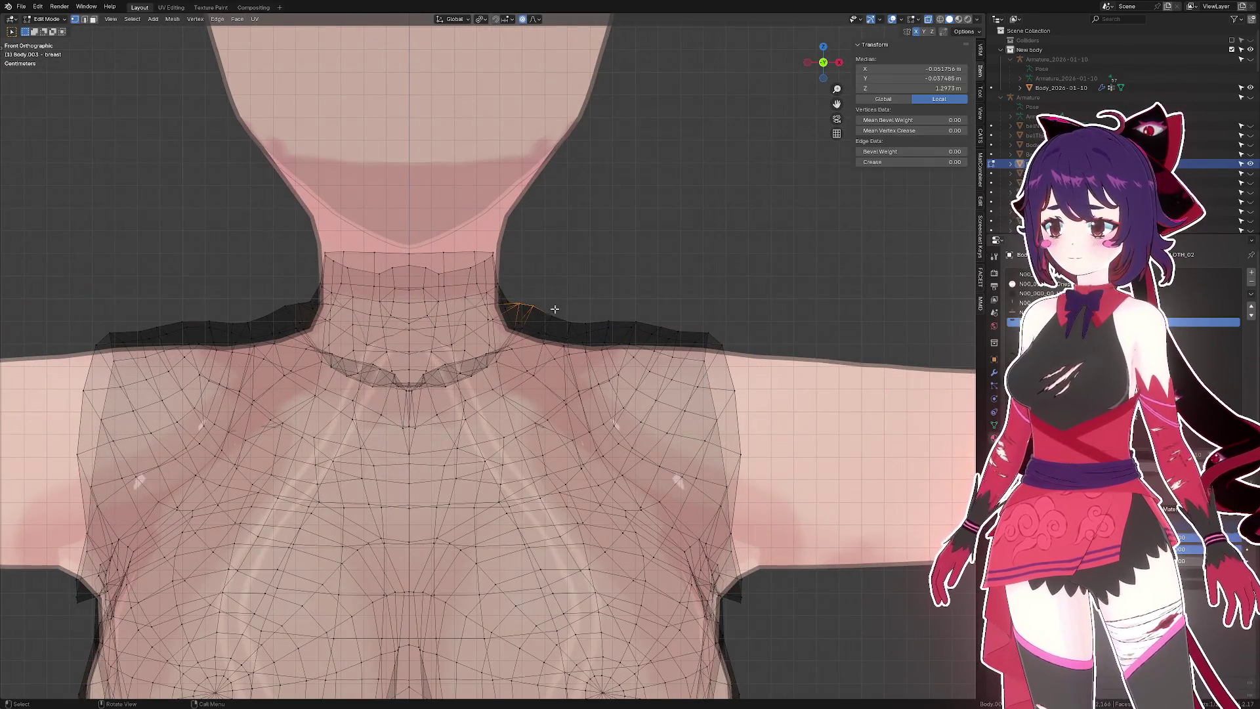
pyautogui.scroll(3)
pyautogui.moveTo(585, 248); pyautogui.dragTo(691, 273)
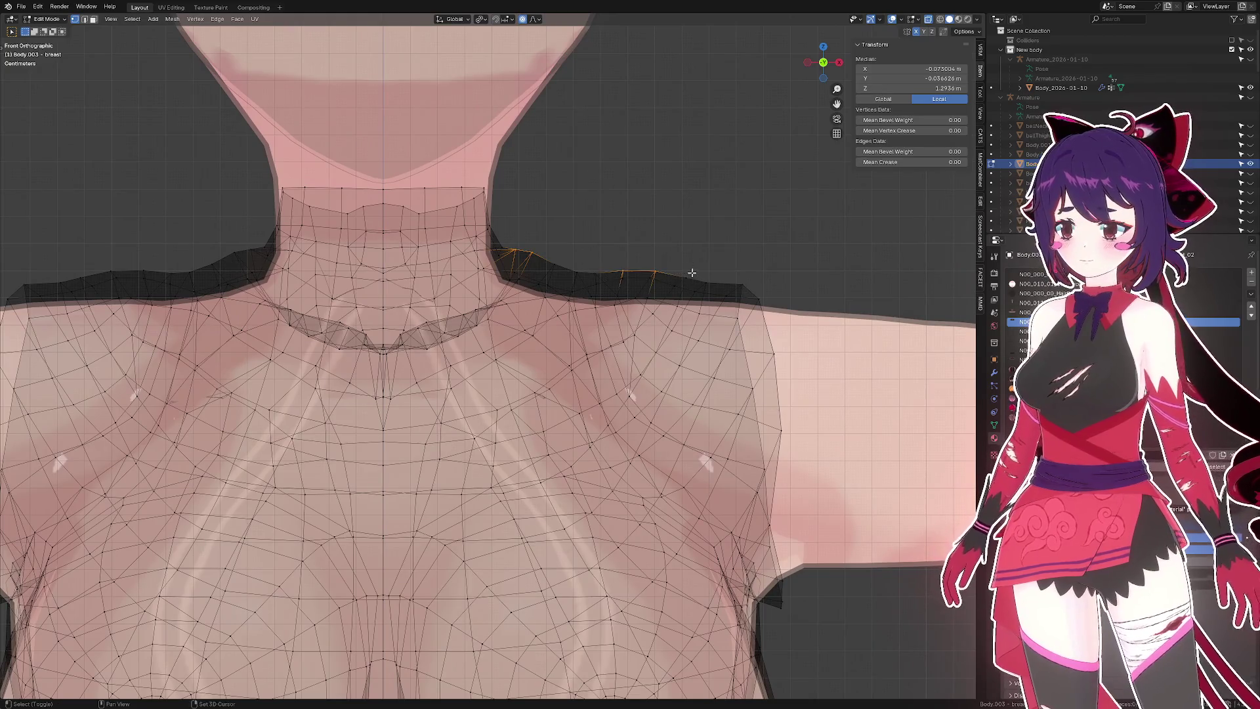
pyautogui.moveTo(536, 247); pyautogui.dragTo(619, 284)
pyautogui.press('g')
pyautogui.press('z')
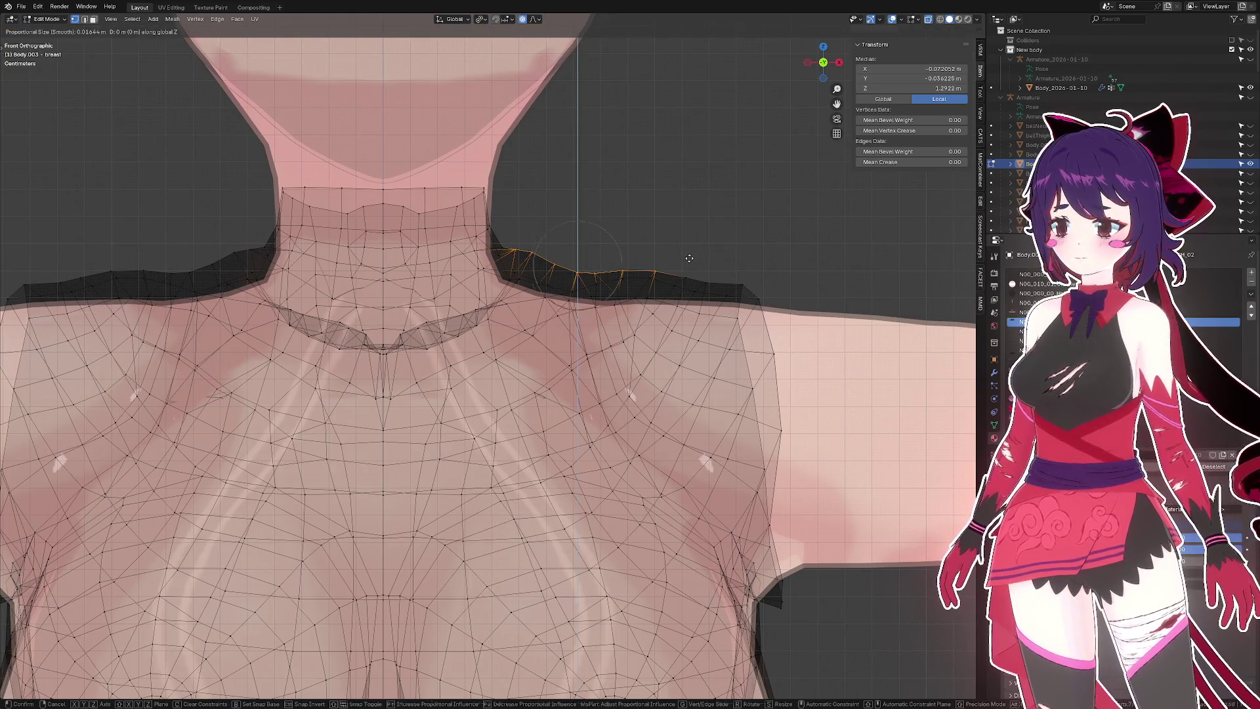
pyautogui.scroll(-3)
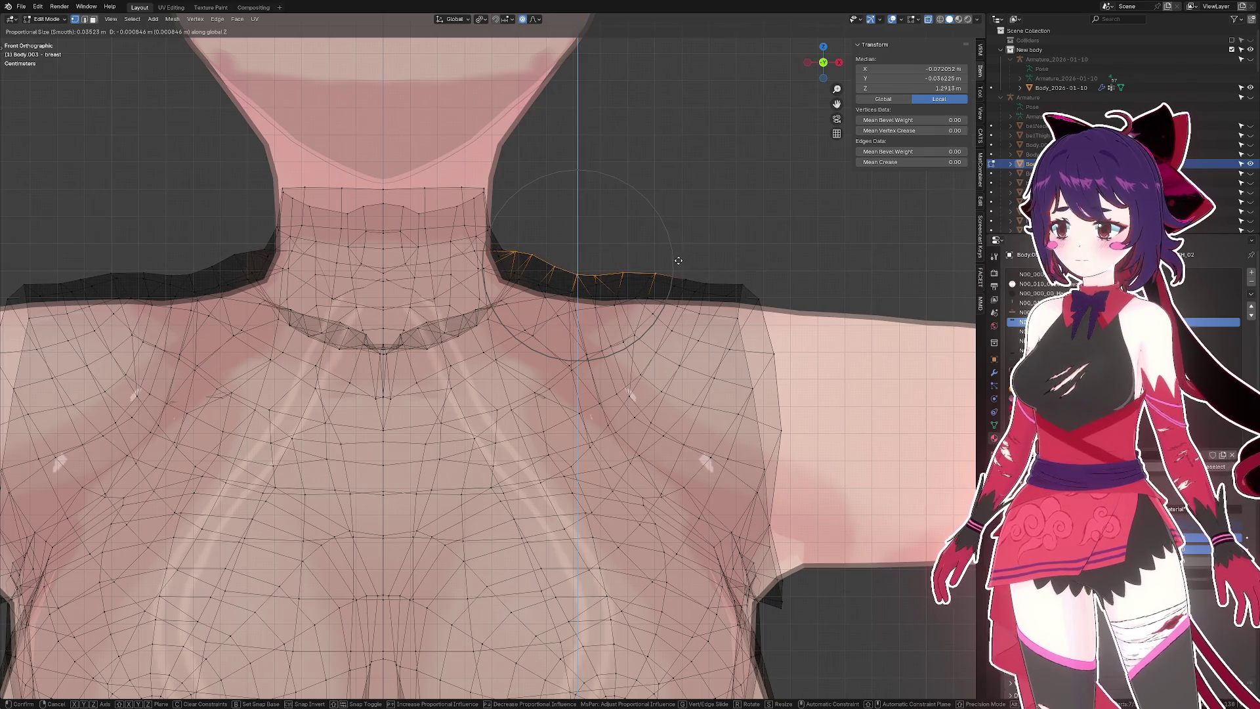
pyautogui.scroll(-3)
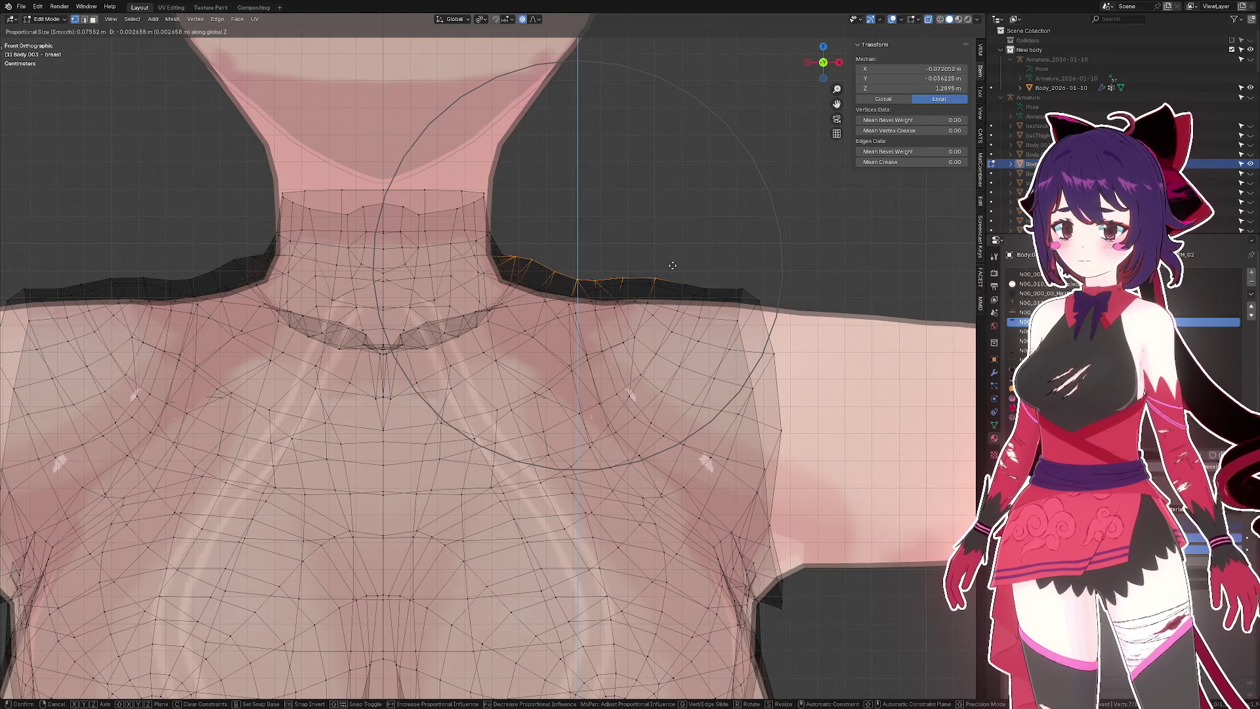
pyautogui.click(671, 267)
# - Move the same shoulder selection along Z again, resizing the falloff
pyautogui.press('g')
pyautogui.press('z')
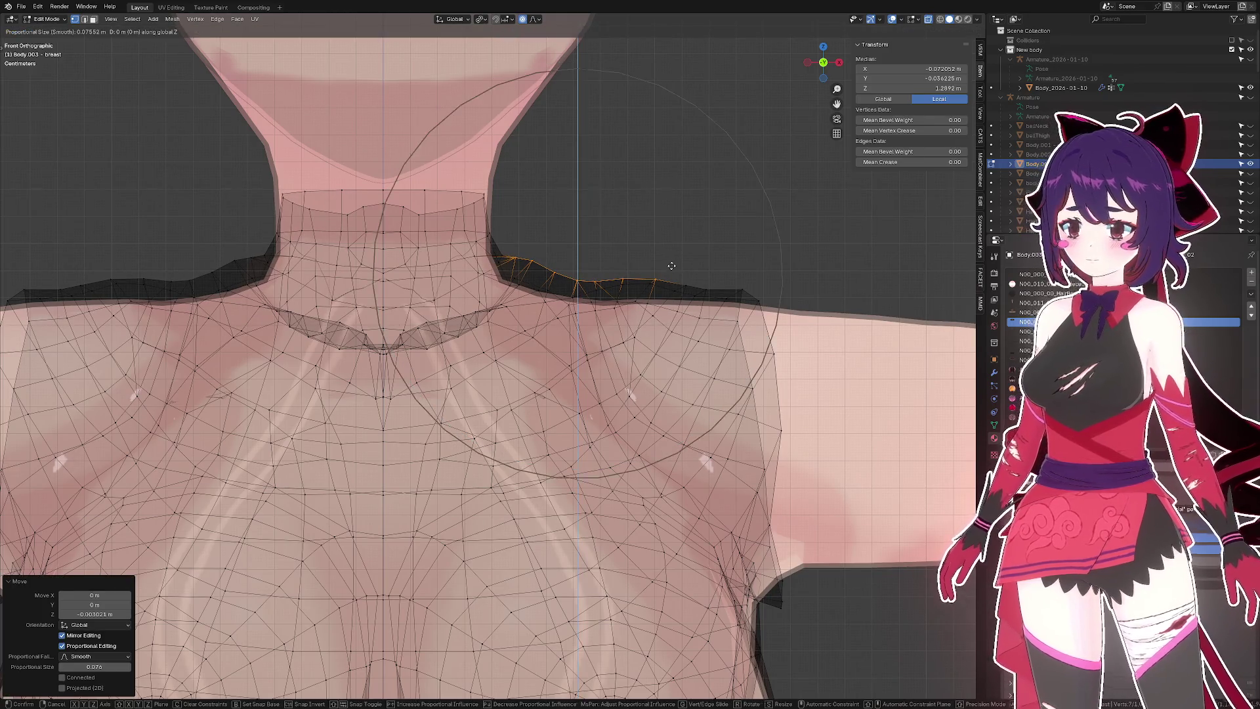
pyautogui.scroll(3)
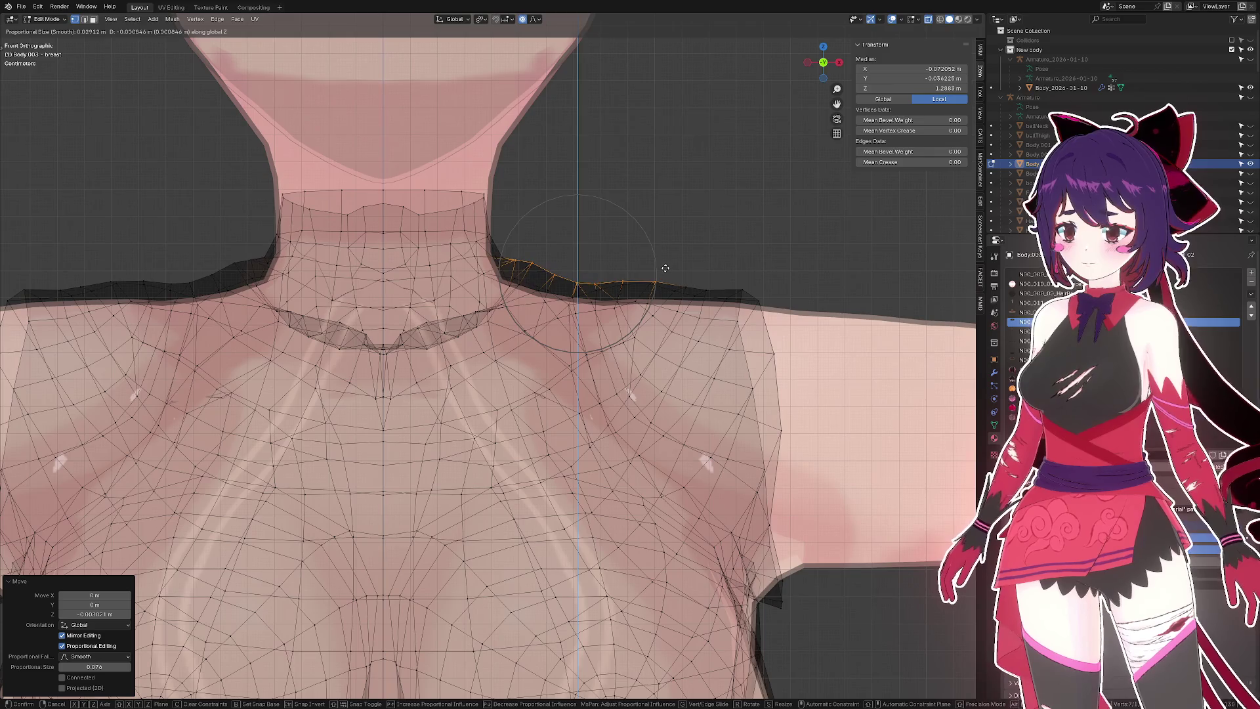
pyautogui.scroll(-3)
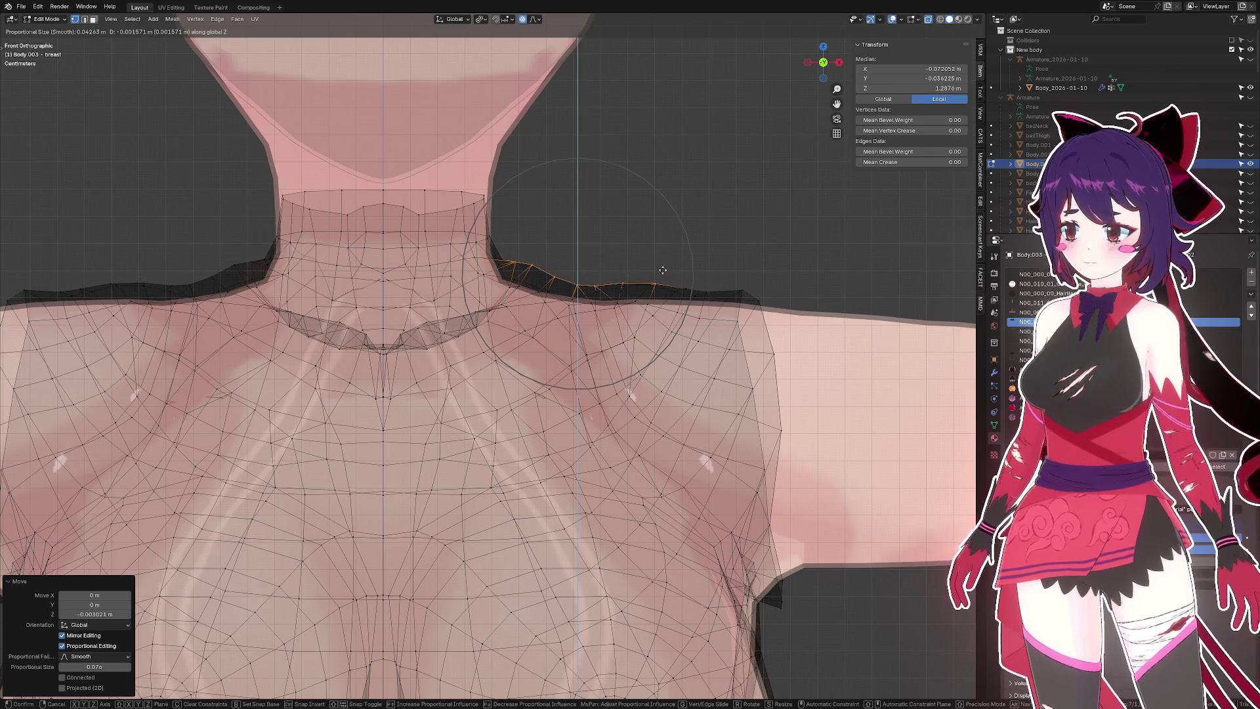
pyautogui.click(664, 268)
# - Nudge two neighbouring shoulder vertices individually along Z
pyautogui.click(533, 266)
pyautogui.press('g')
pyautogui.press('z')
pyautogui.scroll(3)
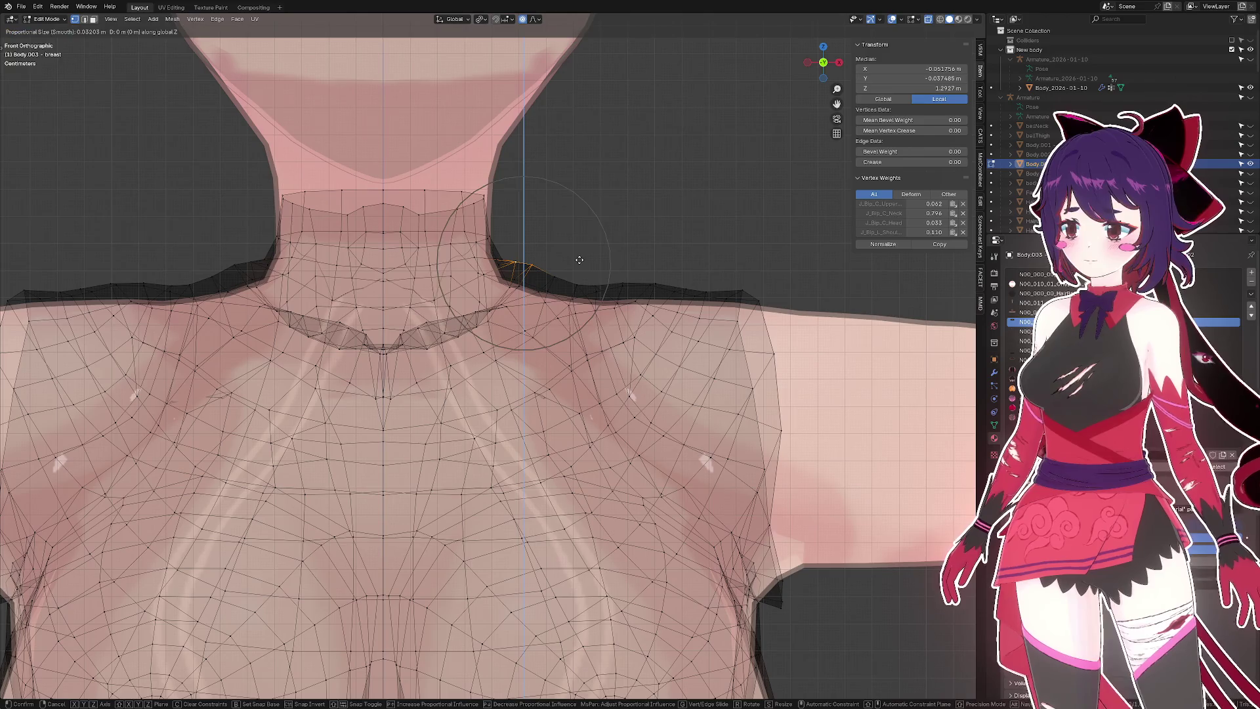
pyautogui.click(570, 263)
pyautogui.click(545, 276)
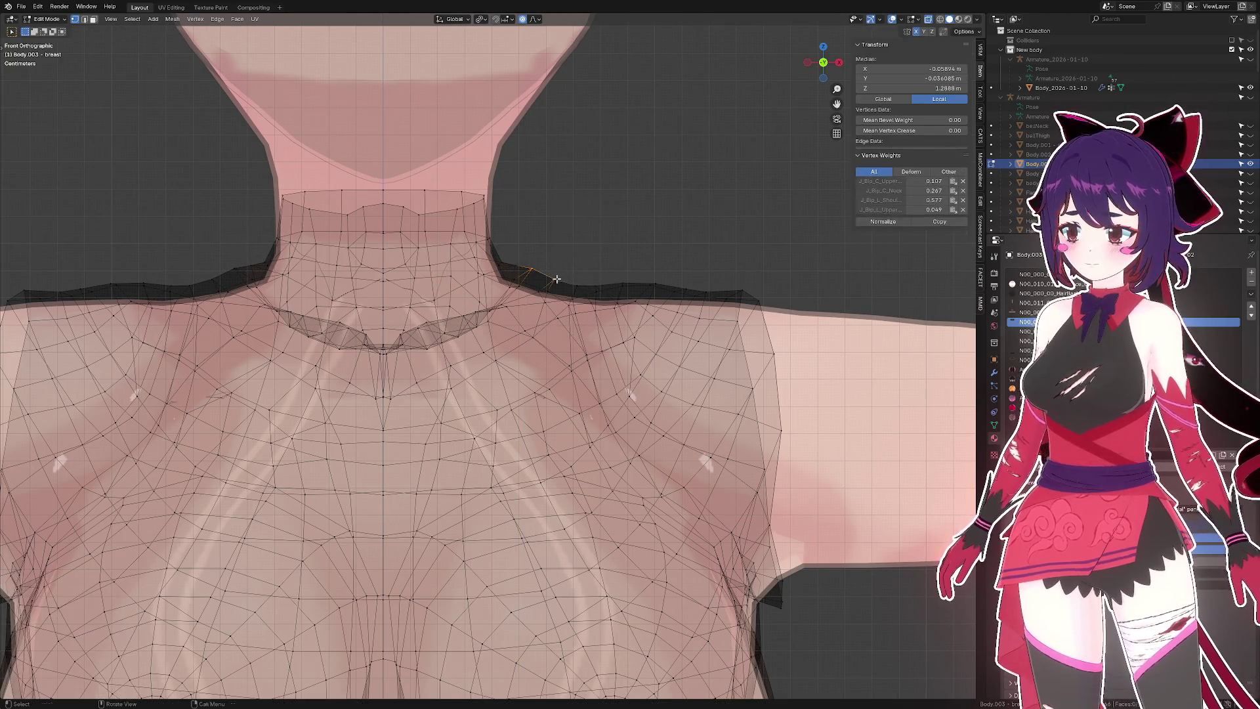
pyautogui.press('g')
pyautogui.press('z')
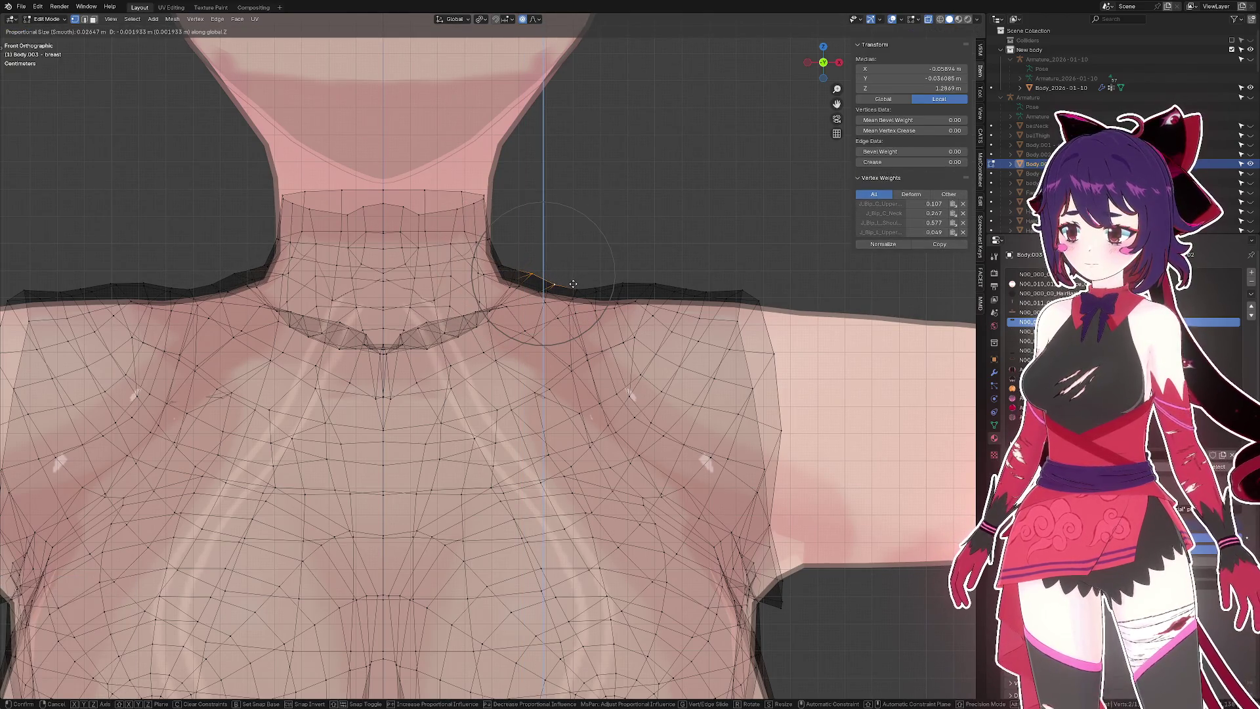
pyautogui.click(573, 284)
# - Select a short edge run further along the shoulder and move it vertically
pyautogui.click(623, 287)
pyautogui.click(655, 284)
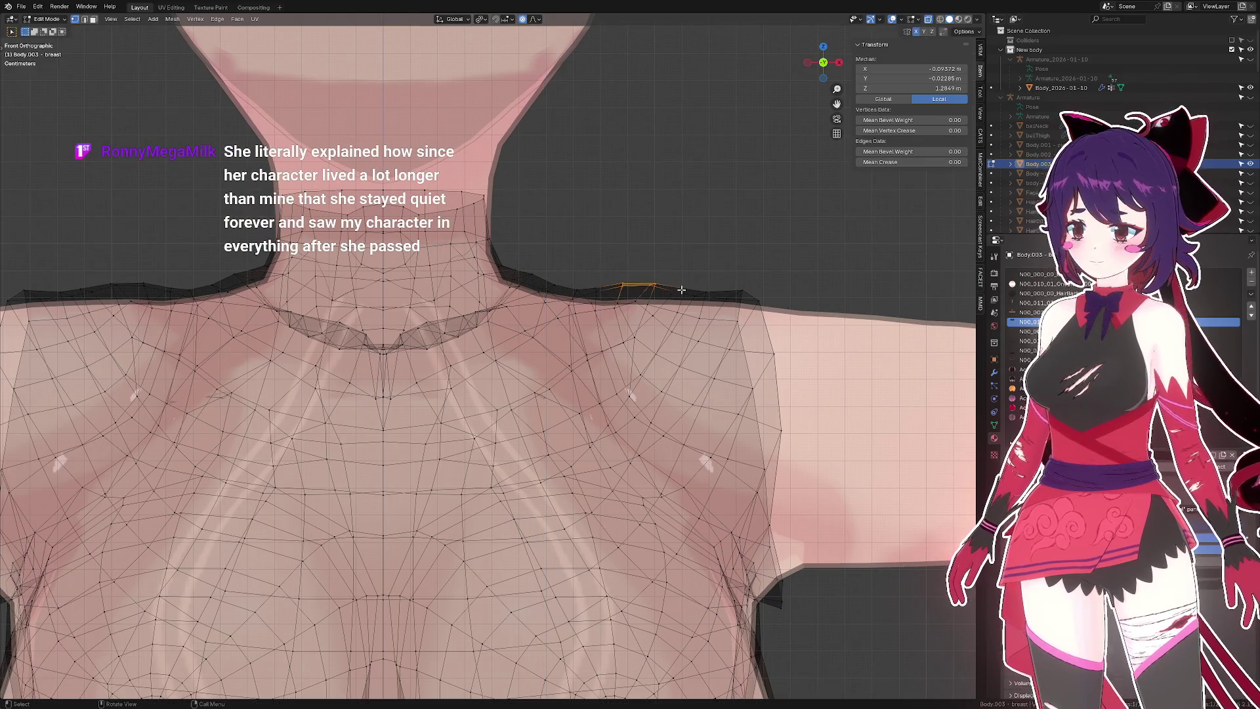
pyautogui.press('g')
pyautogui.press('z')
pyautogui.scroll(3)
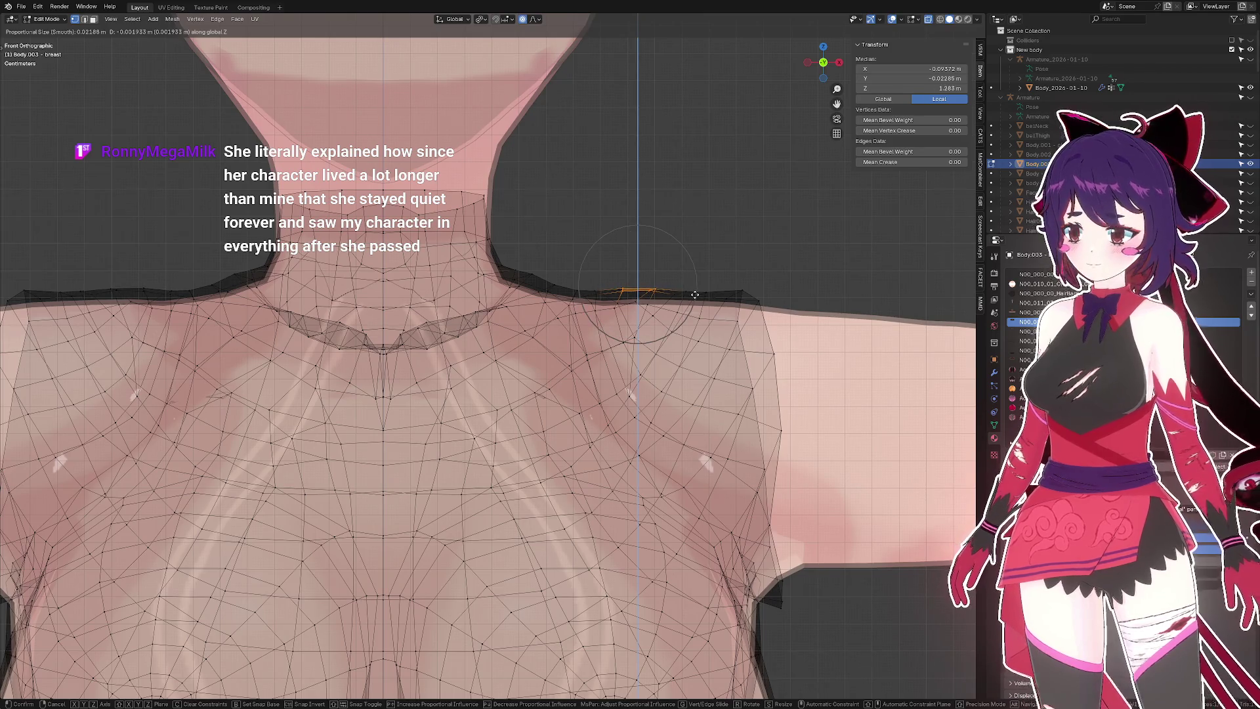
pyautogui.click(693, 295)
# - Select a shortest-path run of vertices near the shoulder and move it along Z
pyautogui.moveTo(638, 307); pyautogui.dragTo(623, 316)
pyautogui.click(576, 325)
pyautogui.click(601, 346)
pyautogui.press('g')
pyautogui.press('z')
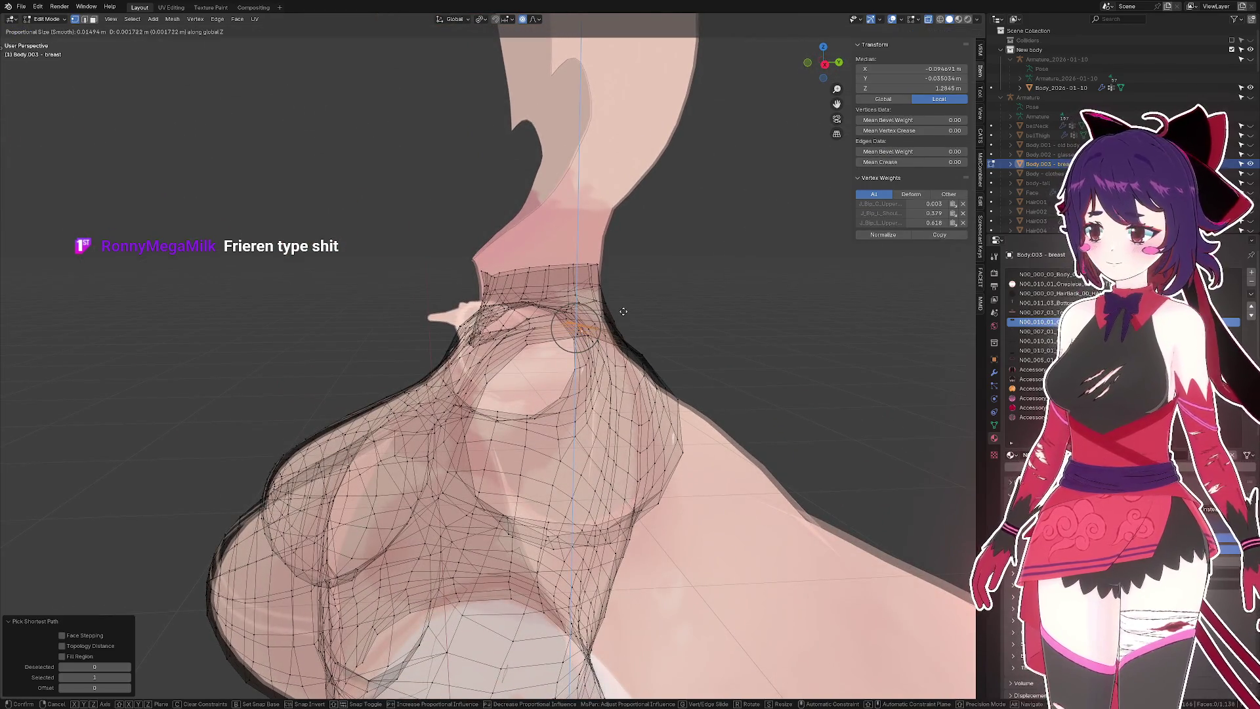
pyautogui.click(622, 311)
# - Raise a shoulder-edge vertex near the neck slightly, then return to the front view with X-ray toggled
pyautogui.moveTo(623, 311); pyautogui.dragTo(634, 325)
pyautogui.click(632, 341)
pyautogui.click(640, 333)
pyautogui.press('g')
pyautogui.press('z')
pyautogui.click(610, 324)
pyautogui.press('KP_1')
pyautogui.press('KP_5')
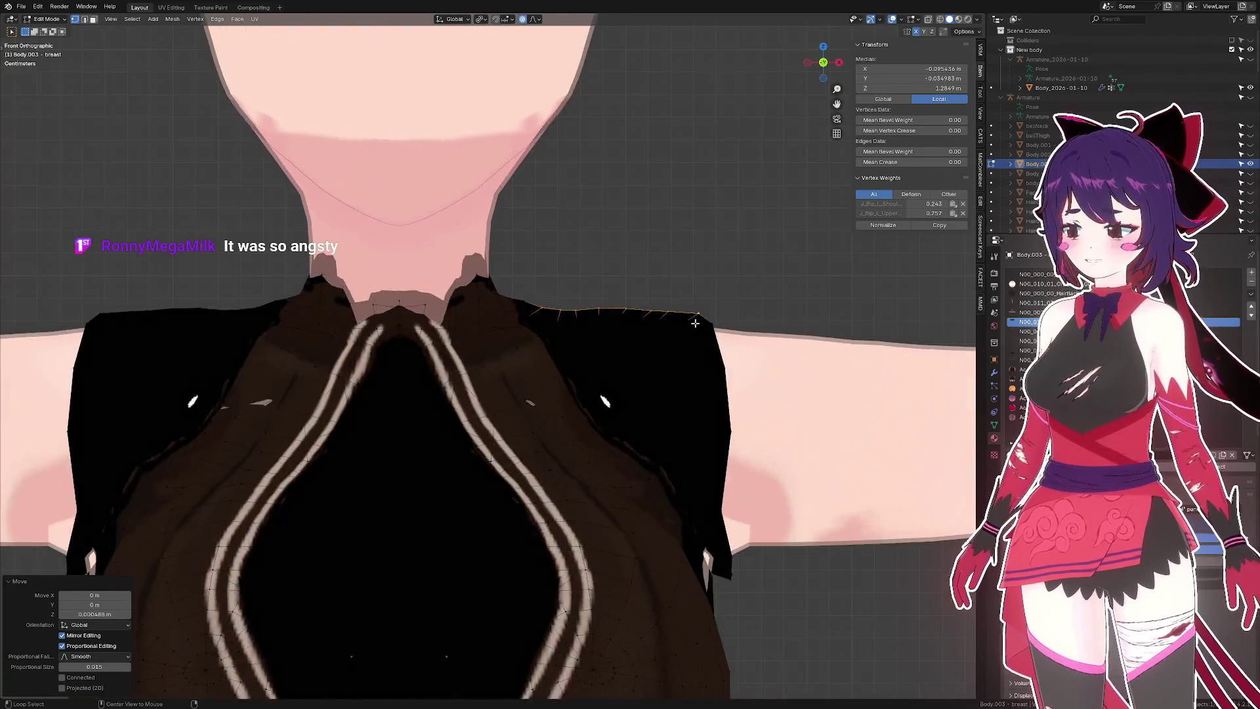
# - Select the underarm edge vertices, grow the selection, and raise them along Z in X-ray
pyautogui.hotkey('alt', 'z')
pyautogui.hotkey('alt', 'z')
pyautogui.scroll(-3)
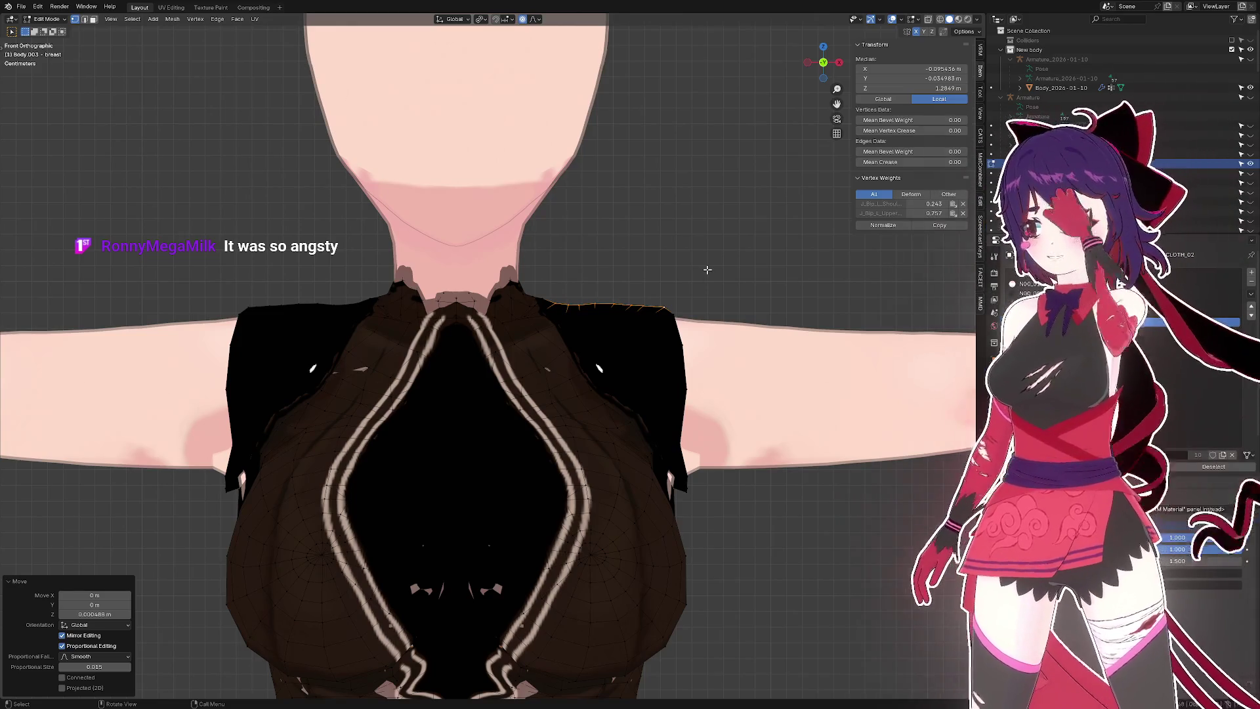
pyautogui.scroll(-3)
pyautogui.scroll(3)
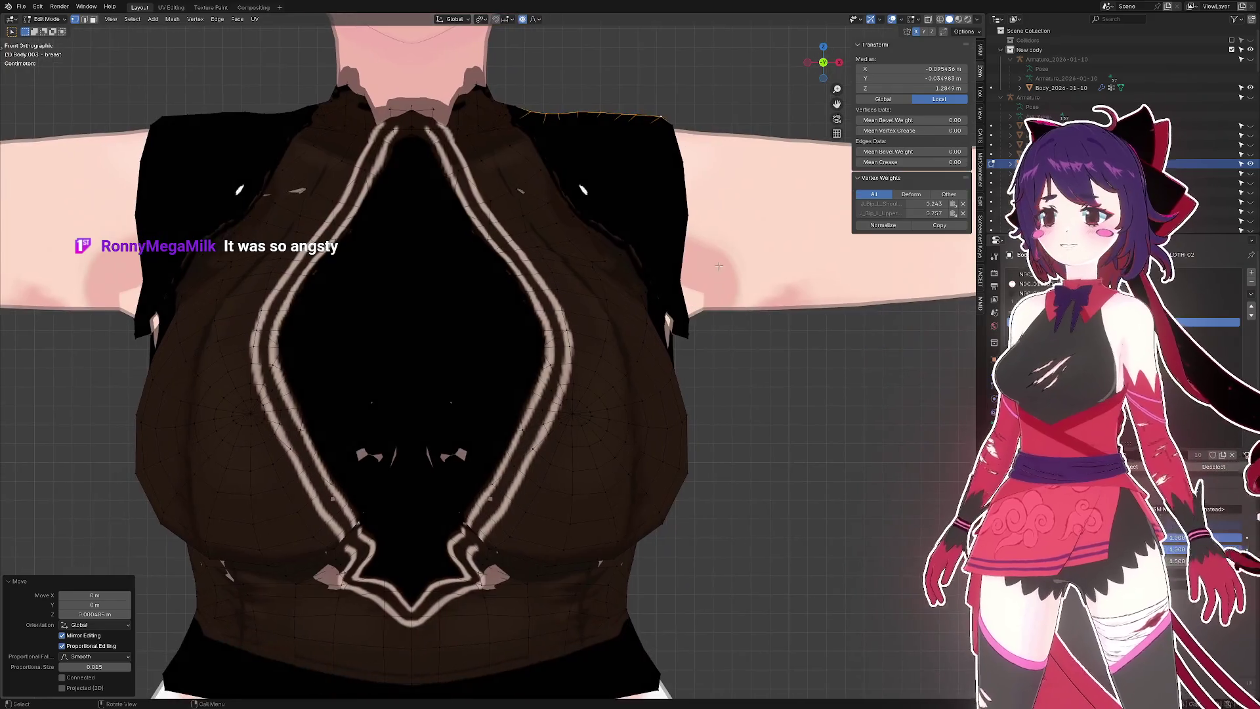
pyautogui.click(680, 333)
pyautogui.hotkey('alt', 'z')
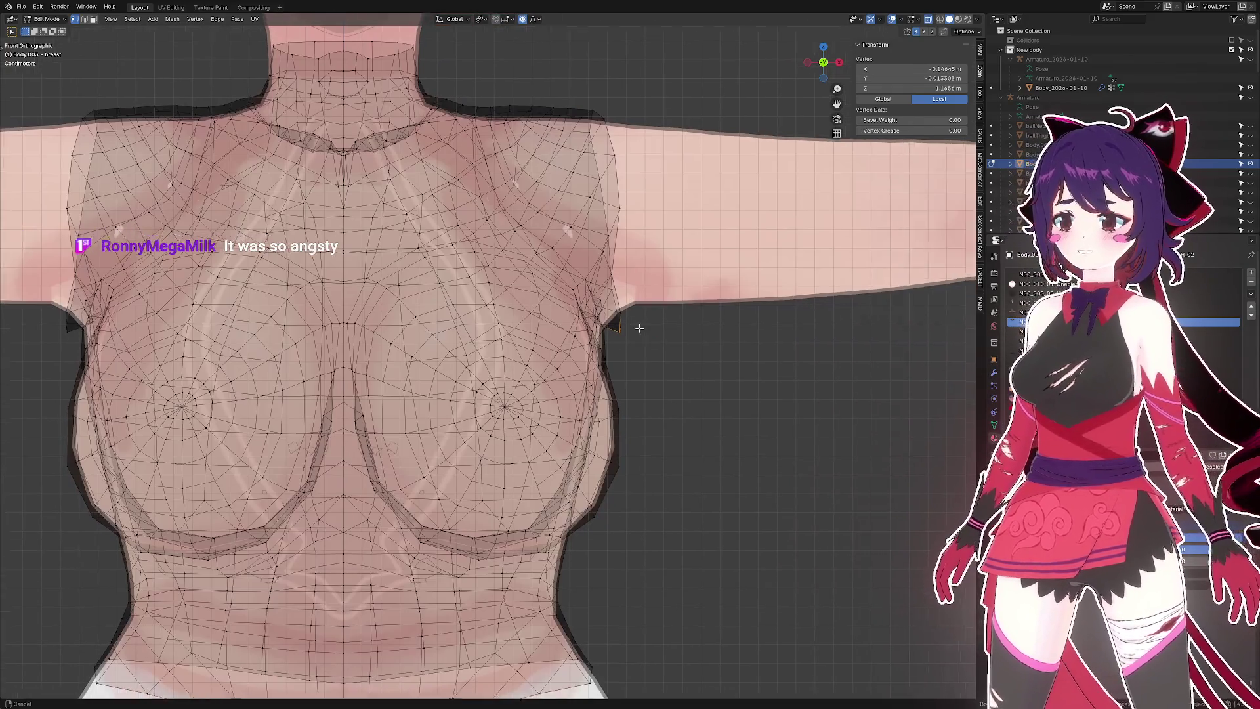
pyautogui.scroll(3)
pyautogui.press('ctrl+KP_Add')
pyautogui.press('g')
pyautogui.press('z')
pyautogui.scroll(3)
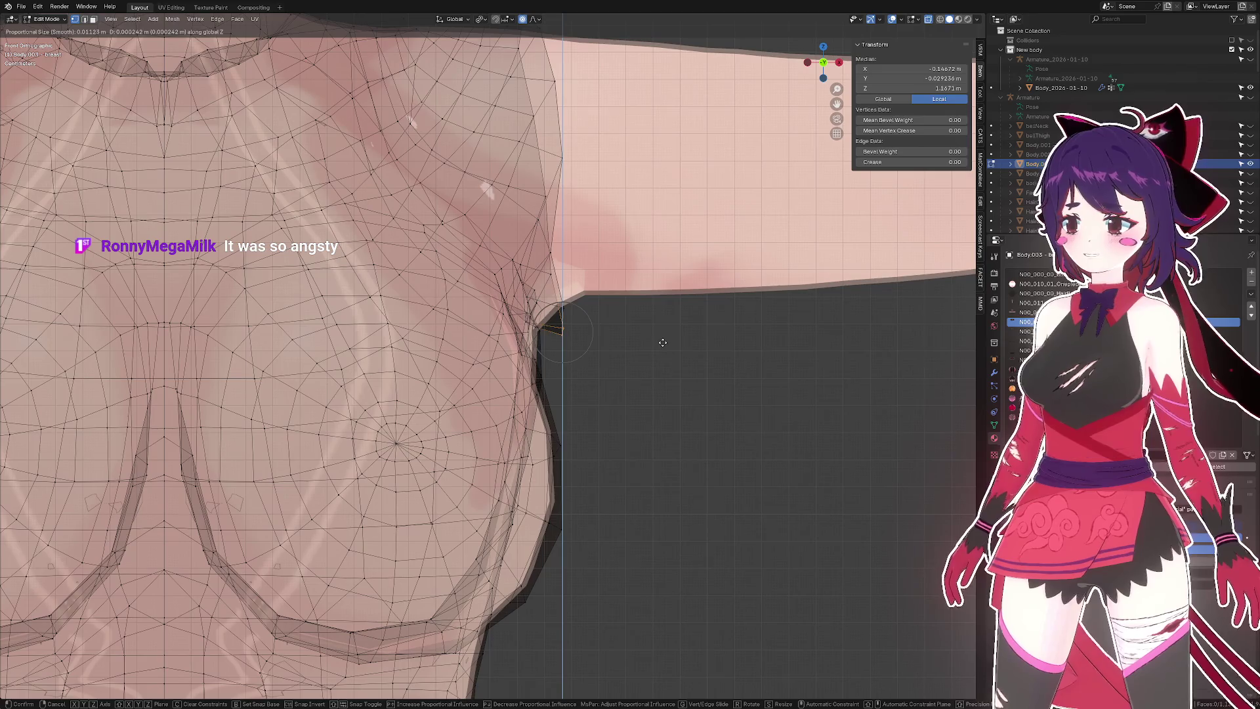
pyautogui.click(658, 332)
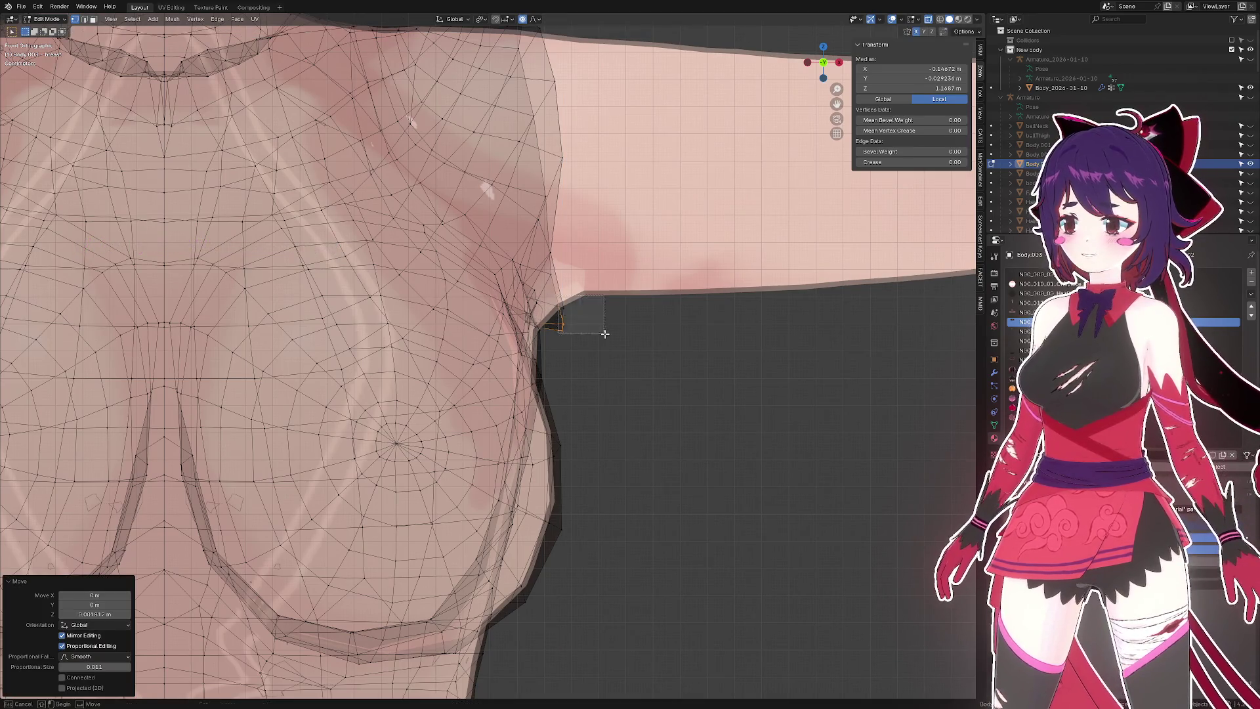
# - Nudge the underarm vertices up again, then raise another underarm vertex along Z
pyautogui.press('g')
pyautogui.press('z')
pyautogui.click(641, 324)
pyautogui.moveTo(640, 324); pyautogui.dragTo(492, 322)
pyautogui.hotkey('alt', 'z')
pyautogui.moveTo(647, 296); pyautogui.dragTo(577, 320)
pyautogui.click(577, 320)
pyautogui.press('g')
pyautogui.press('z')
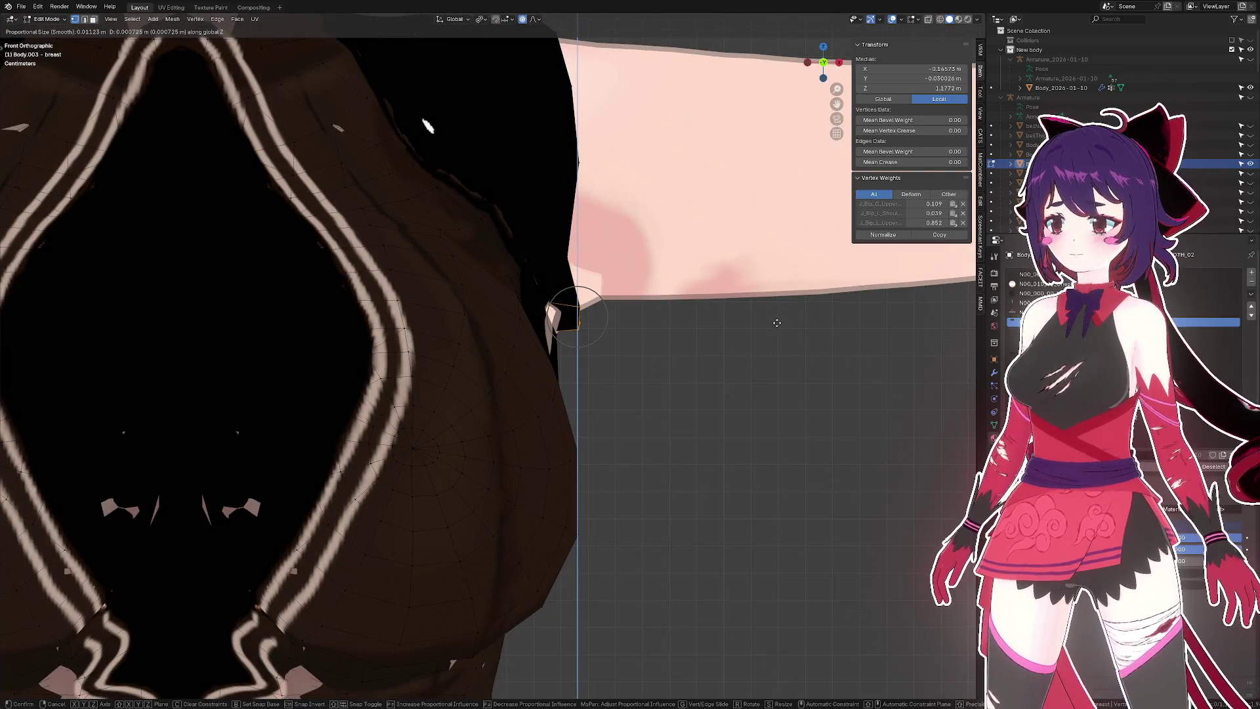
pyautogui.click(777, 323)
# - Pull the chest-side vertex inward along X by about 0.003383 m with proportional editing
pyautogui.click(572, 253)
pyautogui.press('g')
pyautogui.press('x')
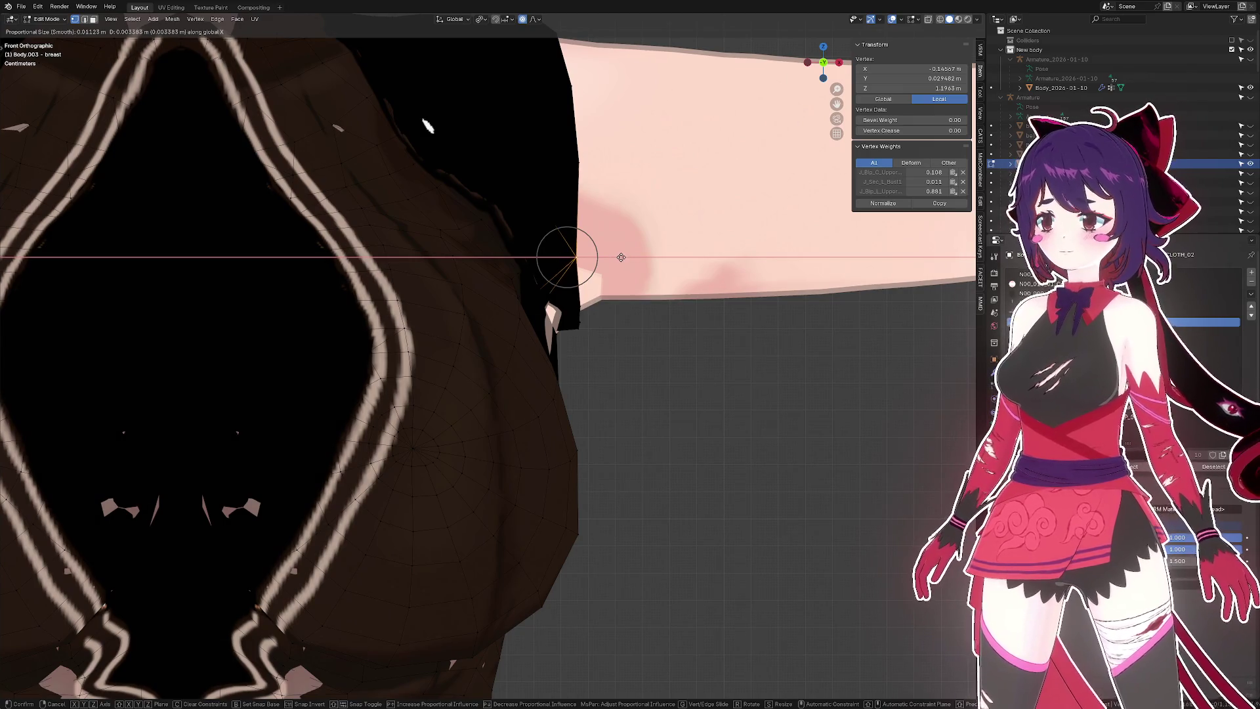
pyautogui.click(621, 257)
pyautogui.hotkey('alt', 'z')
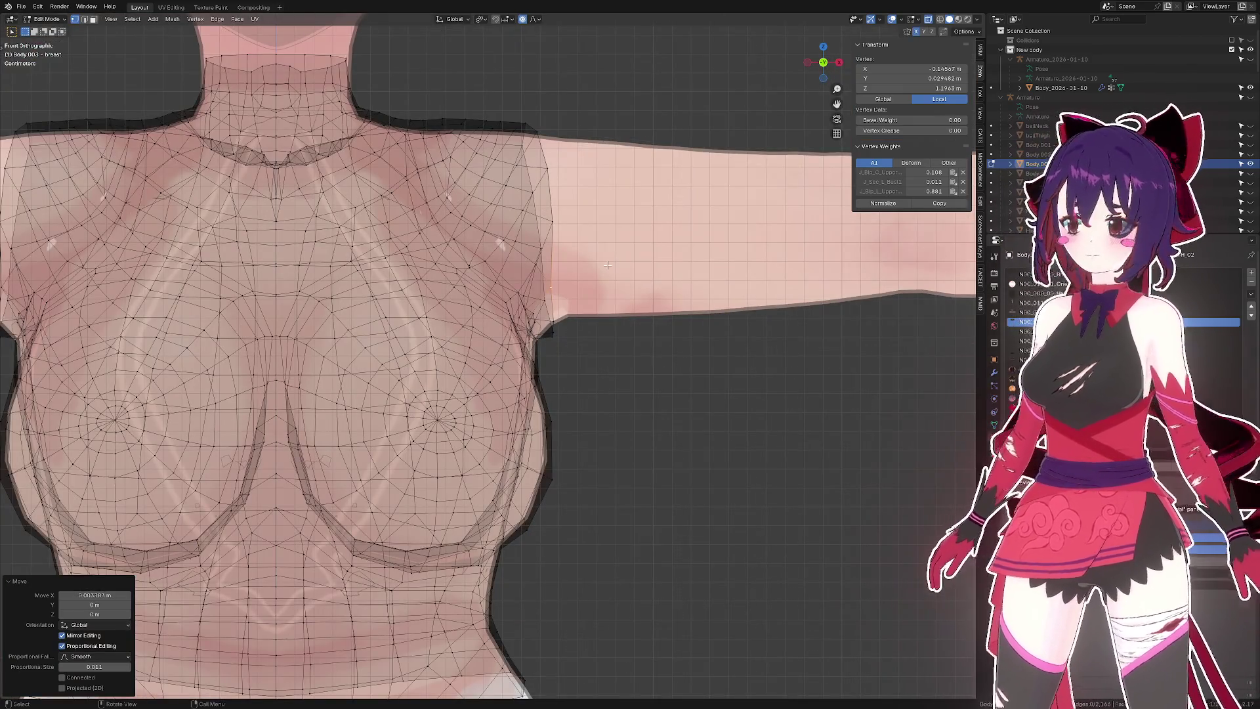
pyautogui.click(556, 216)
pyautogui.scroll(-3)
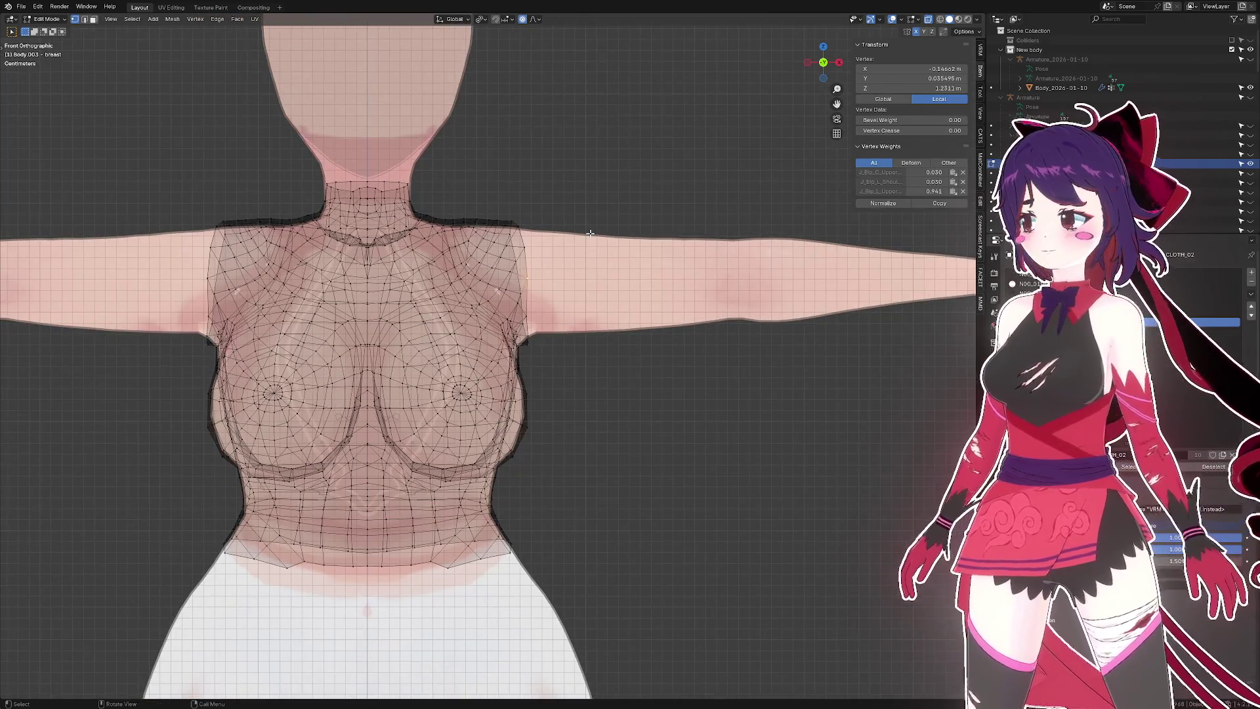
pyautogui.scroll(-3)
pyautogui.hotkey('alt', 'z')
# - Clear the selection, view the whole outfit, and save seacucumbo 2.blend
pyautogui.hotkey('alt', 'a')
pyautogui.moveTo(590, 233); pyautogui.dragTo(678, 250)
pyautogui.hotkey('ctrl', 's')
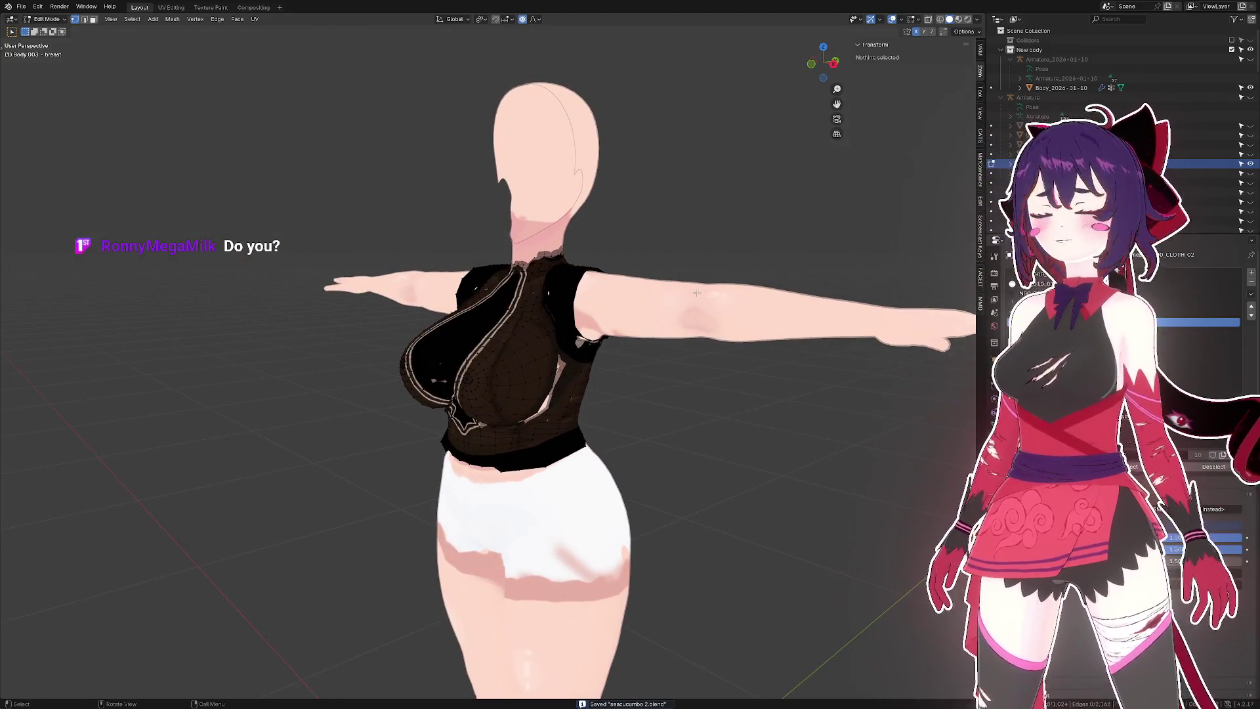
# - Select the neckline edge loop and shrink it with Alt+S Shrink/Fatten
pyautogui.moveTo(697, 293); pyautogui.dragTo(735, 260)
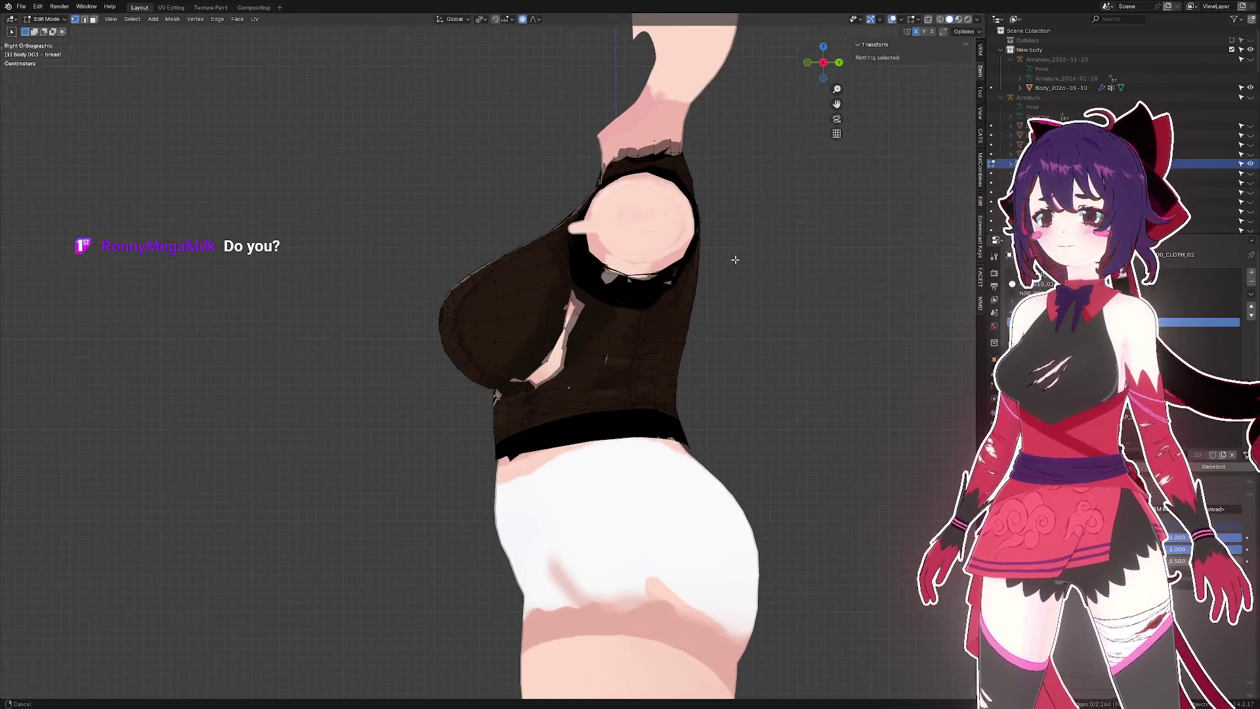
pyautogui.scroll(3)
pyautogui.click(618, 289)
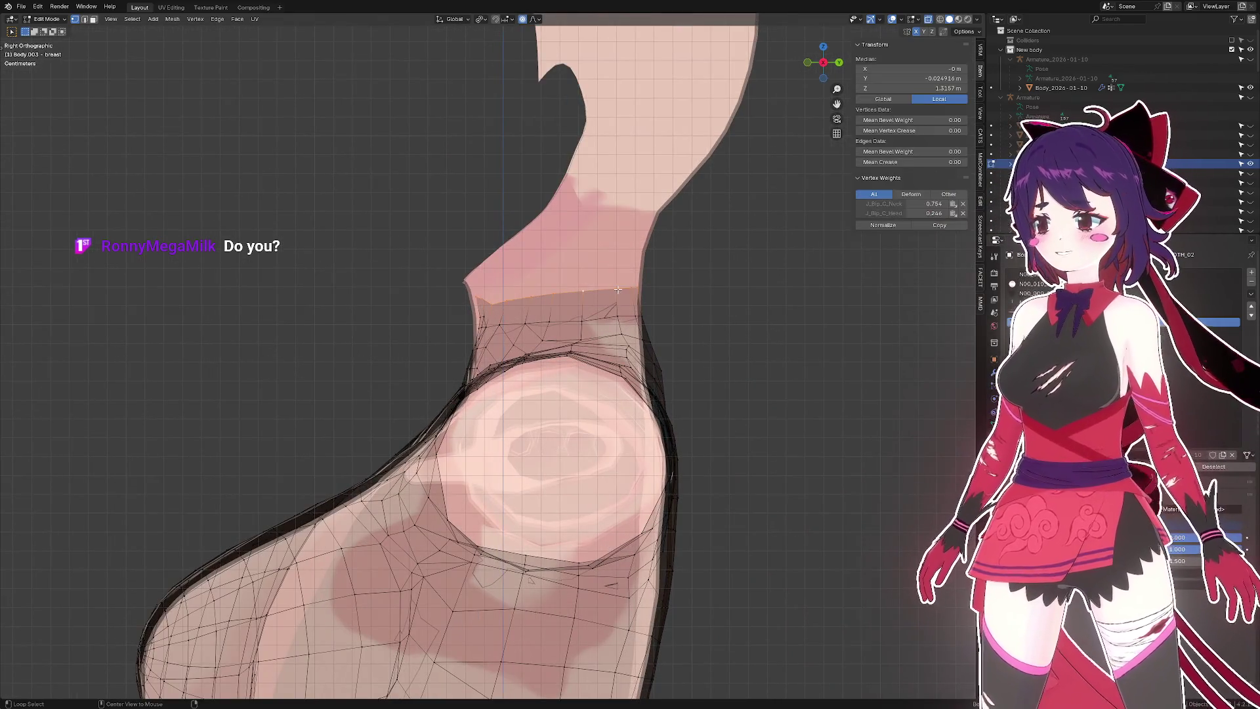
pyautogui.moveTo(617, 289); pyautogui.dragTo(600, 306)
pyautogui.hotkey('alt', 's')
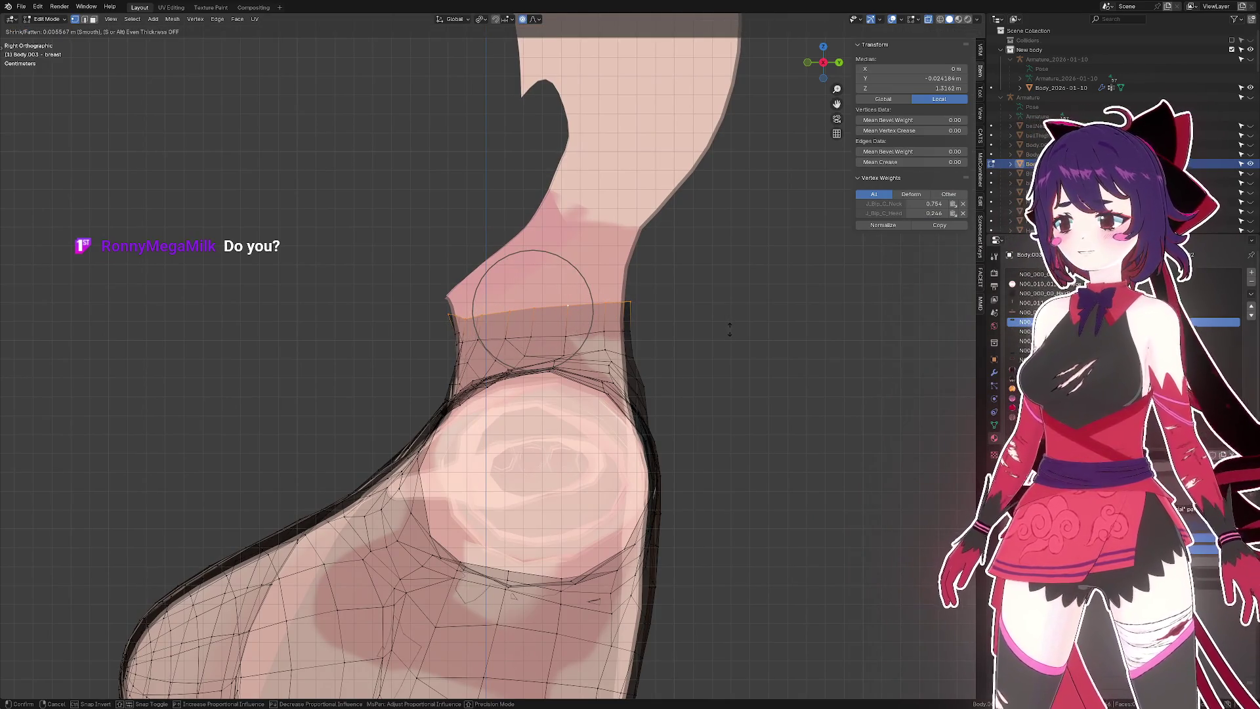
pyautogui.click(727, 328)
# - Select a collar edge in X-ray and shrink it in toward the neck
pyautogui.moveTo(726, 329); pyautogui.dragTo(783, 378)
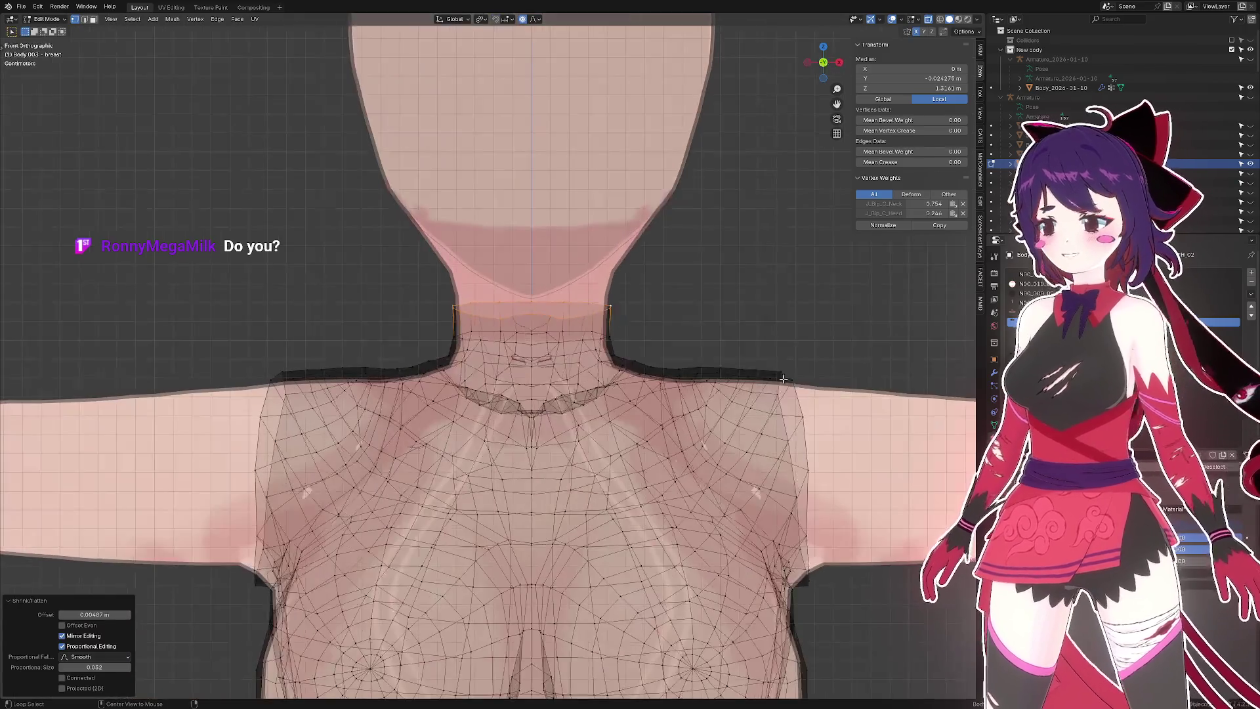
pyautogui.hotkey('alt', 'z')
pyautogui.moveTo(684, 355); pyautogui.dragTo(733, 350)
pyautogui.scroll(3)
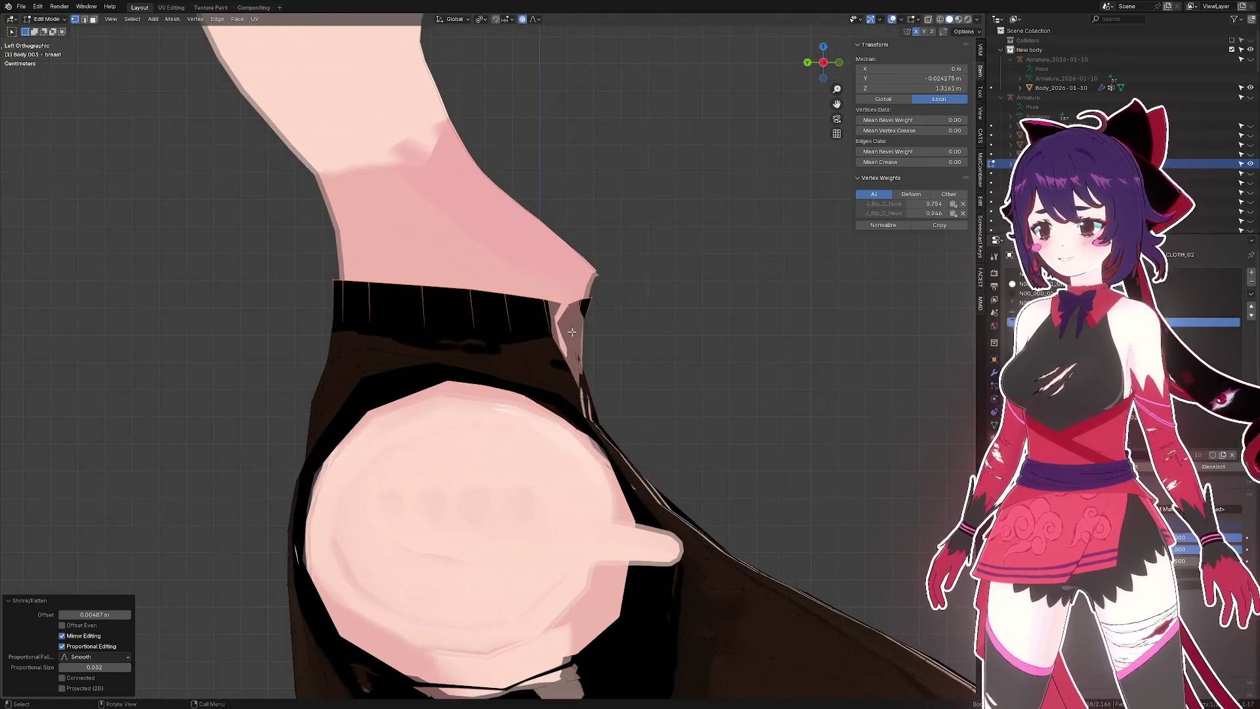
pyautogui.press('2')
pyautogui.hotkey('alt', 'z')
pyautogui.click(581, 313)
pyautogui.moveTo(581, 313); pyautogui.dragTo(508, 341)
pyautogui.hotkey('alt', 'z')
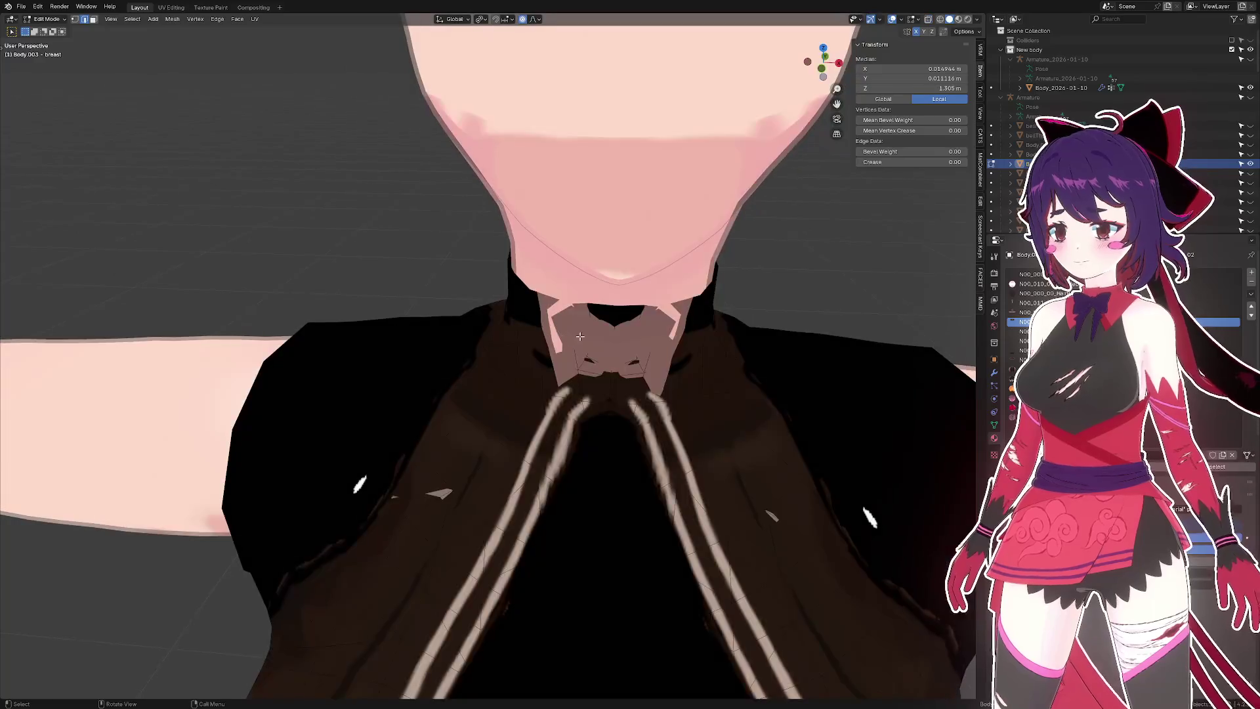
pyautogui.hotkey('alt', 's')
pyautogui.click(570, 325)
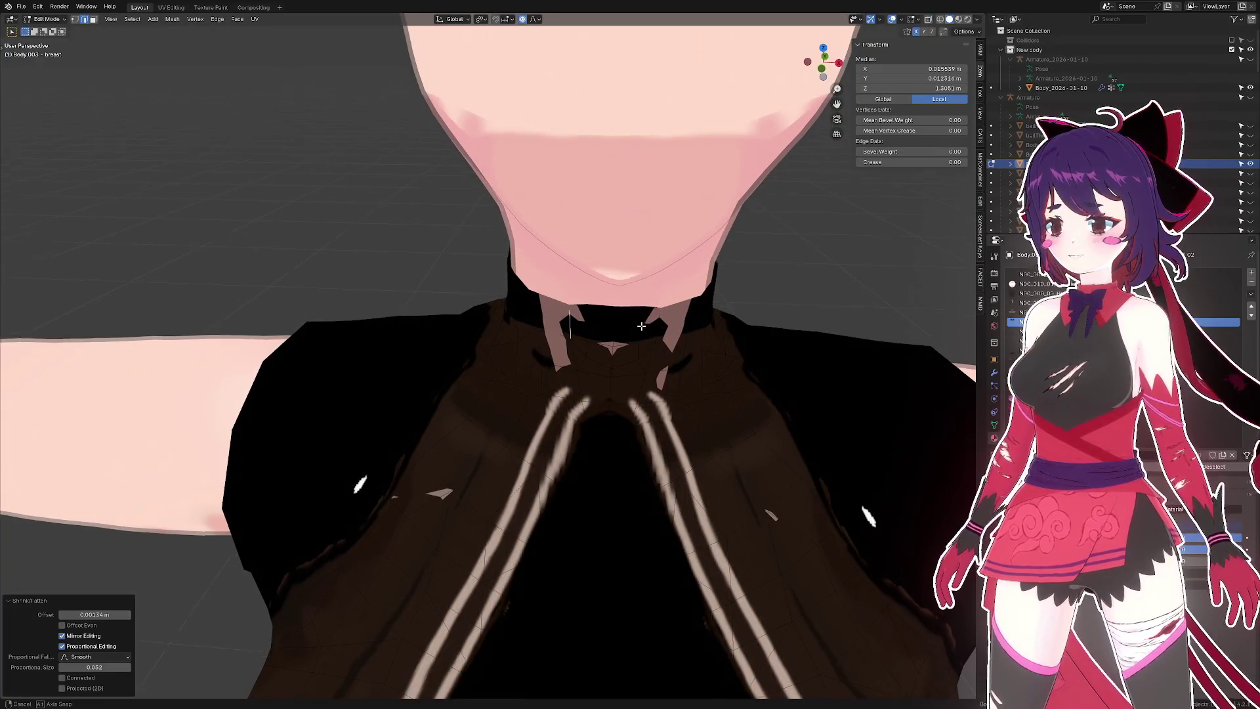
# - Shrink the collar faces in twice, giving them a 0.000144 m Shrink/Fatten push
pyautogui.moveTo(570, 325); pyautogui.dragTo(569, 318)
pyautogui.click(553, 344)
pyautogui.moveTo(554, 344); pyautogui.dragTo(570, 335)
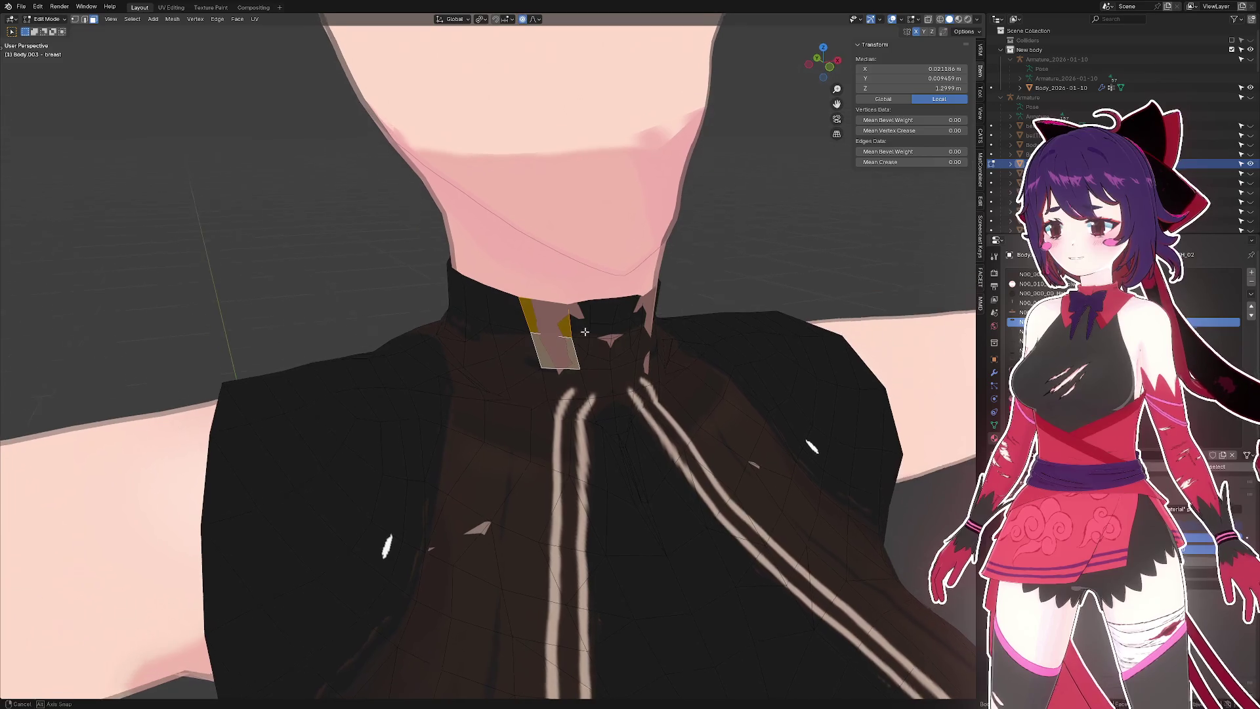
pyautogui.hotkey('alt', 's')
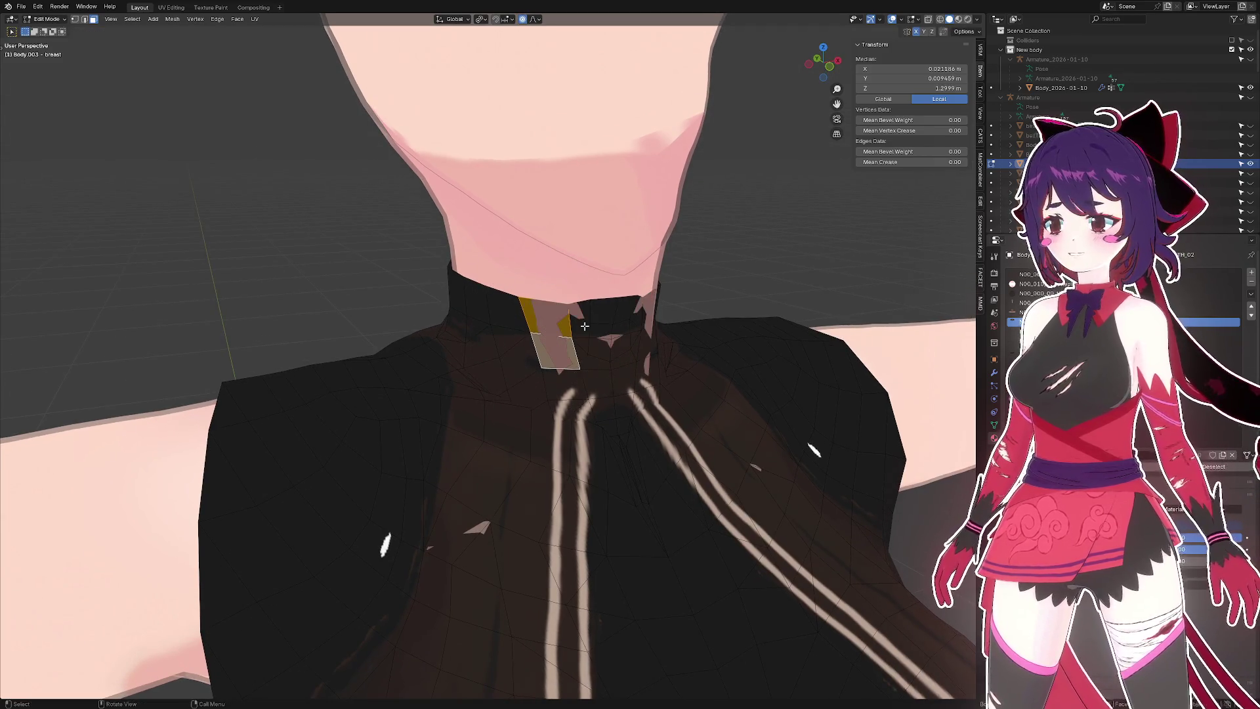
pyautogui.click(585, 317)
pyautogui.click(569, 319)
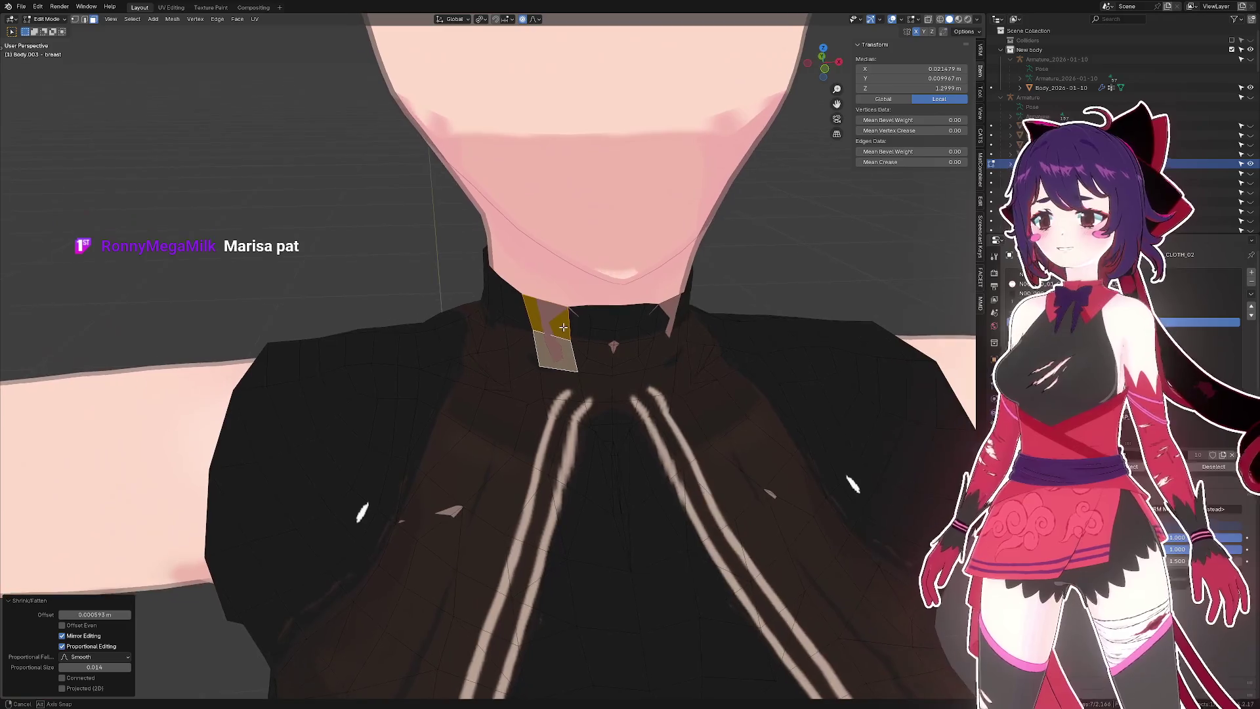
pyautogui.moveTo(569, 319); pyautogui.dragTo(603, 332)
pyautogui.hotkey('alt', 's')
pyautogui.click(567, 345)
# - Select a run of collar edges in edge mode and begin shrinking them from the side view
pyautogui.press('2')
pyautogui.click(570, 353)
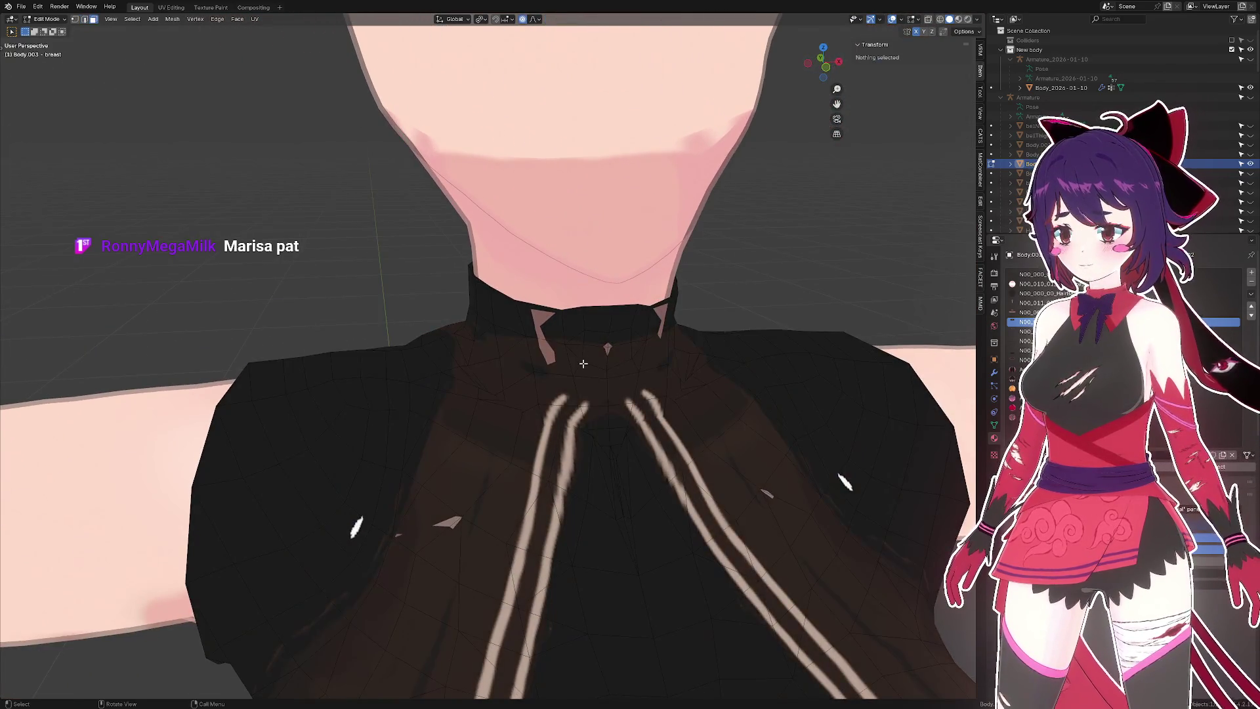
pyautogui.click(576, 347)
pyautogui.click(583, 381)
pyautogui.press('ctrl+KP_3')
pyautogui.hotkey('alt', 's')
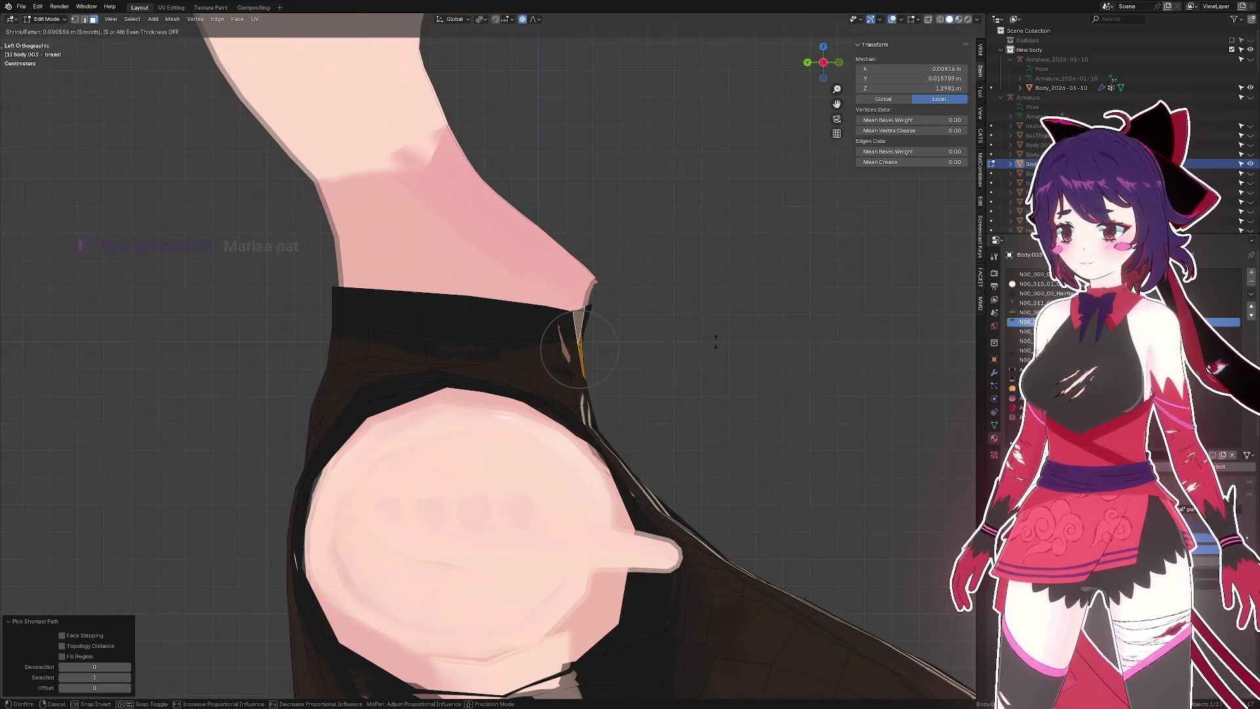
# - Confirm the tighter collar edges, deselect all, orbit to check the fit, and save seacucumbo 2.blend
pyautogui.click(718, 335)
pyautogui.hotkey('alt', 'a')
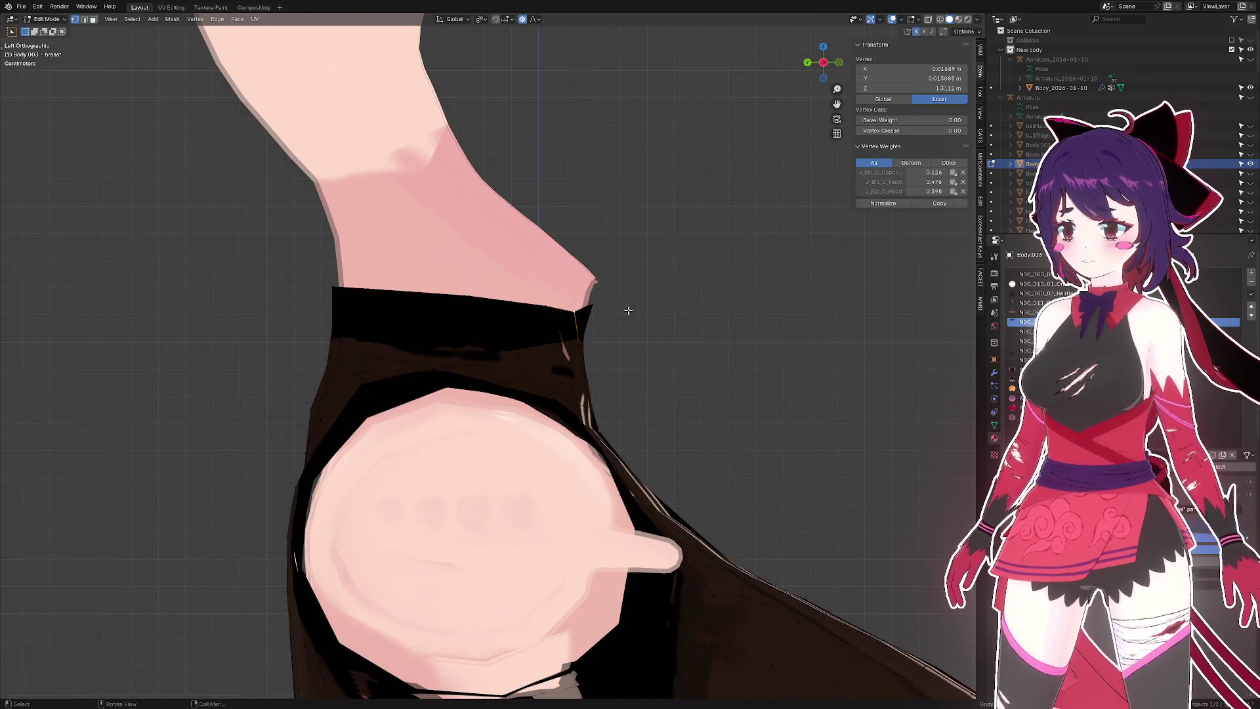
pyautogui.scroll(-3)
pyautogui.moveTo(660, 319); pyautogui.dragTo(657, 360)
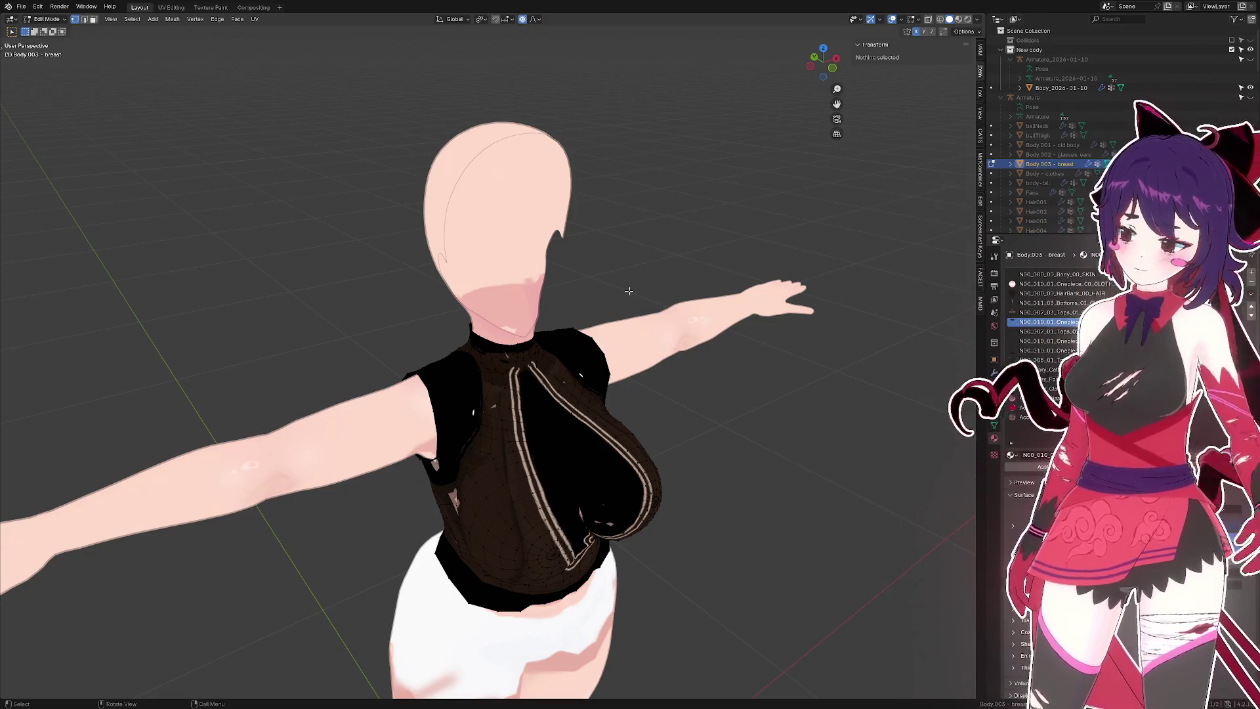
pyautogui.moveTo(629, 289); pyautogui.dragTo(726, 304)
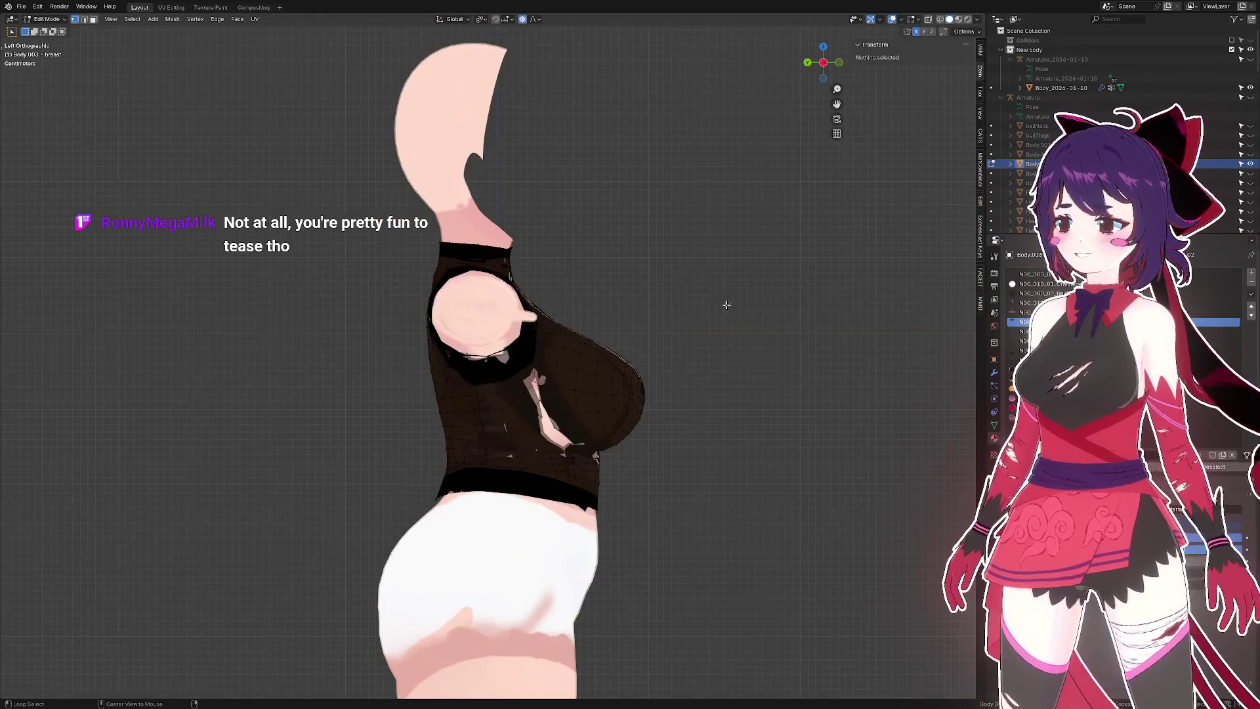
pyautogui.hotkey('ctrl', 's')
pyautogui.scroll(-3)
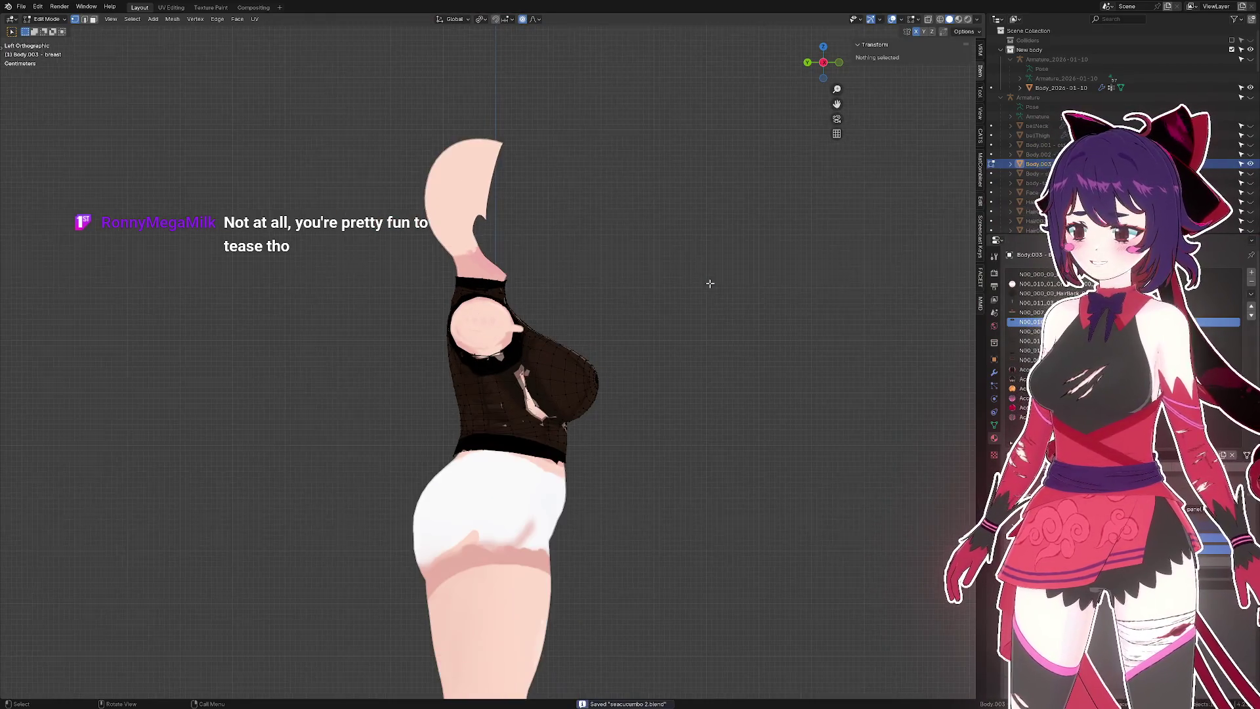
pyautogui.moveTo(710, 284); pyautogui.dragTo(552, 286)
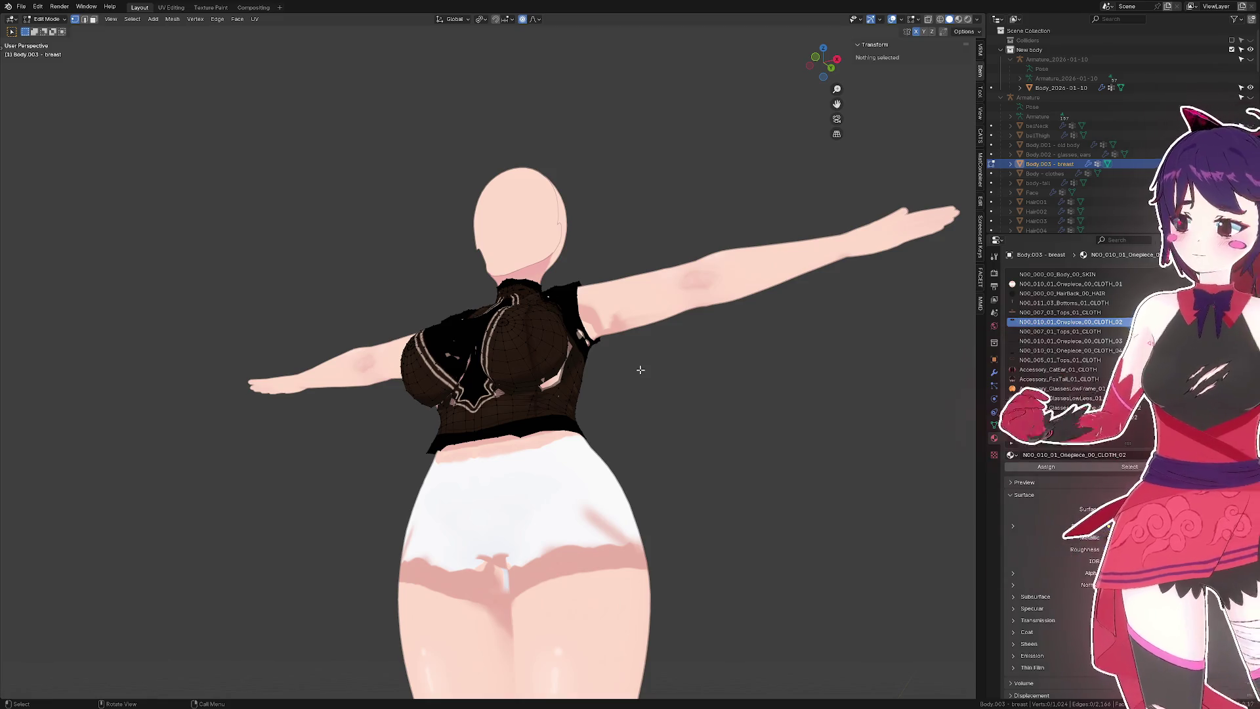
# - Return to Object Mode and save seacucumbo 2.blend
pyautogui.moveTo(692, 462); pyautogui.dragTo(679, 379)
pyautogui.press('Tab')
pyautogui.hotkey('ctrl', 's')
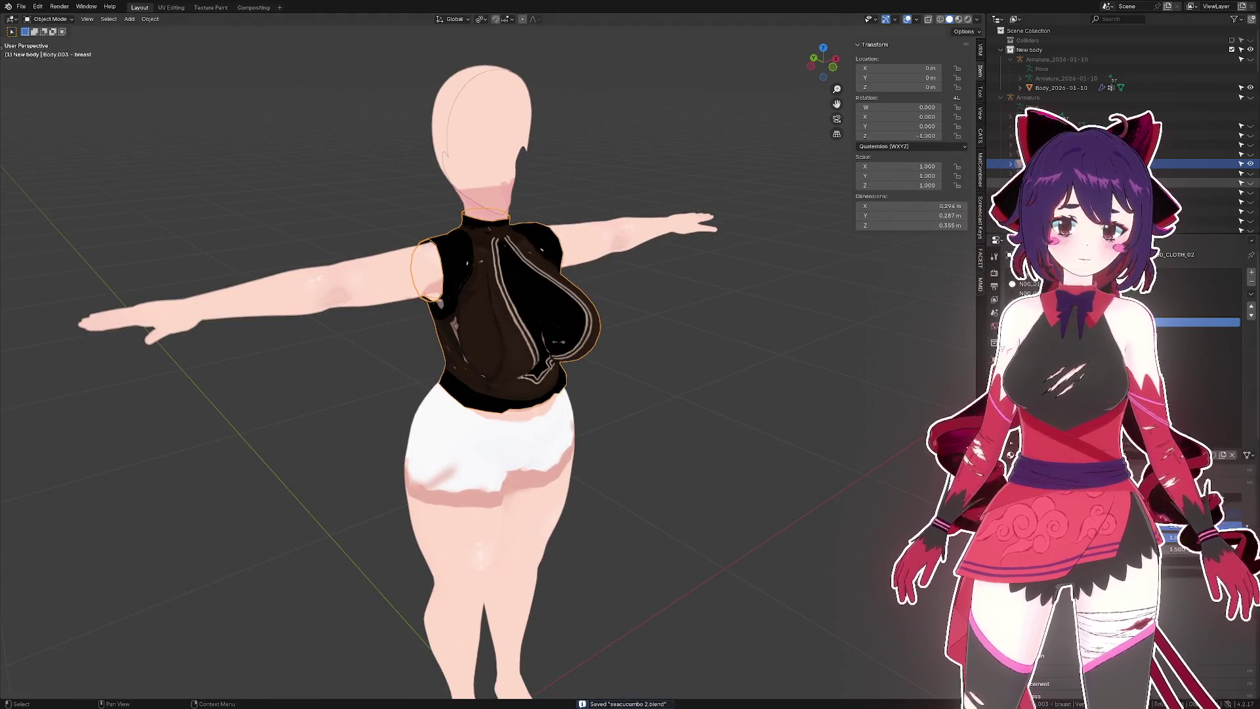
# - Unhide the outfit, then hide the hoodie clothes mesh to compare with the black top
pyautogui.hotkey('alt', 'h')
pyautogui.moveTo(723, 306); pyautogui.dragTo(458, 275)
pyautogui.scroll(3)
pyautogui.scroll(-3)
pyautogui.click(532, 345)
pyautogui.press('h')
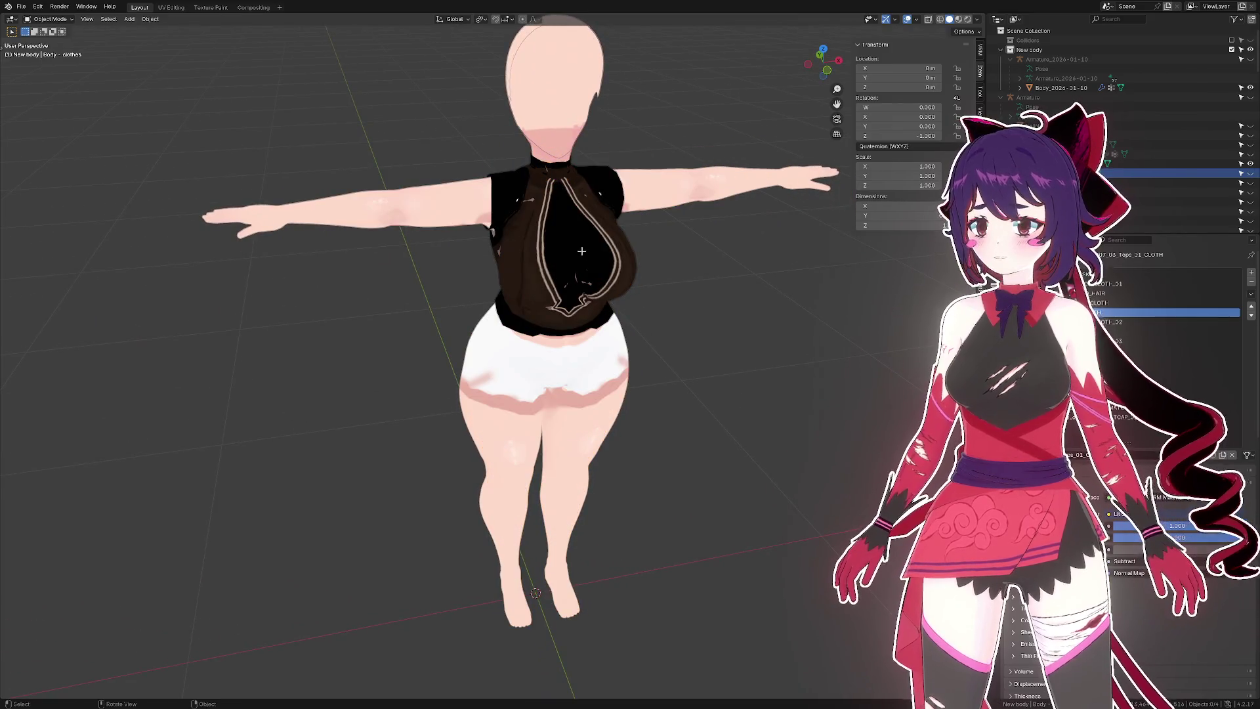
# - Select the whole black top mesh in Edit Mode, return to Object Mode, and save
pyautogui.click(630, 256)
pyautogui.press('Tab')
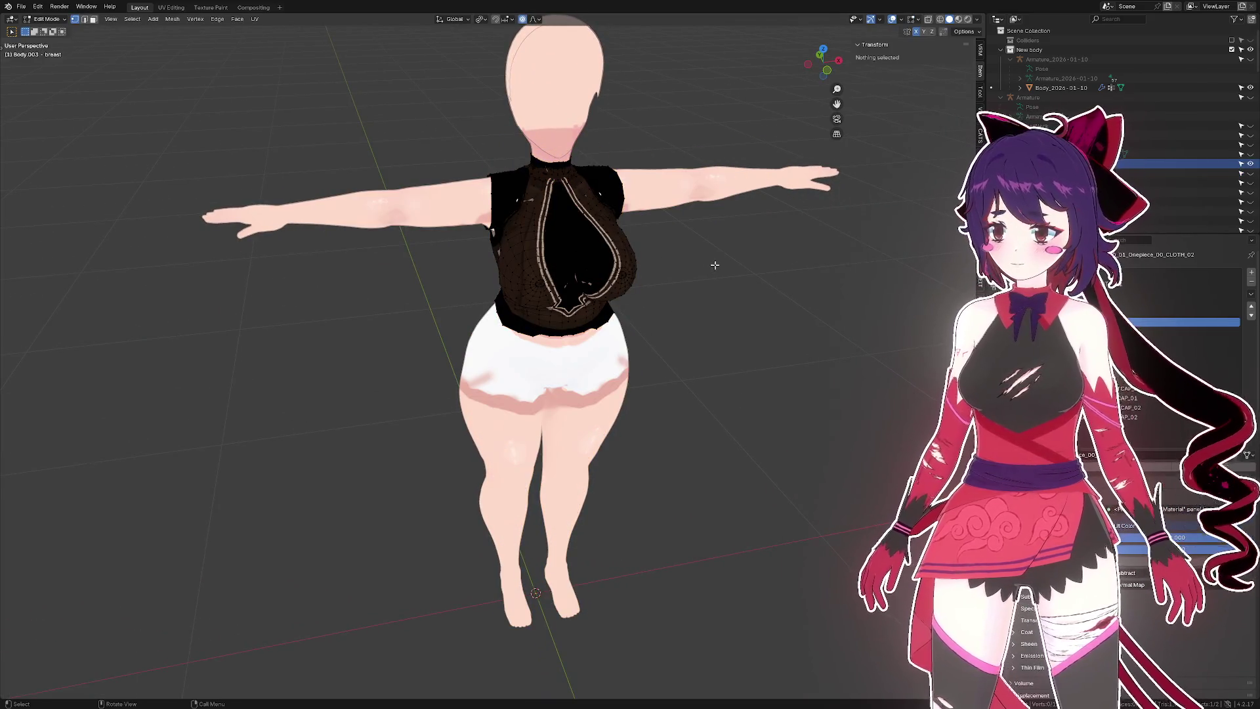
pyautogui.press('a')
pyautogui.moveTo(710, 264); pyautogui.dragTo(682, 277)
pyautogui.press('Tab')
pyautogui.hotkey('ctrl', 's')
# - Show the hoodie, shorts and socks again in the Outliner and save
pyautogui.press('Tab')
pyautogui.press('Tab')
pyautogui.click(1250, 172)
pyautogui.hotkey('ctrl', 's')
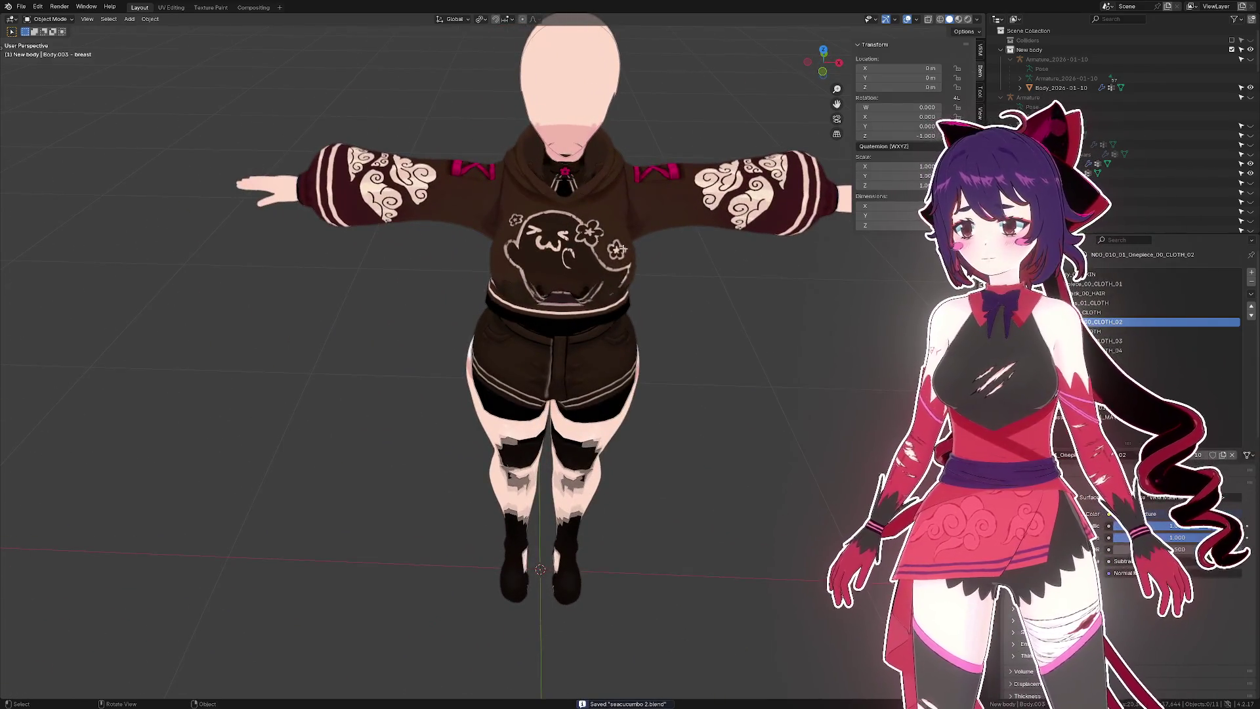
# - Select the hoodie clothes mesh and enter Edit Mode on the sleeve
pyautogui.click(620, 248)
pyautogui.moveTo(619, 248); pyautogui.dragTo(522, 292)
pyautogui.scroll(3)
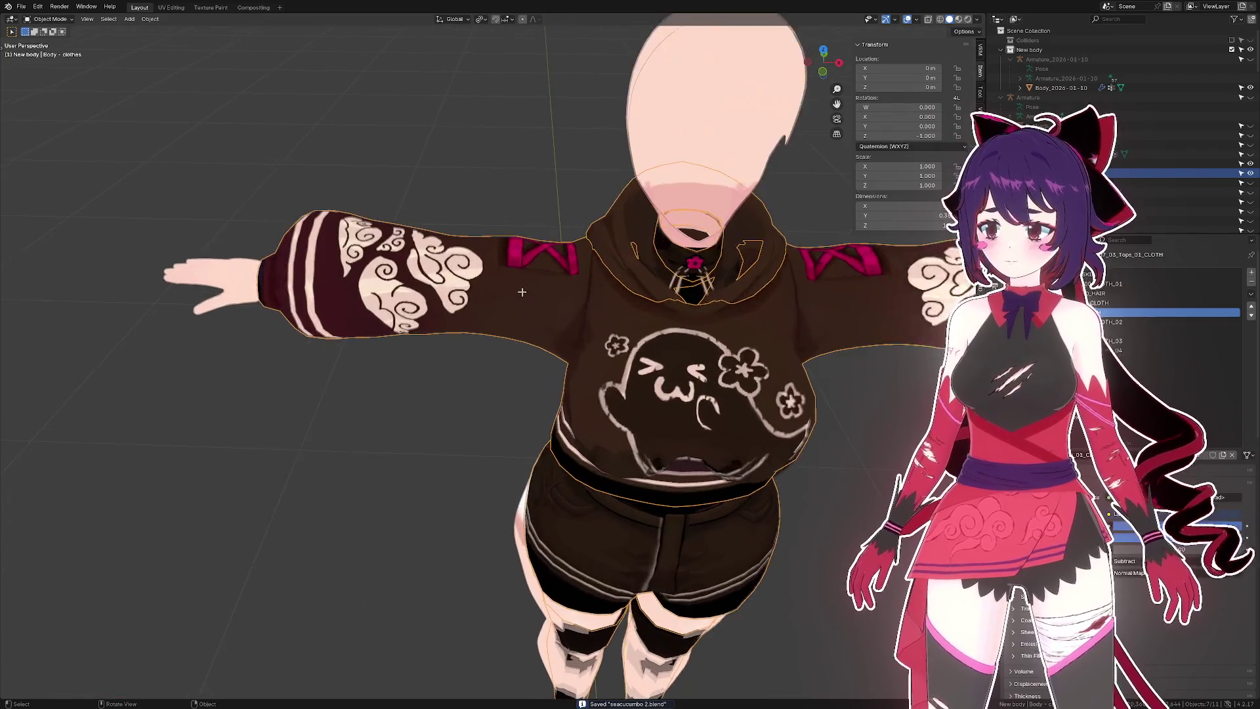
pyautogui.scroll(3)
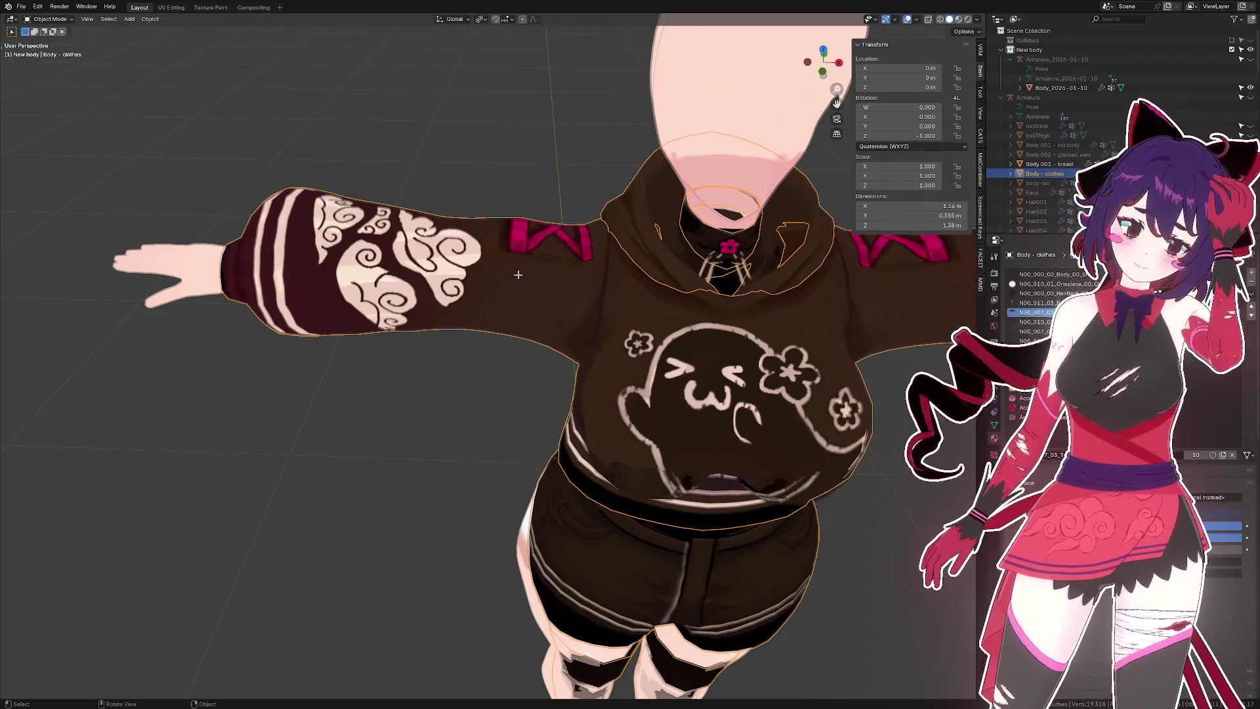
pyautogui.press('Tab')
pyautogui.moveTo(518, 274); pyautogui.dragTo(518, 287)
pyautogui.scroll(3)
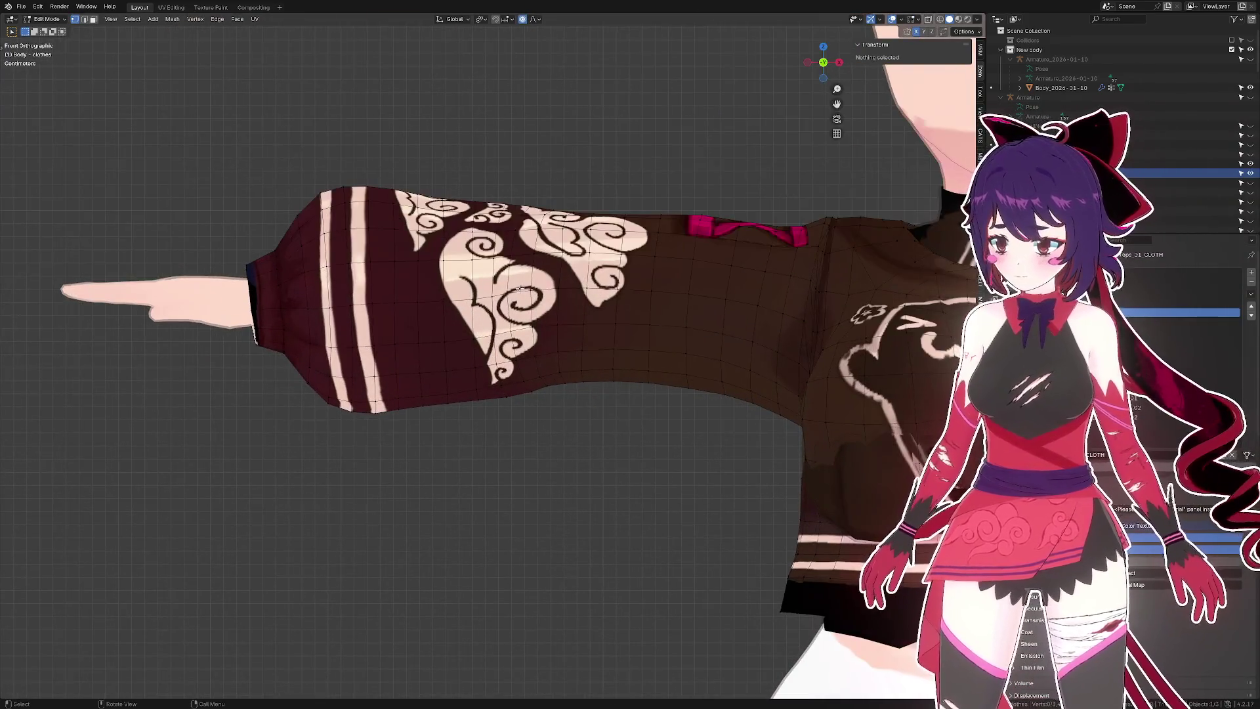
# - Select the sleeve face ring near the shoulder and slide it along X with proportional editing
pyautogui.press('3')
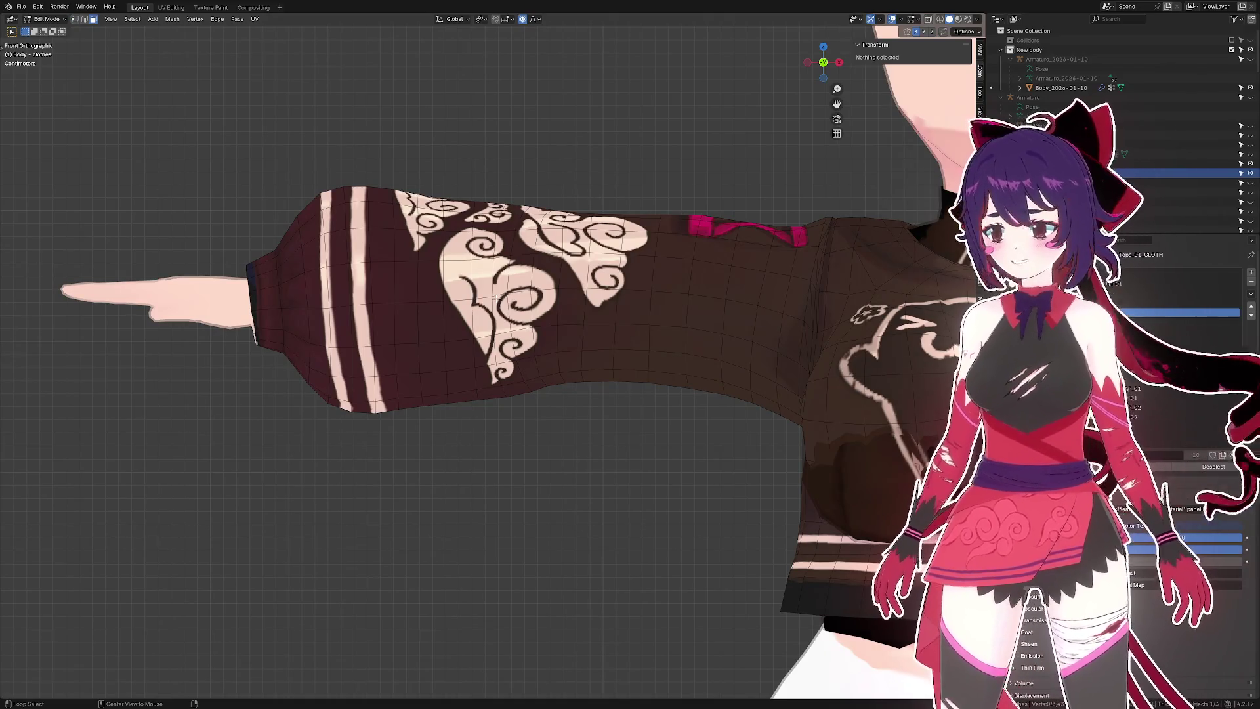
pyautogui.click(497, 298)
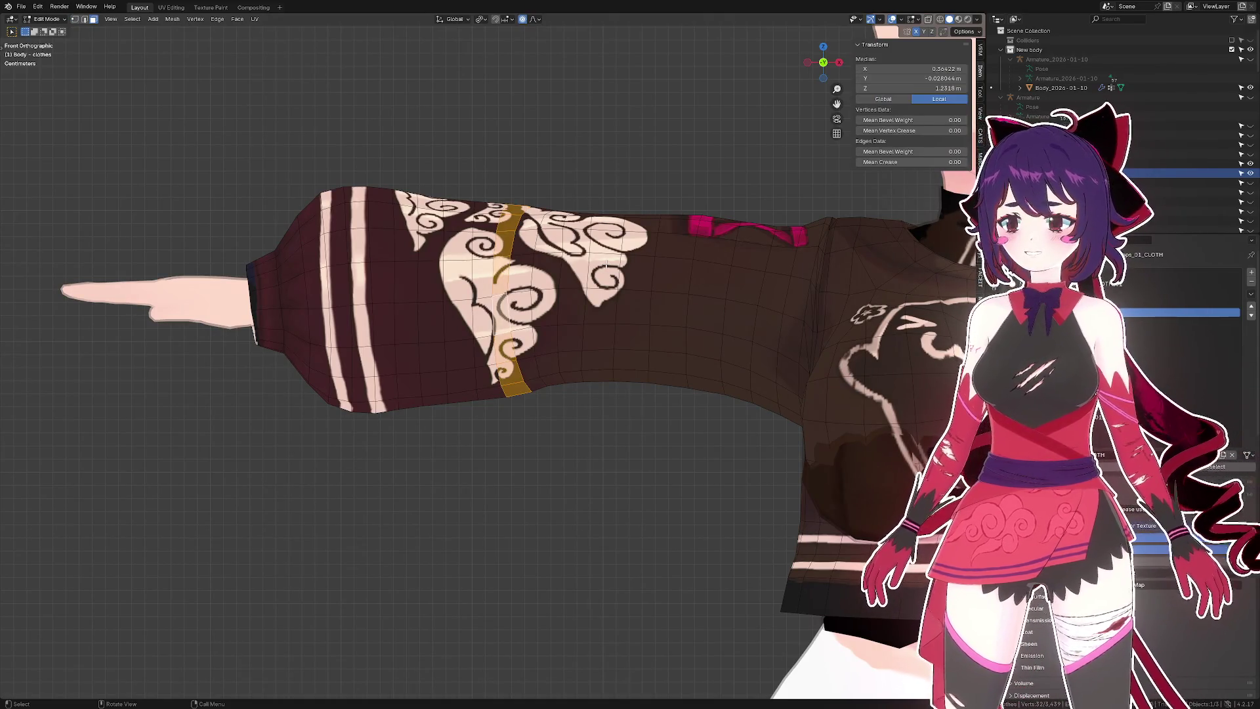
pyautogui.click(636, 236)
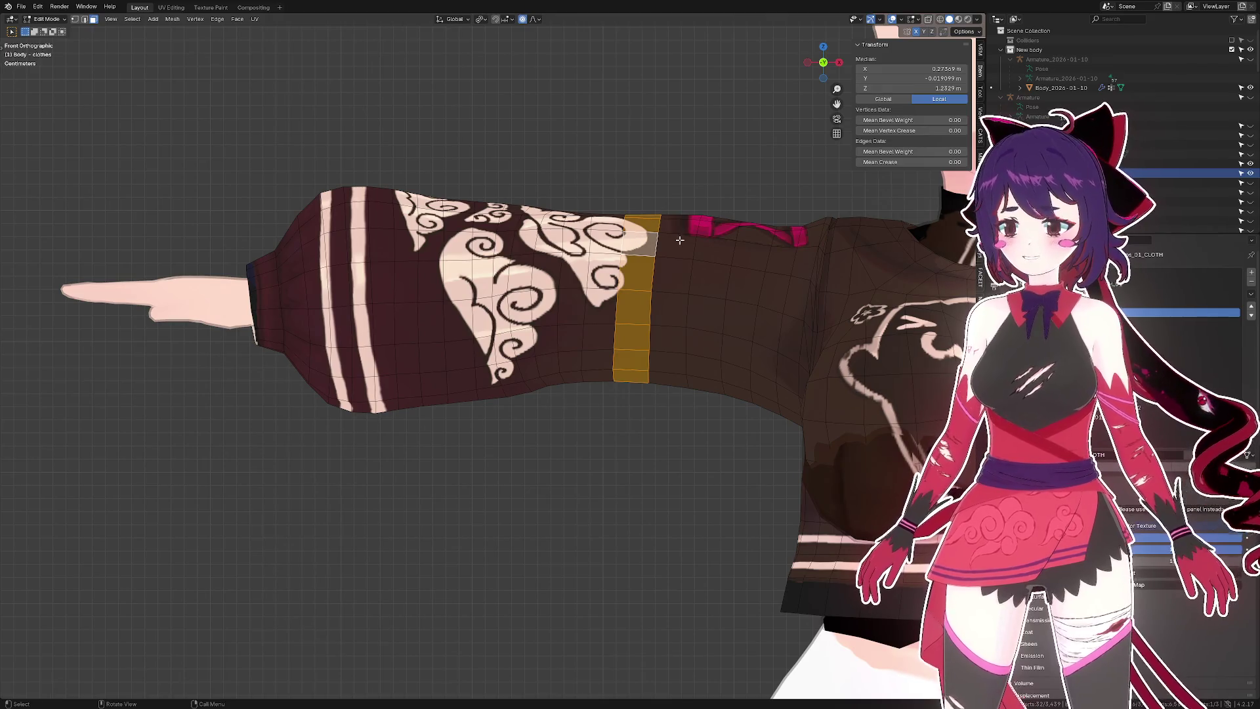
pyautogui.press('g')
pyautogui.press('x')
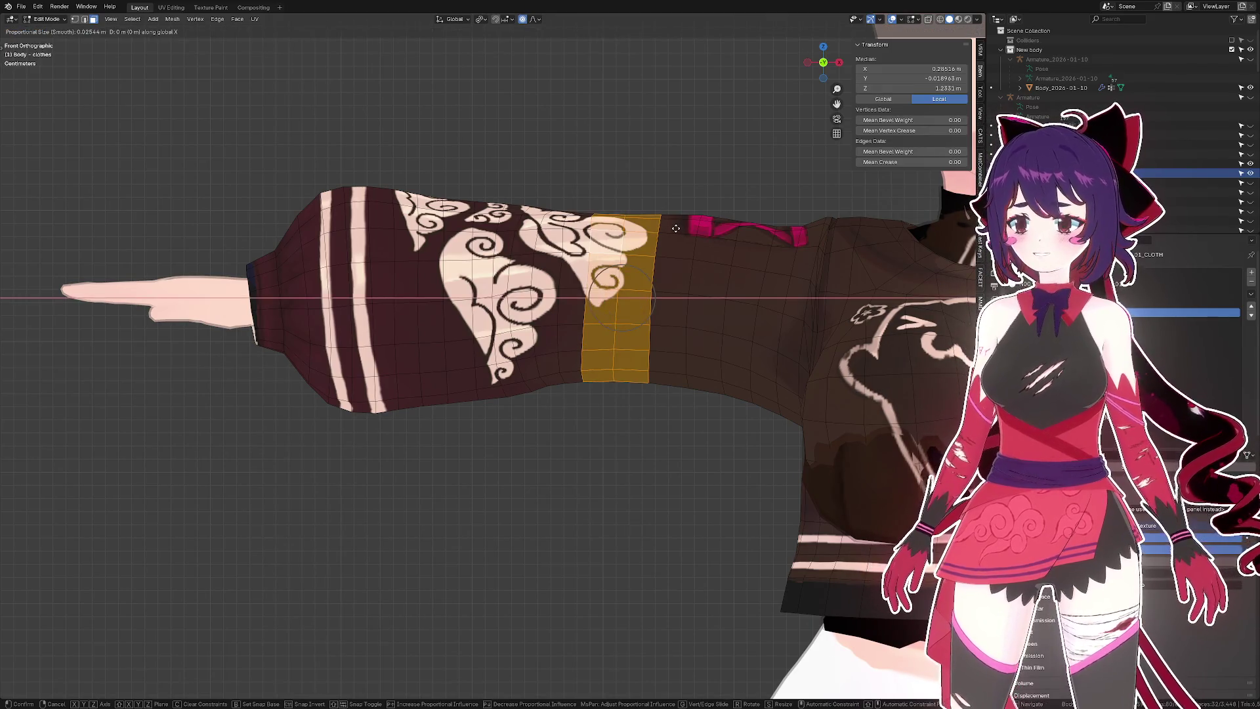
pyautogui.scroll(-3)
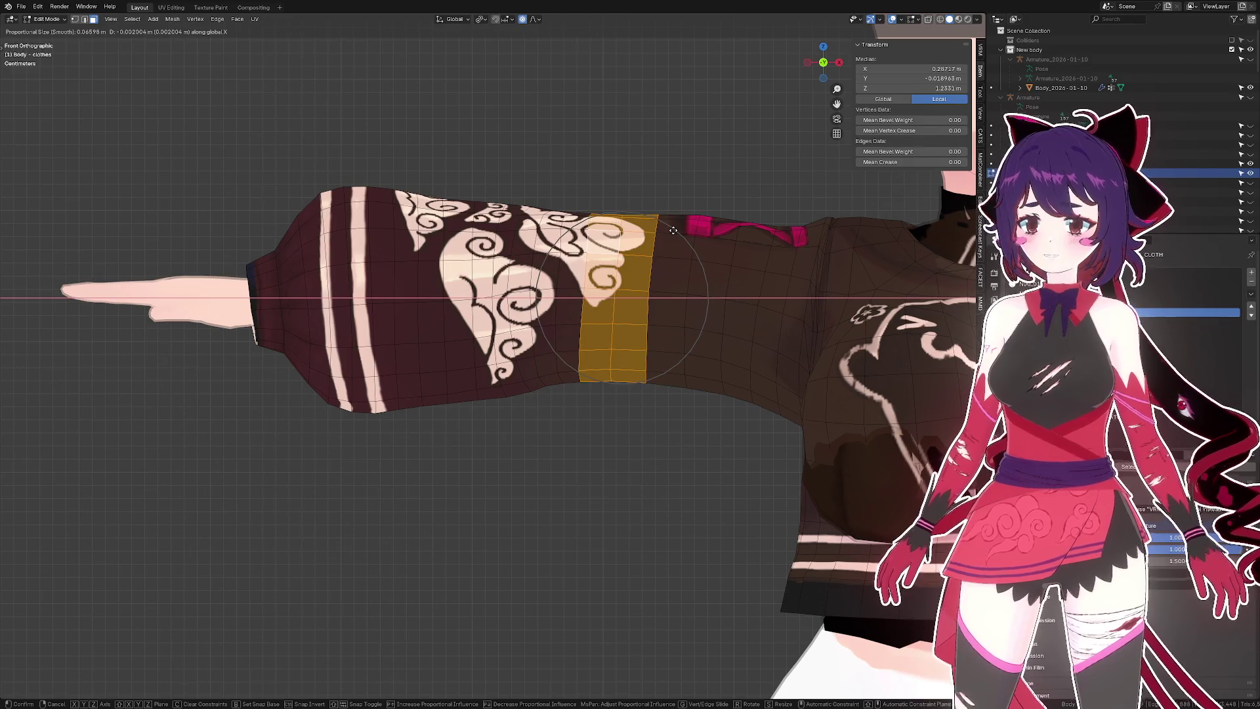
pyautogui.scroll(3)
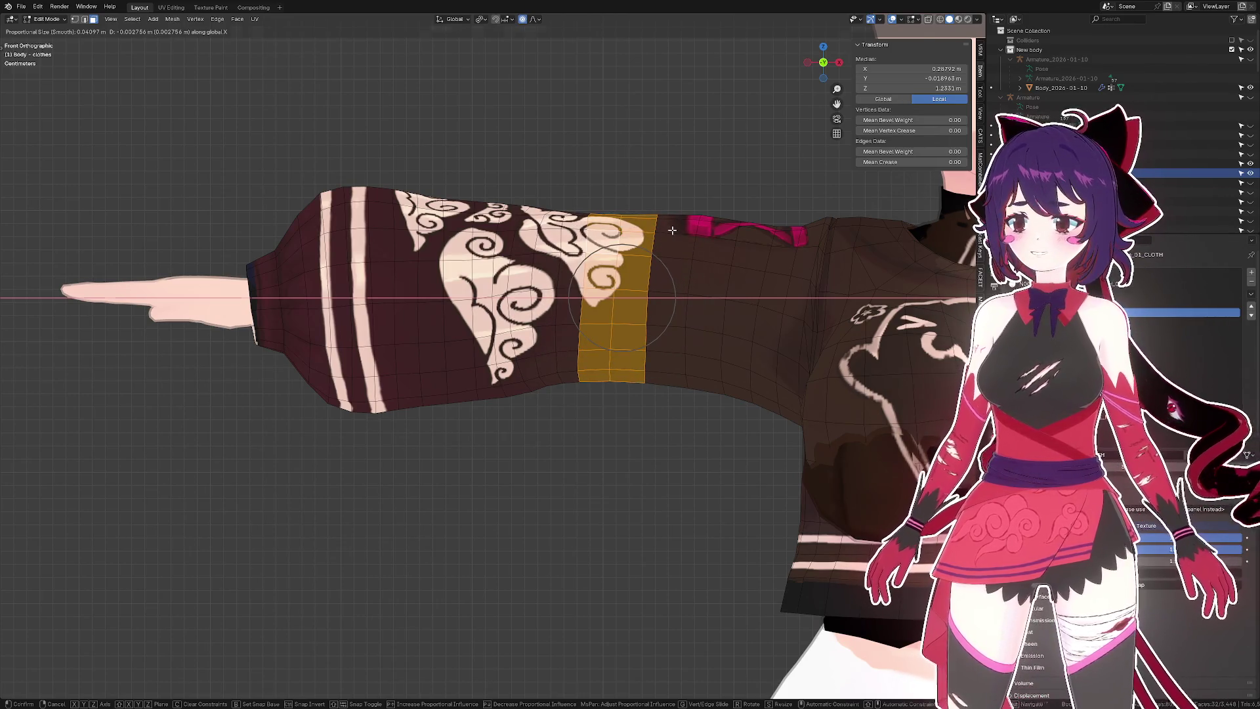
pyautogui.scroll(3)
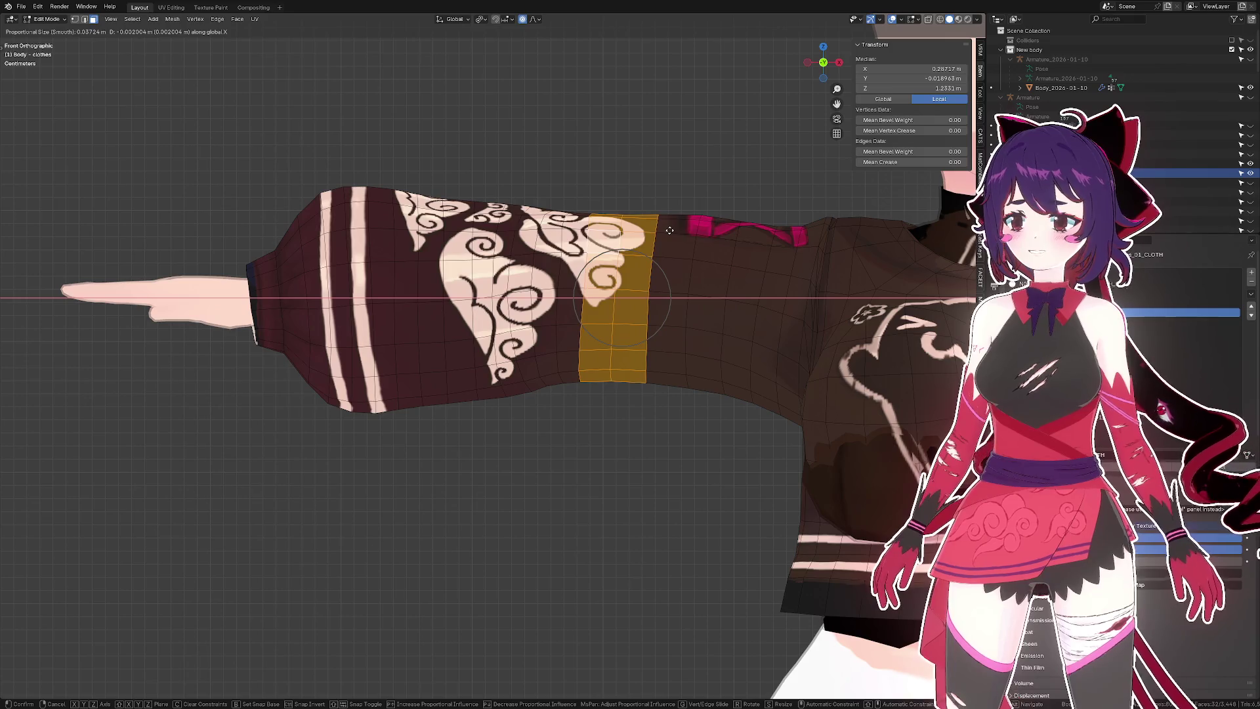
pyautogui.scroll(3)
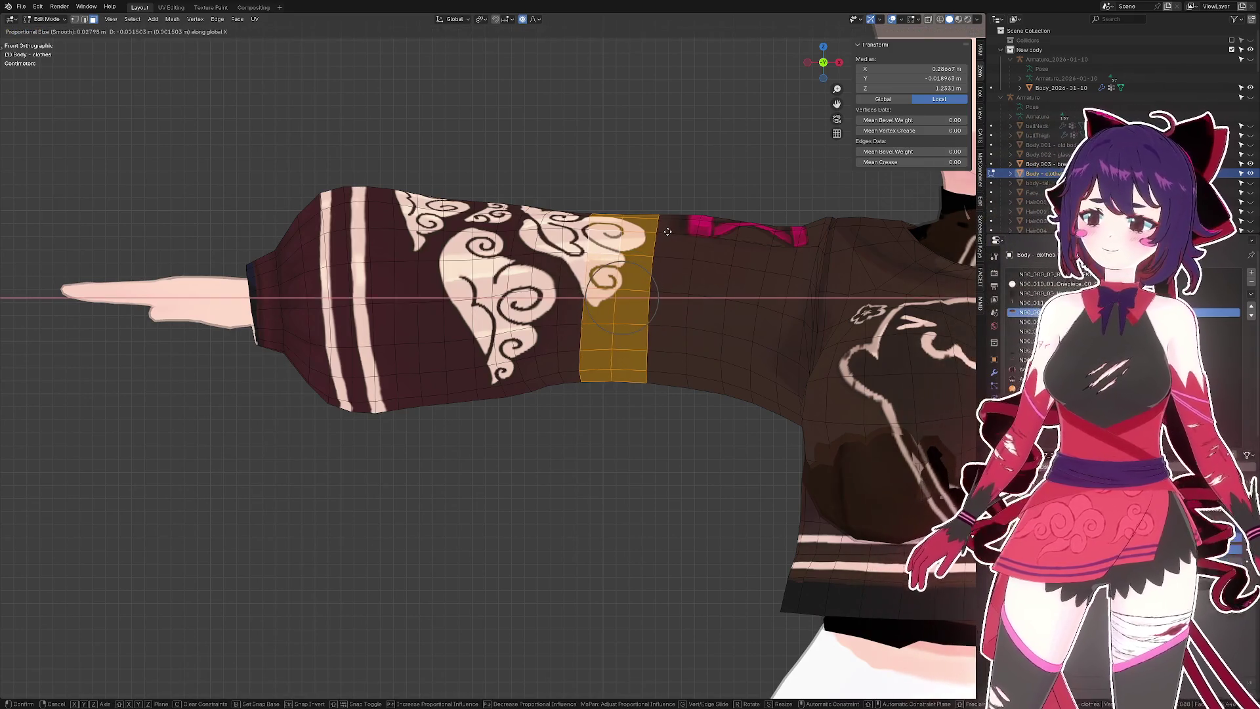
pyautogui.click(666, 232)
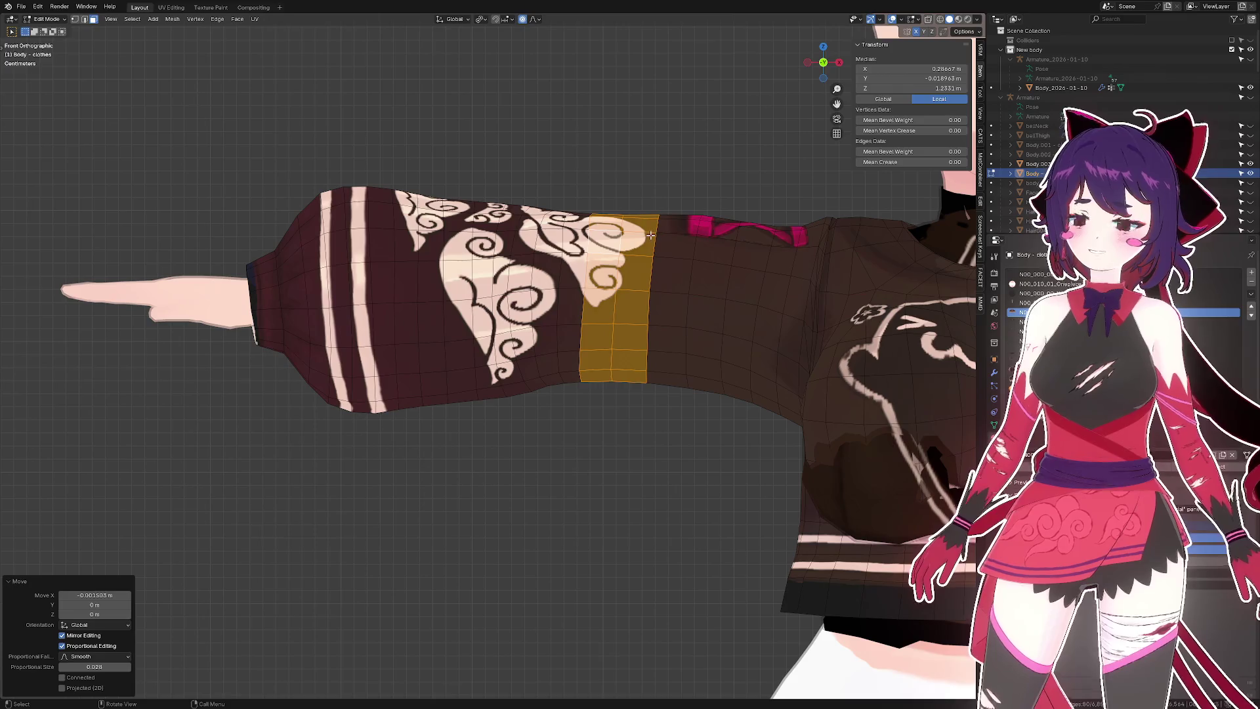
# - Slide a sleeve edge ring along X, then cancel a second ring move
pyautogui.click(647, 239)
pyautogui.press('g')
pyautogui.press('x')
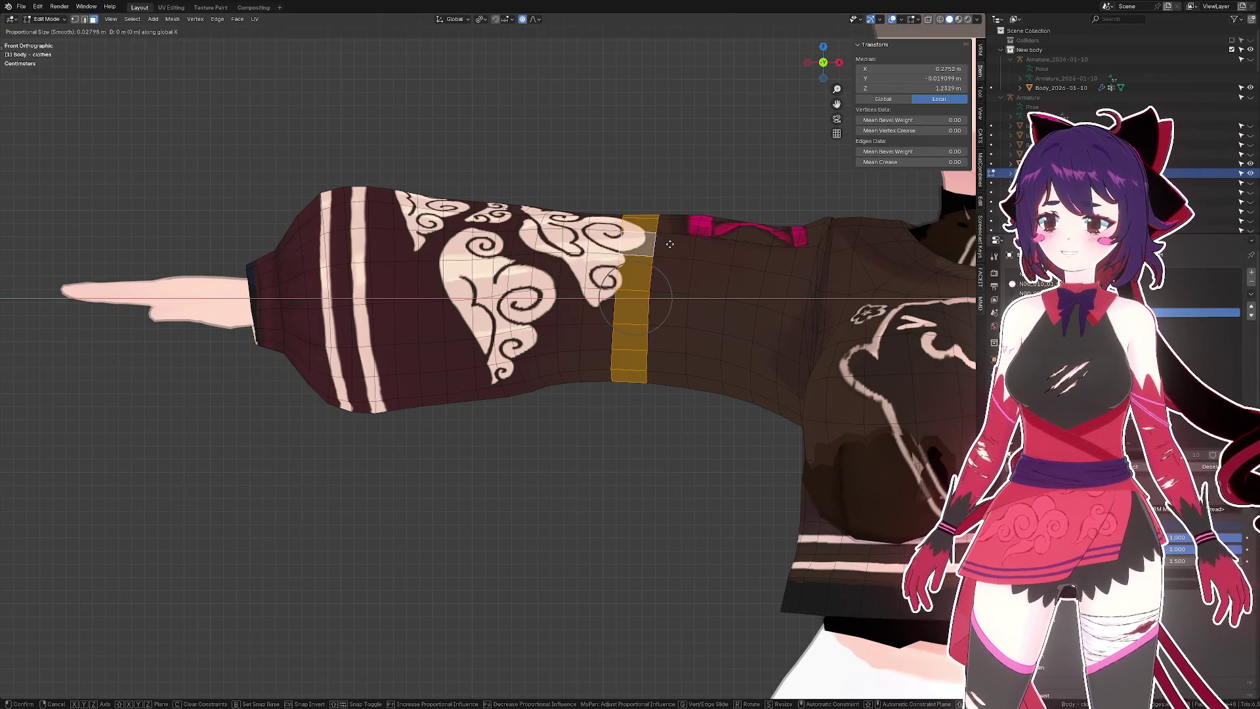
pyautogui.click(666, 244)
pyautogui.moveTo(667, 244); pyautogui.dragTo(735, 303)
pyautogui.click(659, 314)
pyautogui.press('g')
pyautogui.press('x')
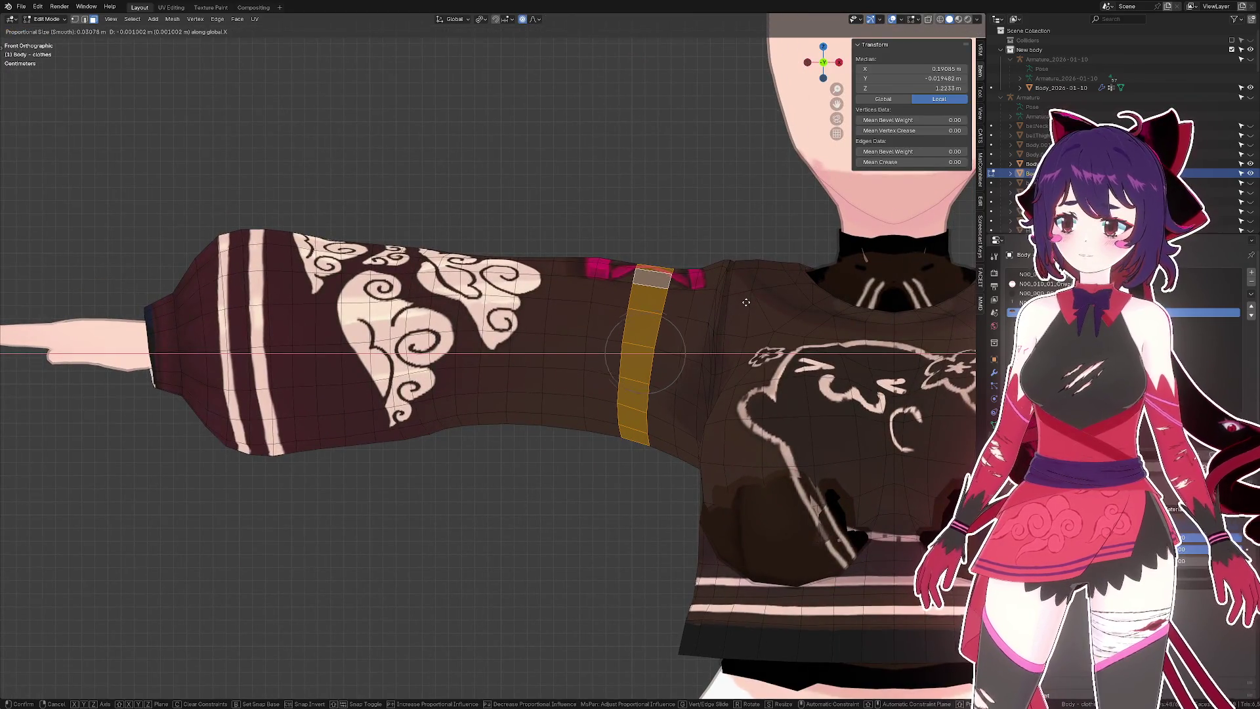
pyautogui.scroll(-3)
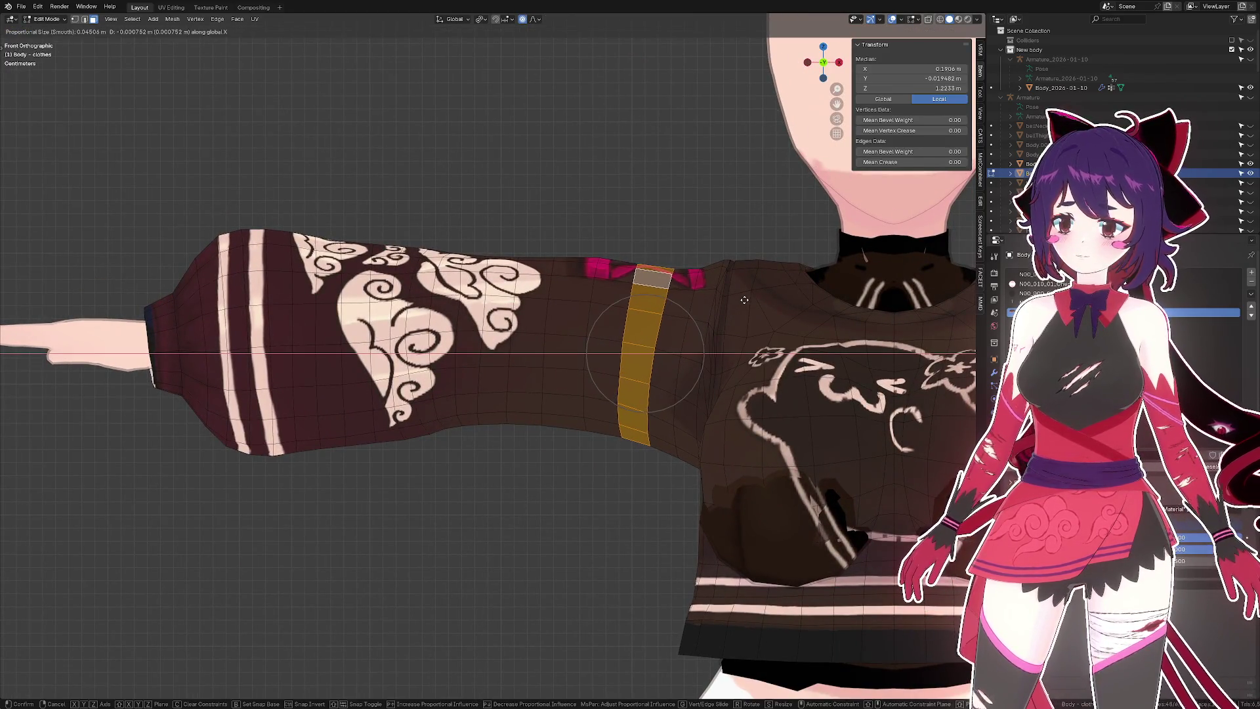
pyautogui.press('Escape')
# - Slide two sleeve edge rings nearer the shoulder along X
pyautogui.press('2')
pyautogui.click(648, 290)
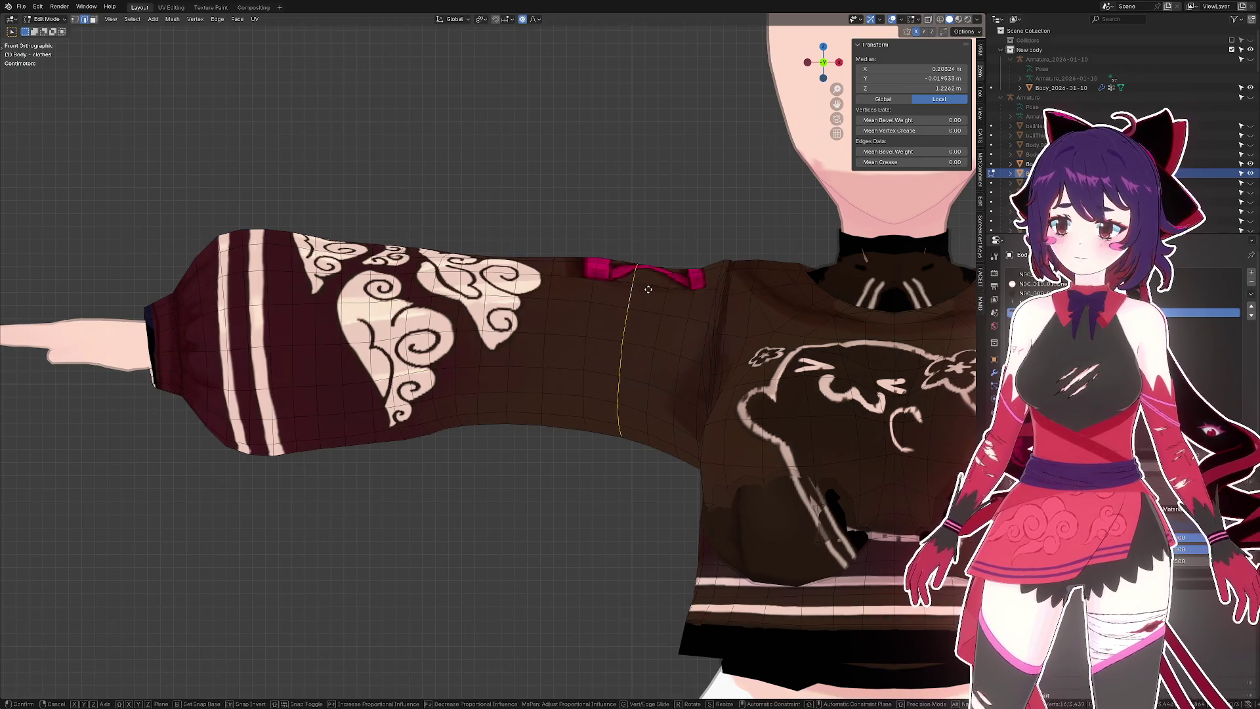
pyautogui.press('g')
pyautogui.press('x')
pyautogui.click(647, 290)
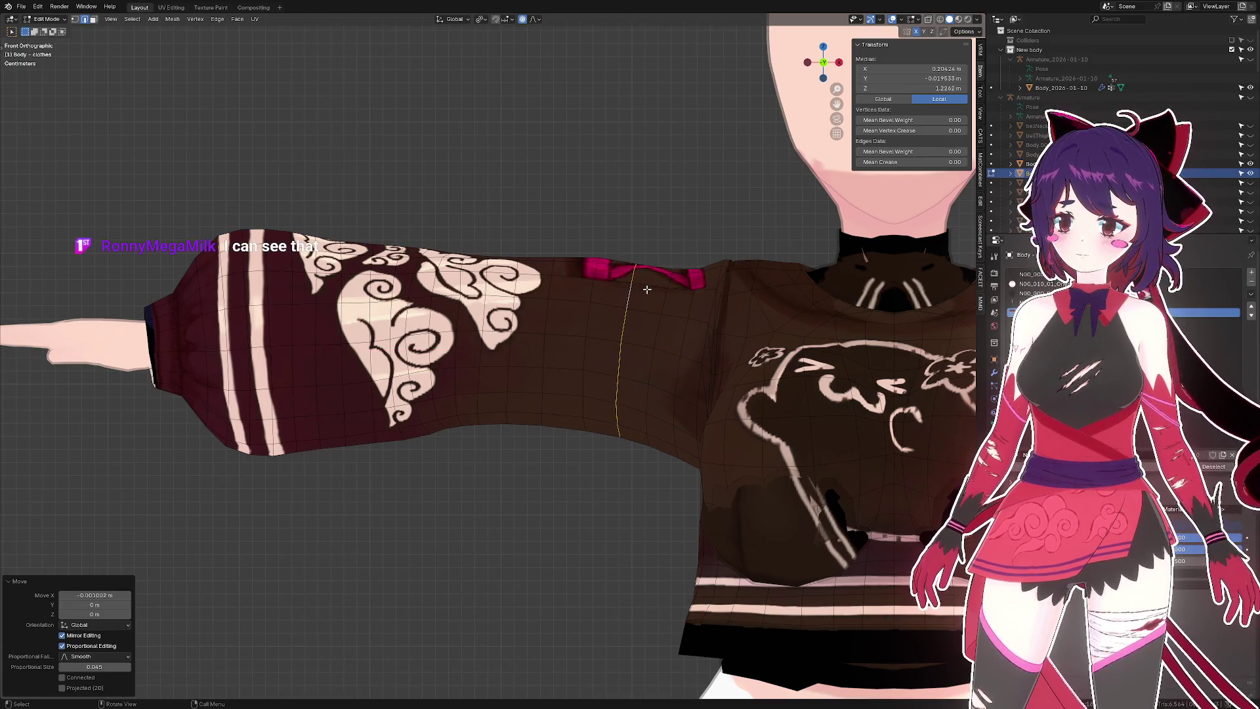
pyautogui.click(669, 296)
pyautogui.press('g')
pyautogui.press('x')
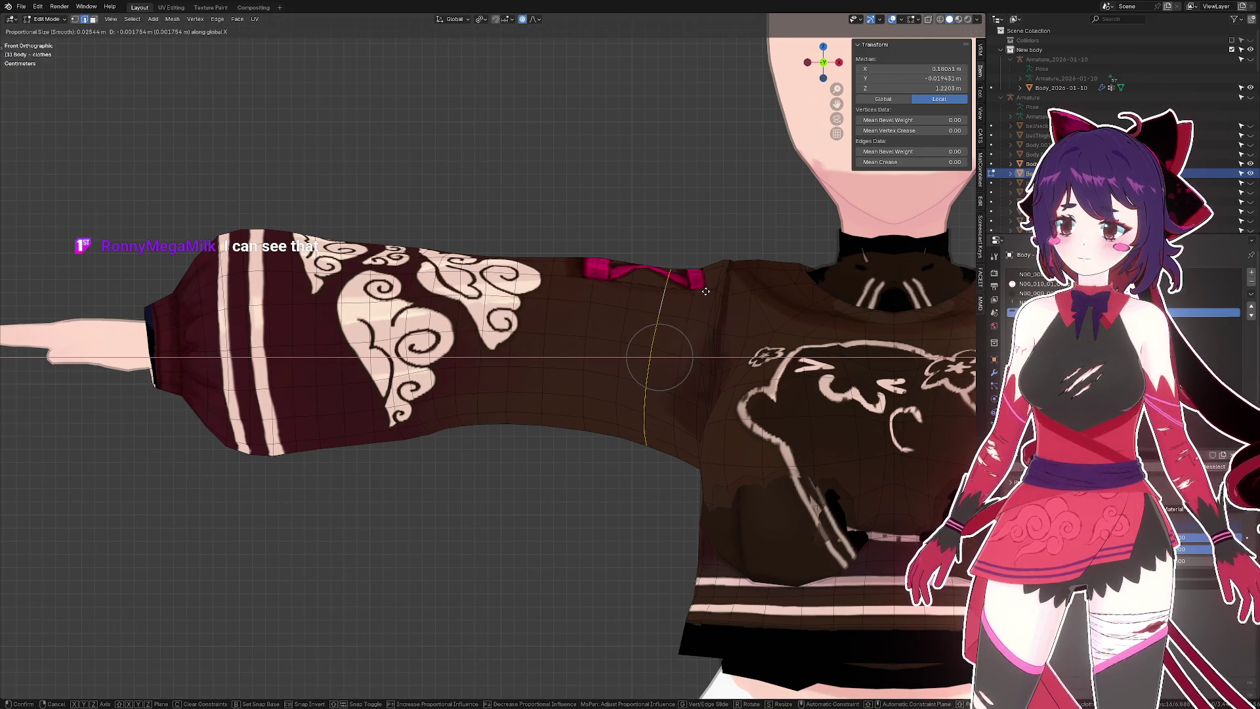
pyautogui.click(706, 291)
# - Shift the selected sleeve part sideways along X once more and clear the selection
pyautogui.moveTo(705, 291); pyautogui.dragTo(587, 239)
pyautogui.press('g')
pyautogui.press('x')
pyautogui.click(599, 364)
pyautogui.hotkey('alt', 'a')
pyautogui.scroll(3)
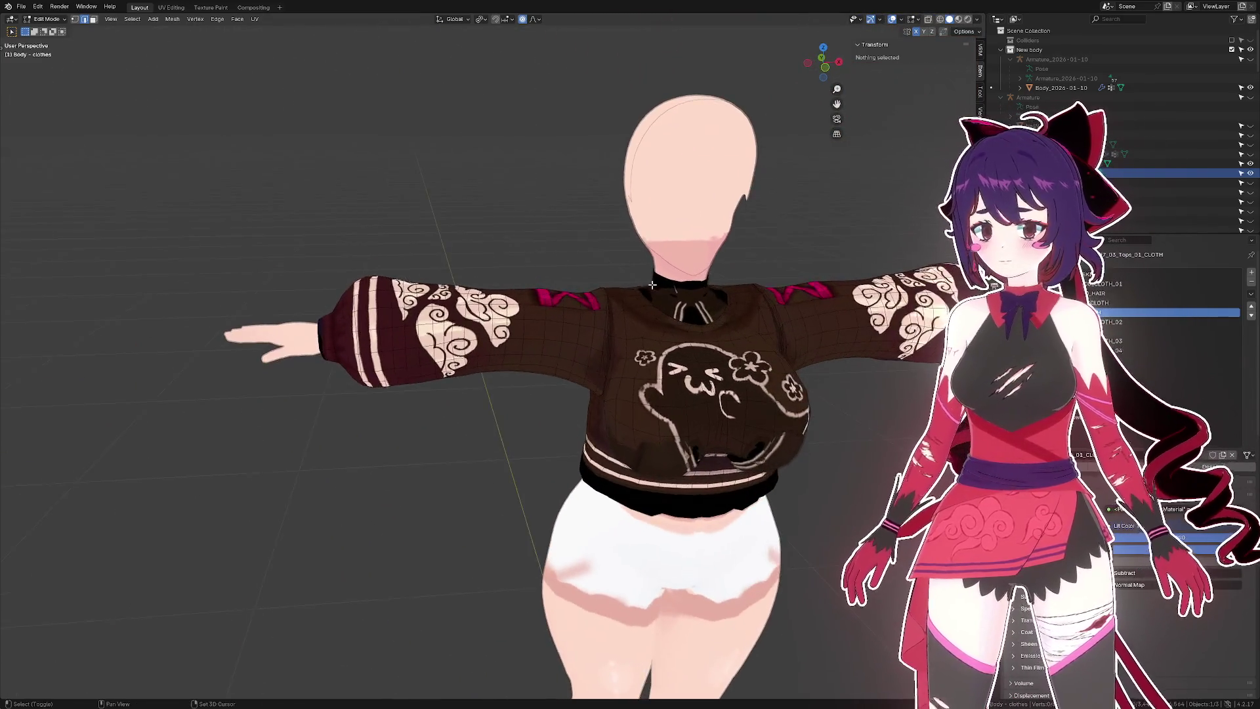
# - Select the whole sweater mesh and merge its triangles into quads
pyautogui.moveTo(652, 285); pyautogui.dragTo(557, 262)
pyautogui.scroll(3)
pyautogui.click(515, 284)
pyautogui.scroll(3)
pyautogui.press('a')
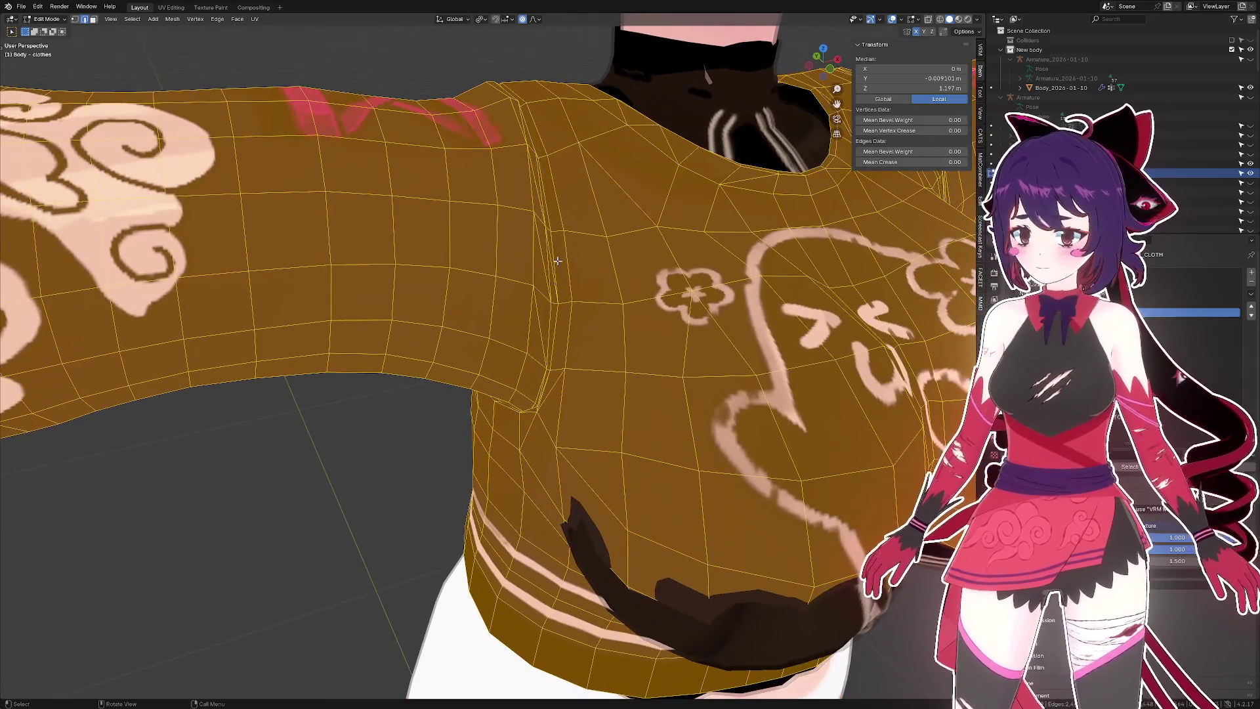
pyautogui.hotkey('alt', 'j')
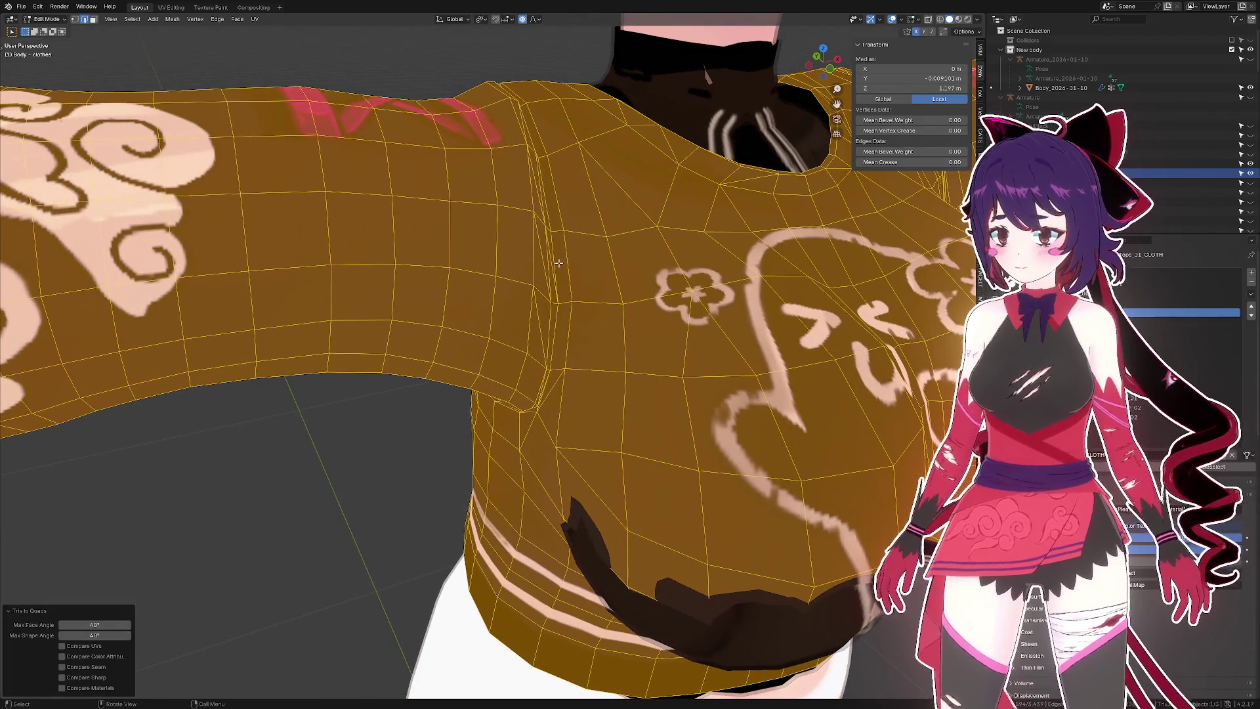
pyautogui.scroll(-3)
# - Reselect the entire mesh, run Tris to Quads again, deselect, and save the file
pyautogui.click(559, 259)
pyautogui.moveTo(559, 259); pyautogui.dragTo(561, 242)
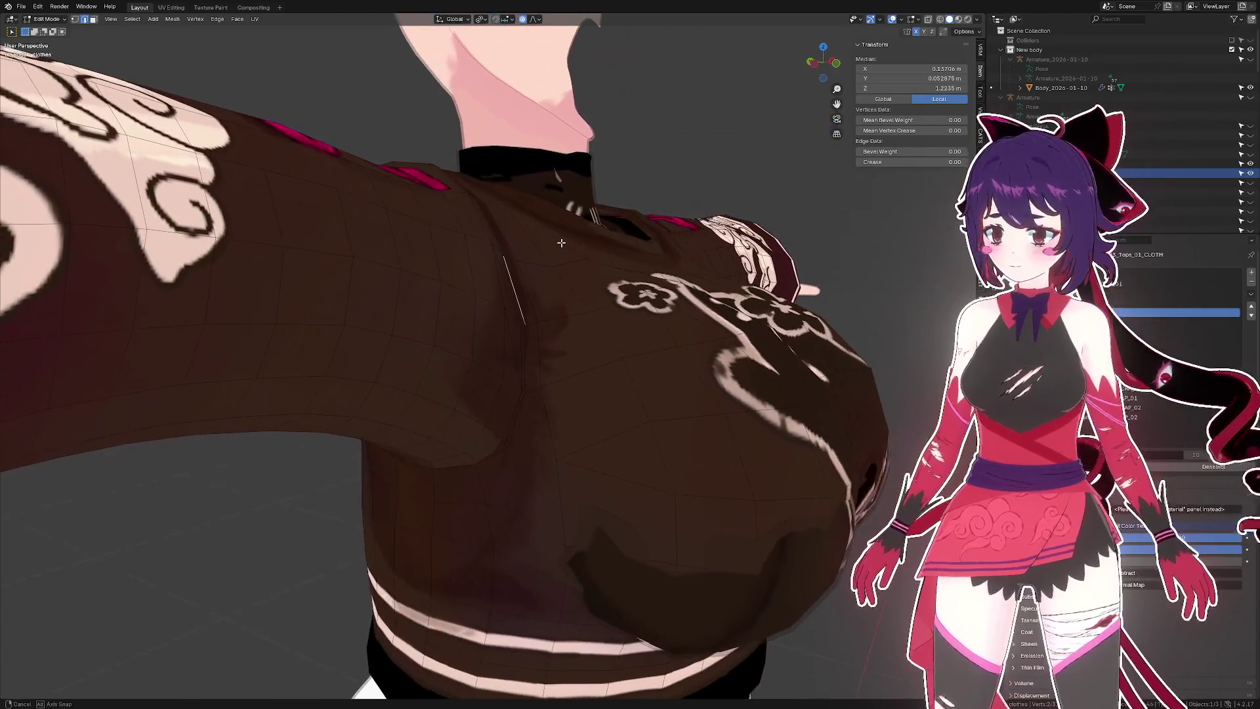
pyautogui.press('a')
pyautogui.press('z')
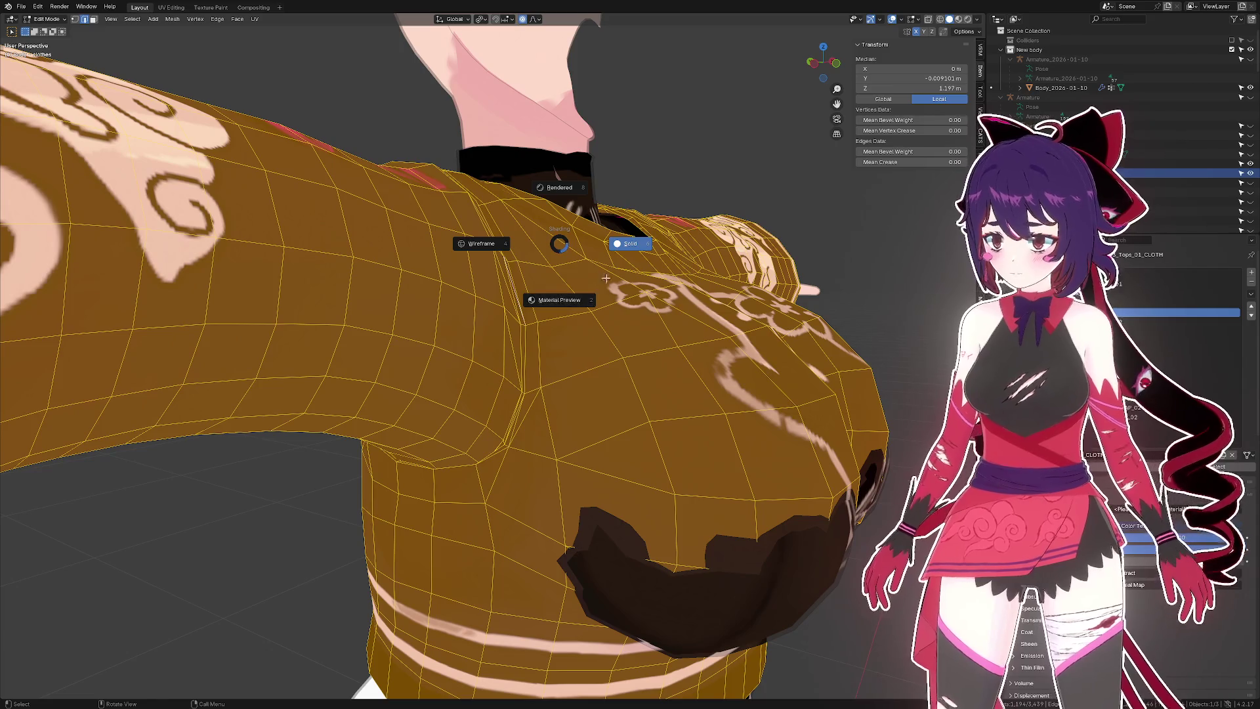
pyautogui.hotkey('alt', 'j')
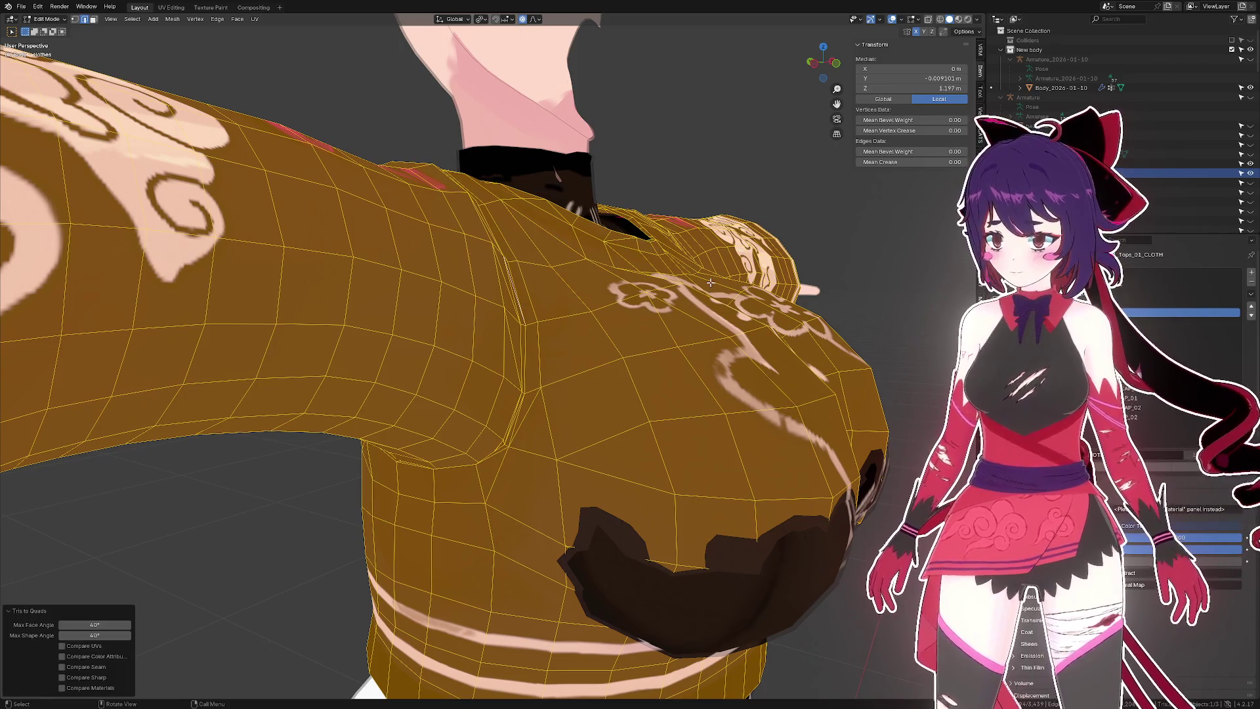
pyautogui.moveTo(706, 280); pyautogui.dragTo(650, 354)
pyautogui.hotkey('alt', 'a')
pyautogui.hotkey('ctrl', 's')
# - Reveal the hidden hood and shorts, then select the connected hood piece at the collar
pyautogui.scroll(3)
pyautogui.moveTo(468, 304); pyautogui.dragTo(526, 274)
pyautogui.hotkey('alt', 'h')
pyautogui.click(561, 292)
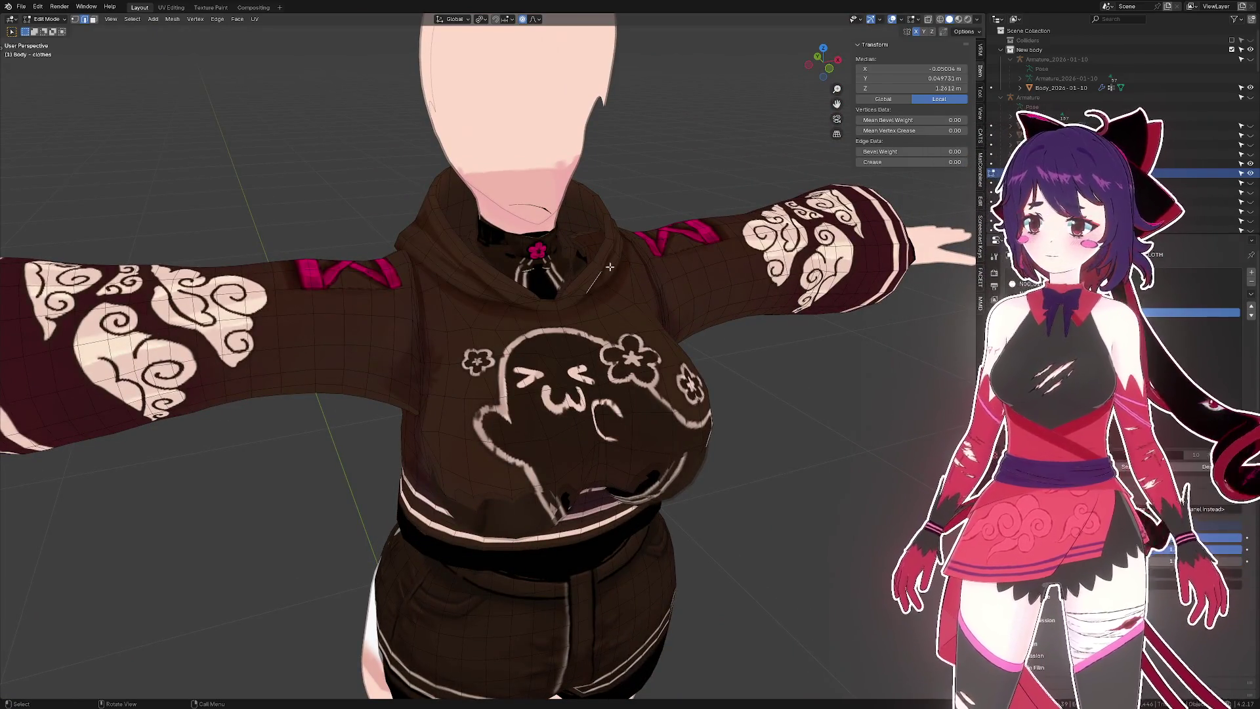
pyautogui.hotkey('ctrl', 'l')
# - Inspect the hood in X-ray, then deselect it and return to opaque display
pyautogui.moveTo(603, 254); pyautogui.dragTo(681, 263)
pyautogui.hotkey('alt', 'z')
pyautogui.click(715, 277)
pyautogui.hotkey('alt', 'z')
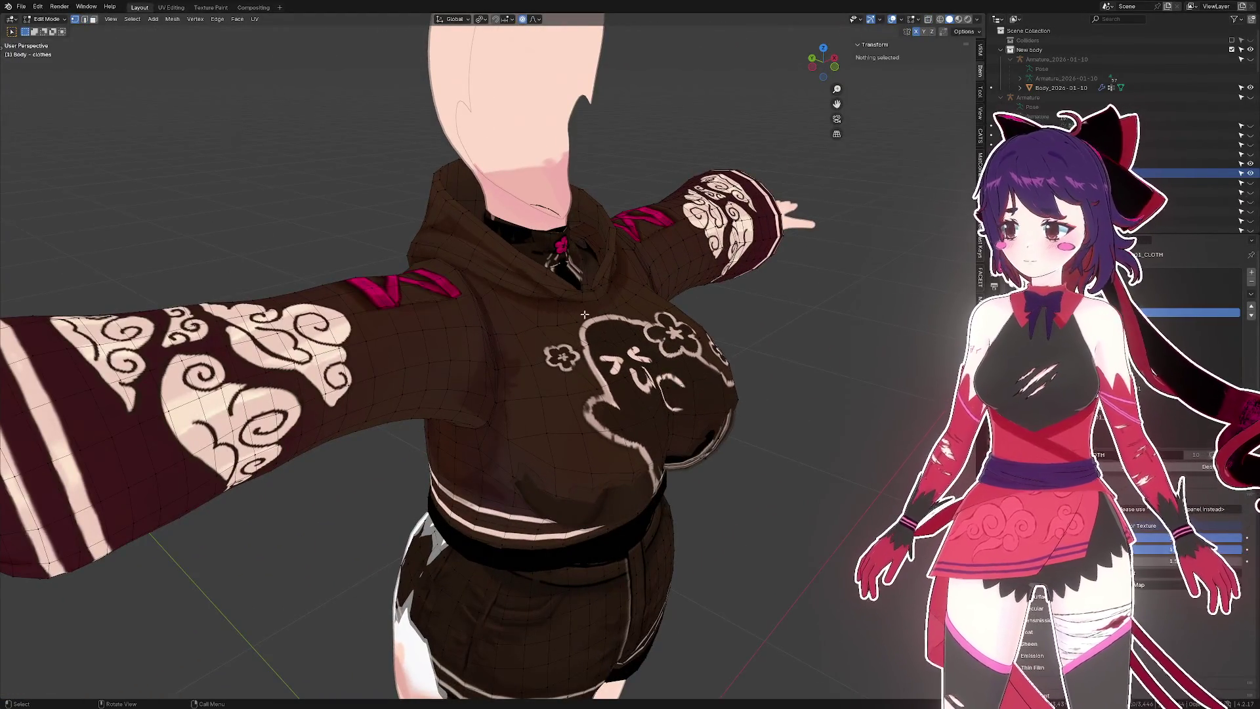
# - Select the connected jacket piece and separate it into its own object
pyautogui.press('l')
pyautogui.moveTo(584, 315); pyautogui.dragTo(593, 290)
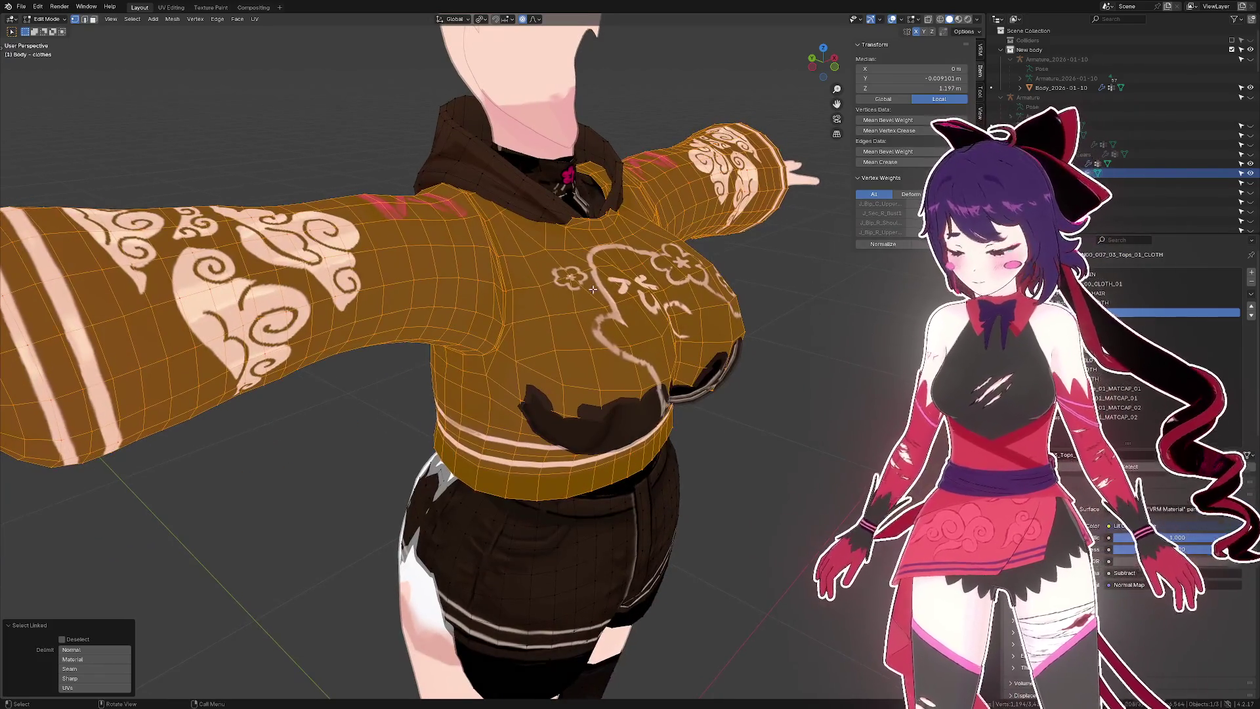
pyautogui.press('p')
pyautogui.click(617, 286)
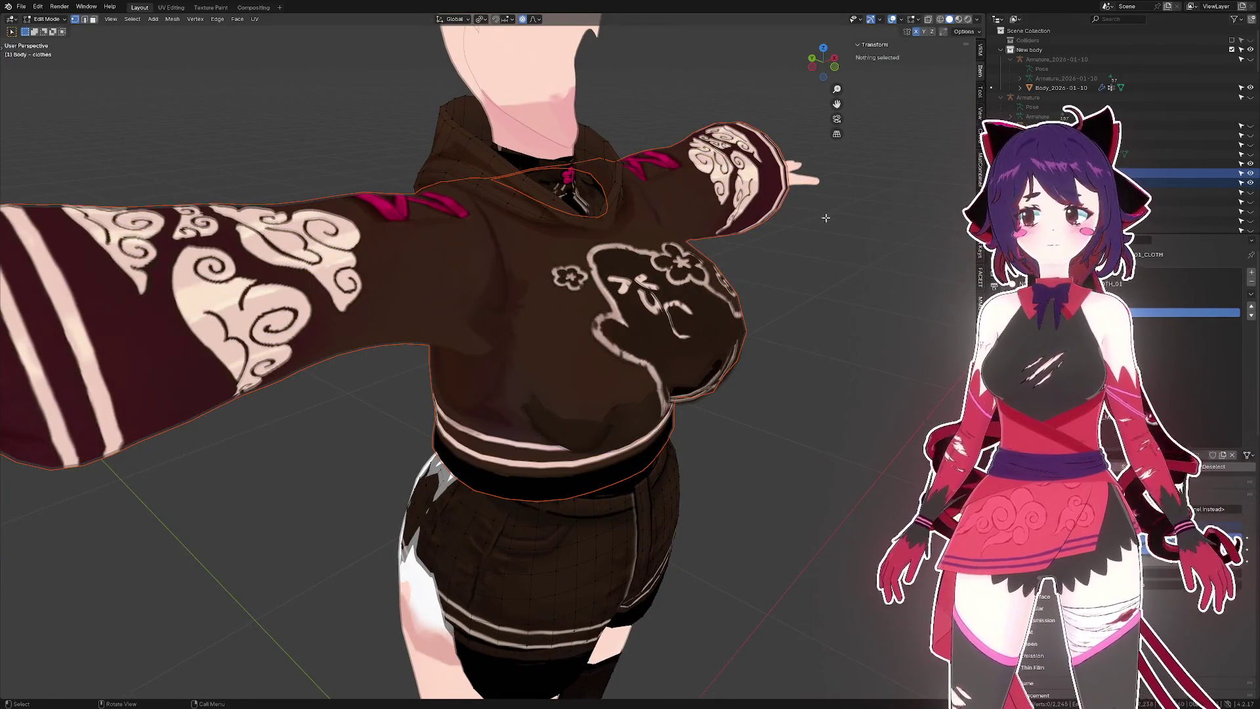
pyautogui.press('Tab')
# - Pick the separated neck and hoodie pieces in the outliner and combine them as Body.004 - hoodie
pyautogui.click(683, 248)
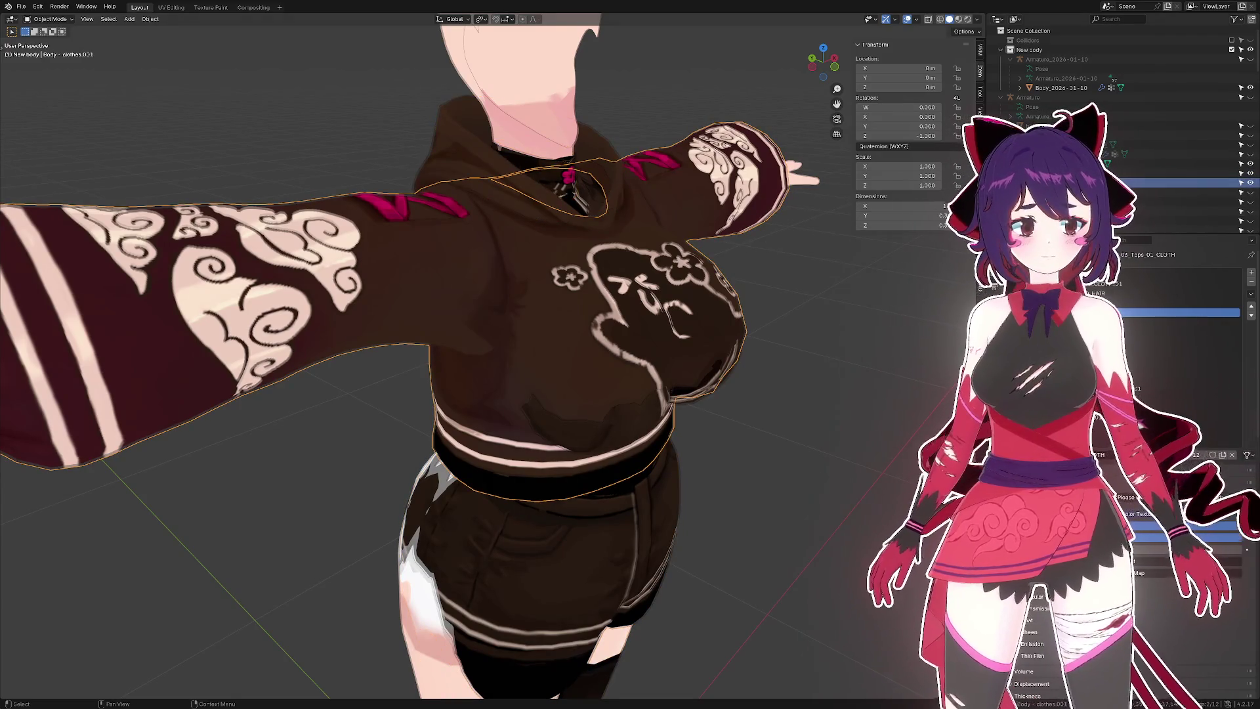
pyautogui.scroll(-3)
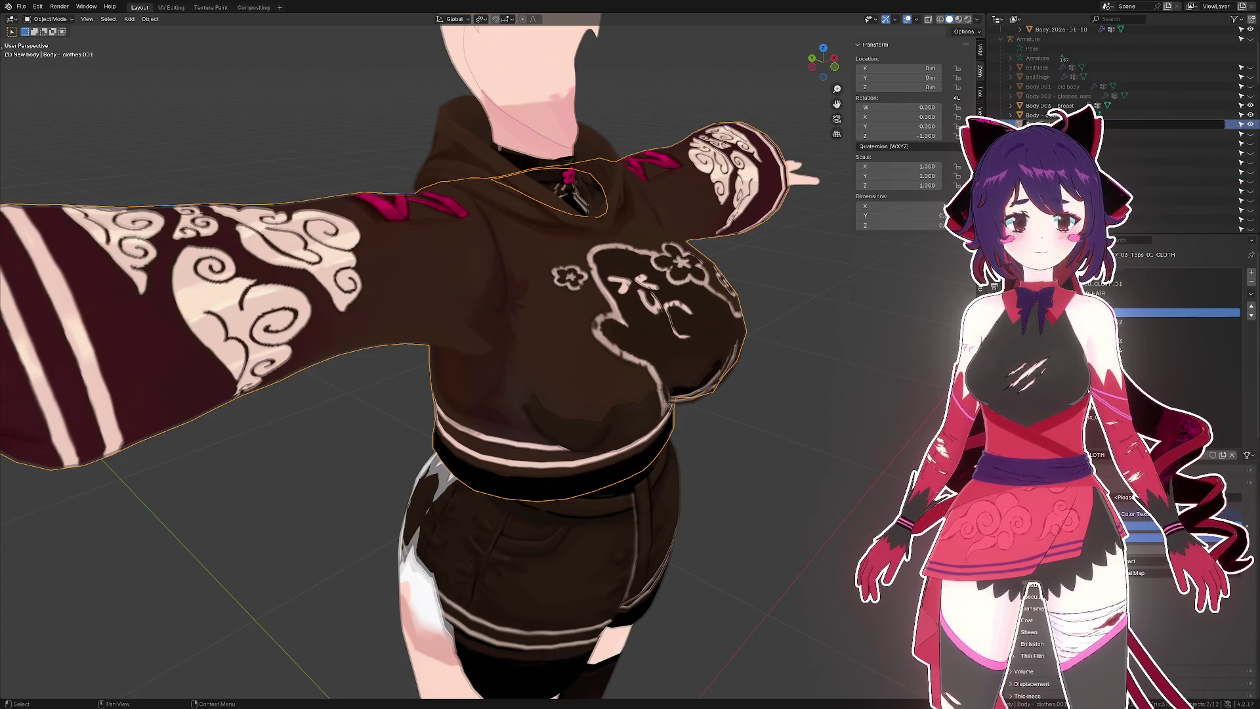
pyautogui.scroll(3)
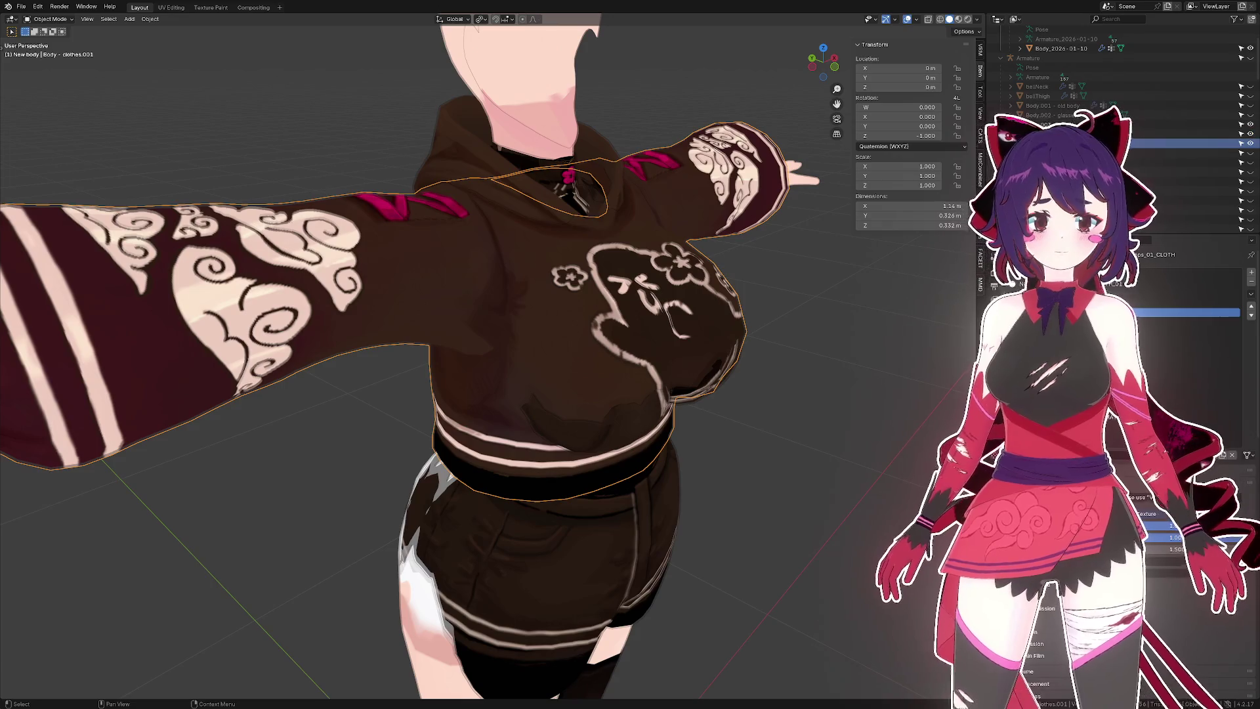
pyautogui.click(1076, 124)
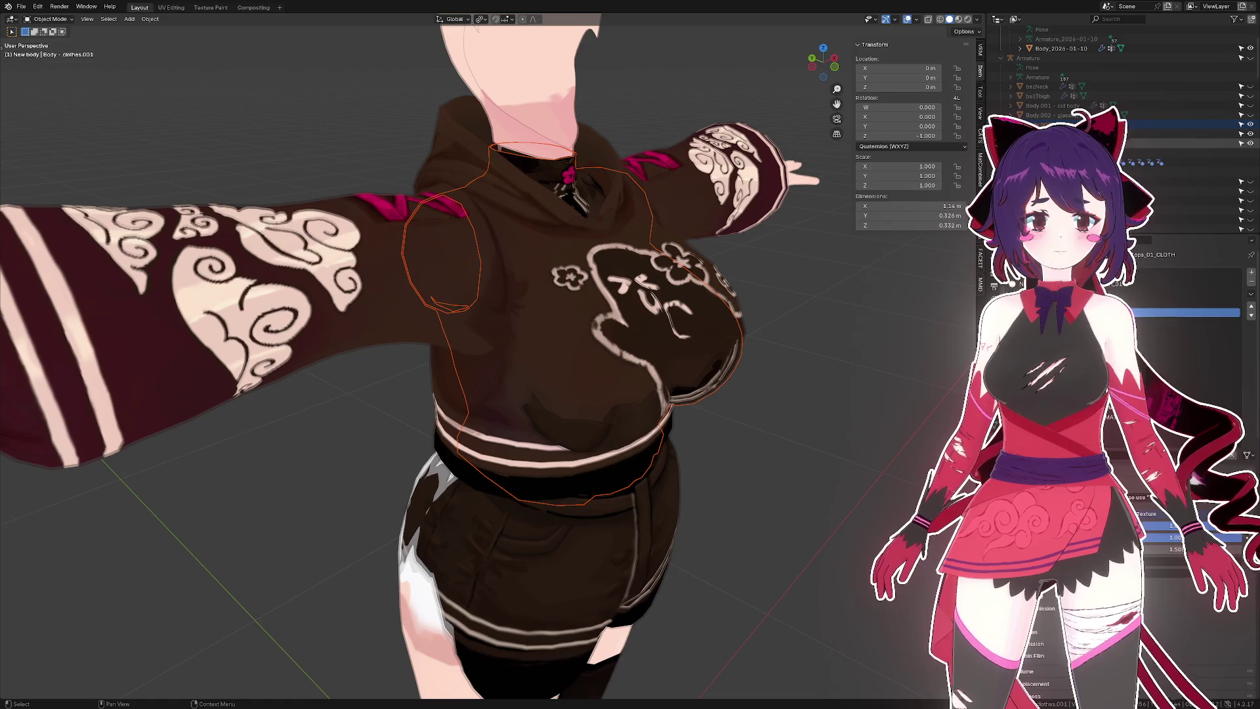
pyautogui.click(1070, 143)
pyautogui.scroll(-3)
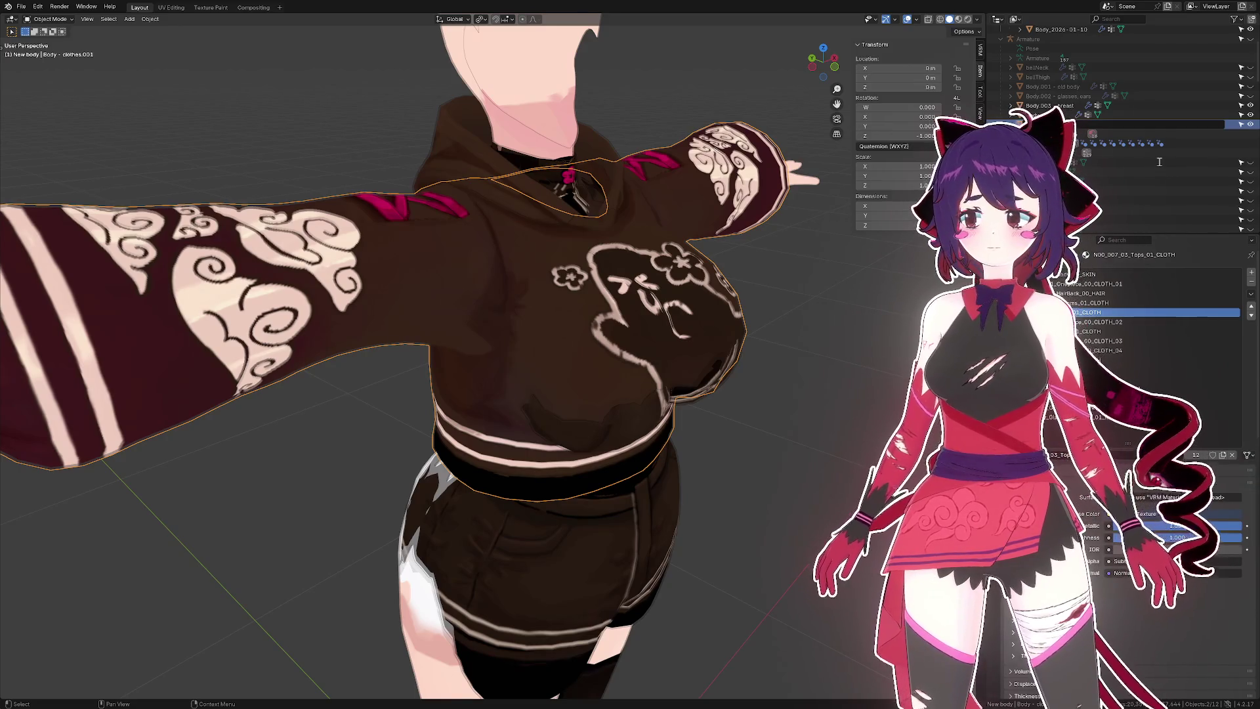
pyautogui.hotkey('ctrl', 'z')
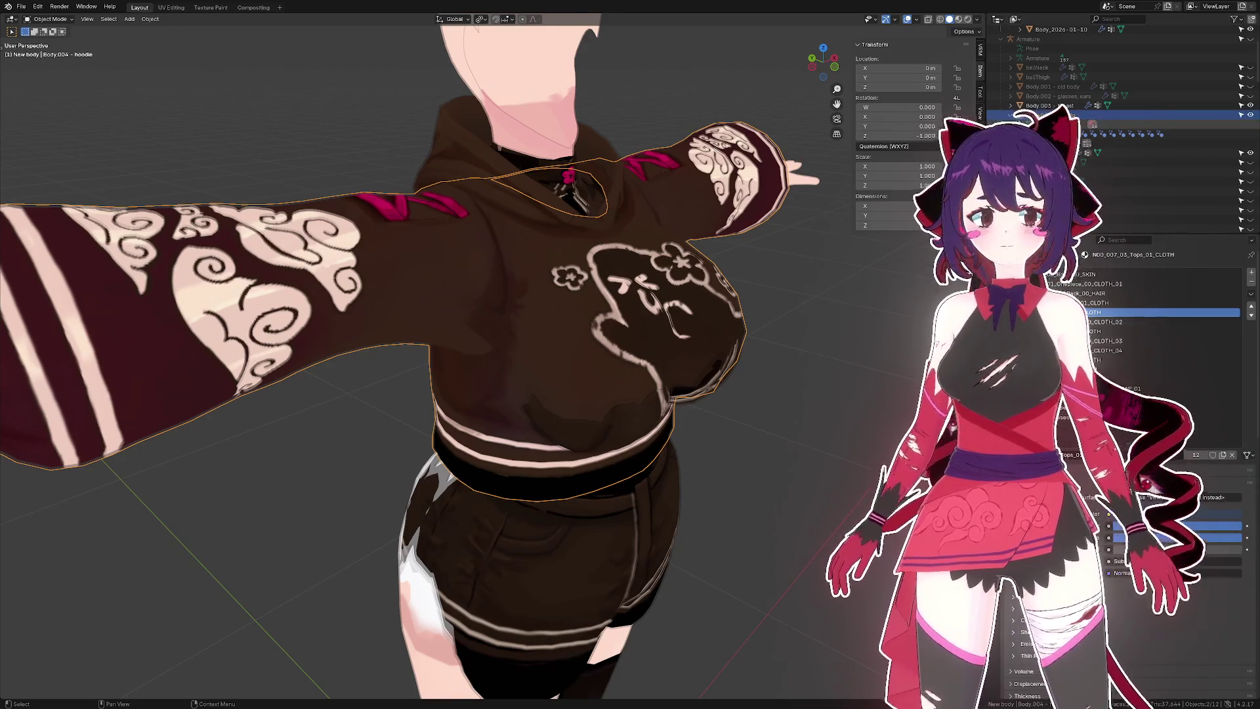
pyautogui.moveTo(680, 280); pyautogui.dragTo(664, 250)
pyautogui.hotkey('ctrl', 'z')
pyautogui.hotkey('ctrl', 'z')
pyautogui.hotkey('ctrl', 'shift', 'z')
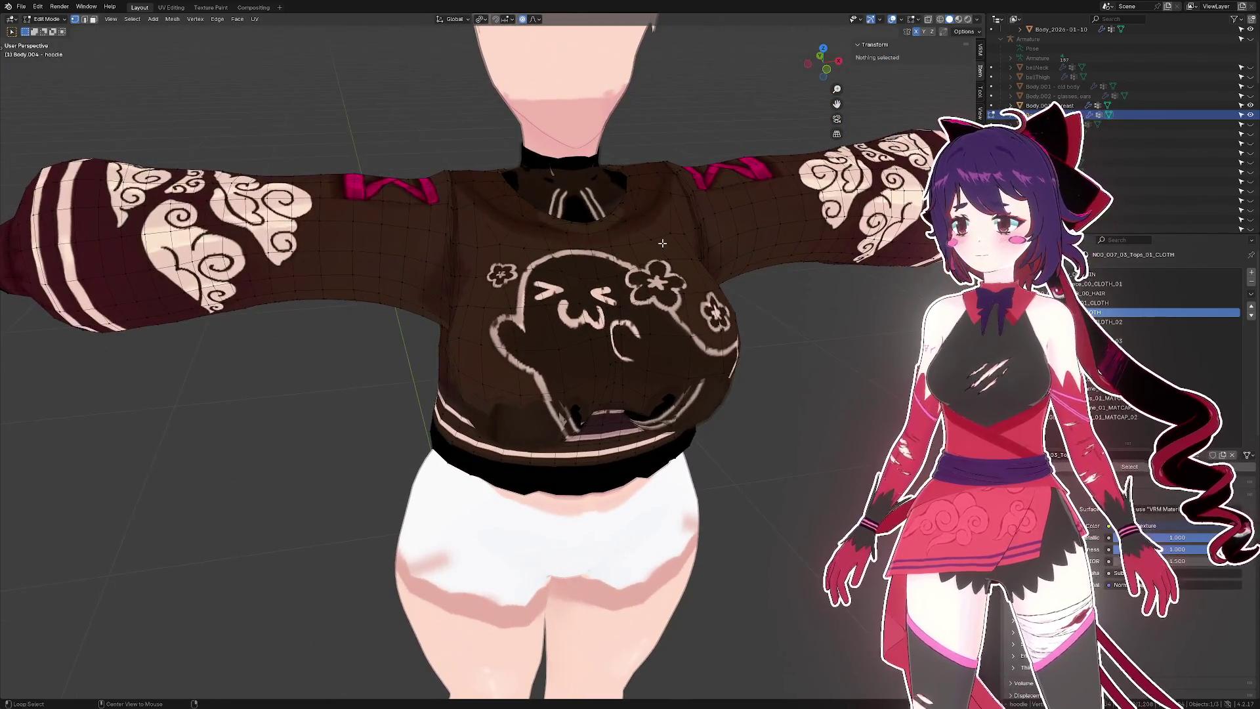
# - In front view, select the upper-arm loop and lower it along Z
pyautogui.press('ctrl+KP_3')
pyautogui.press('KP_1')
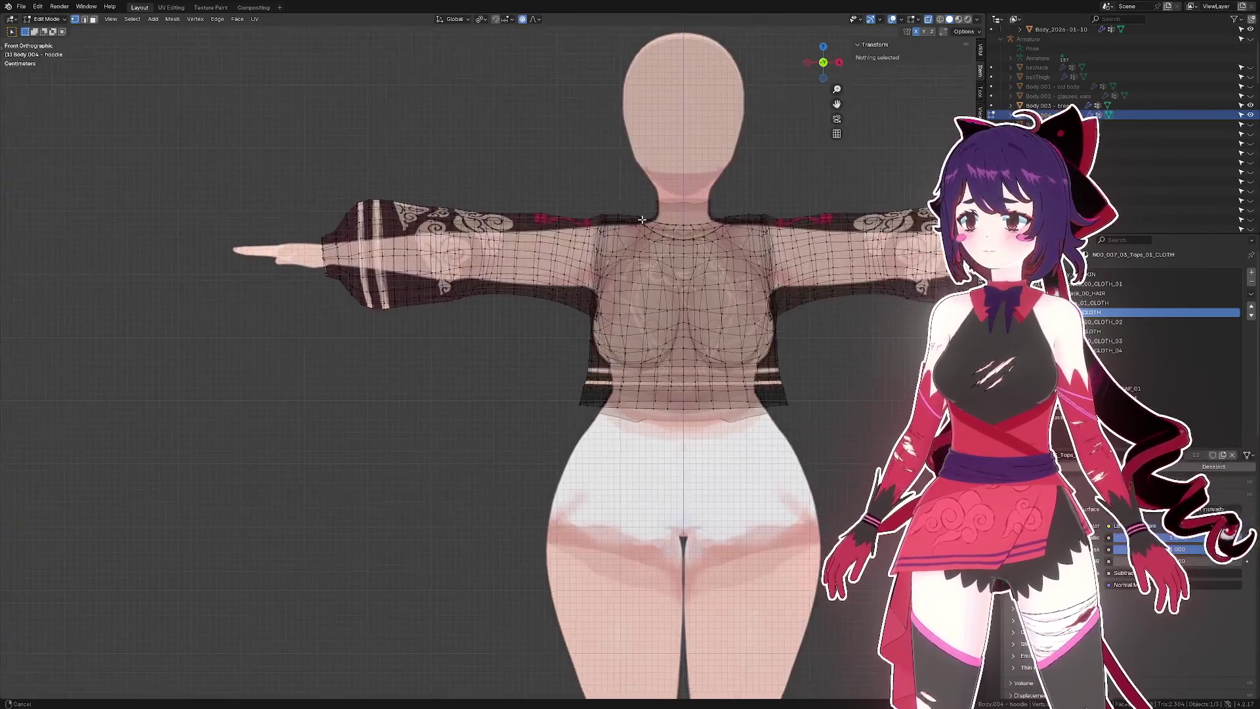
pyautogui.scroll(3)
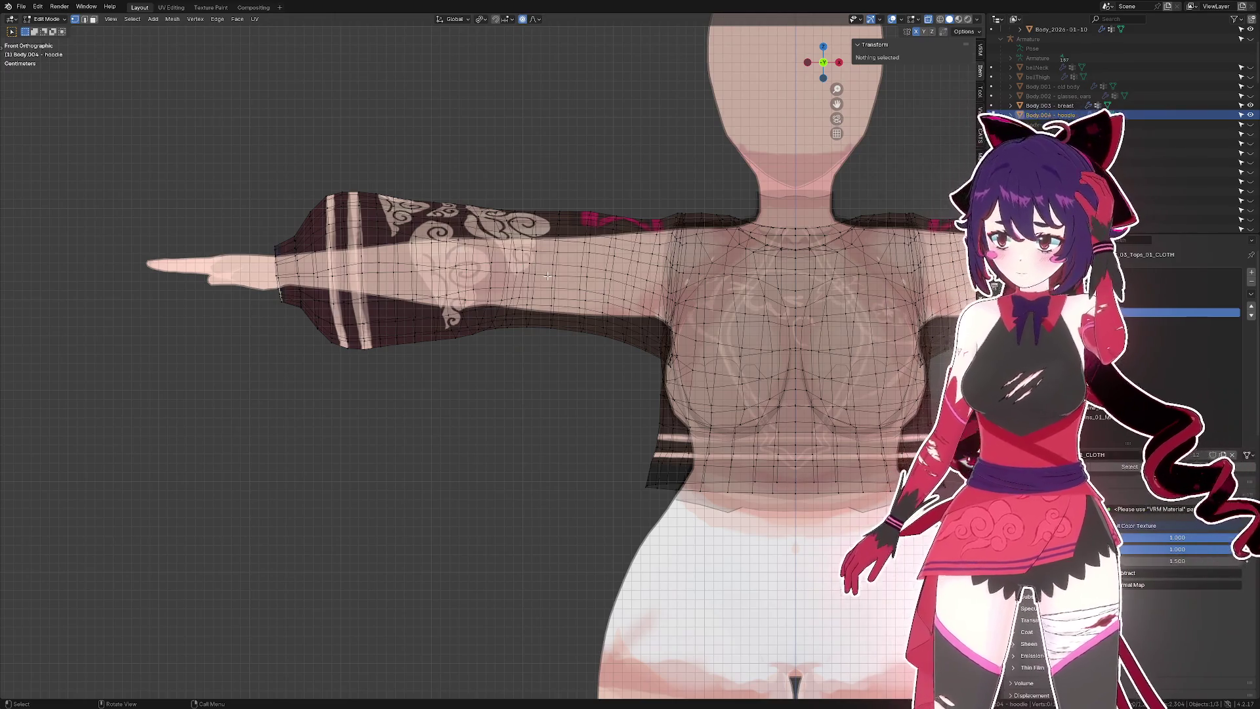
pyautogui.click(575, 237)
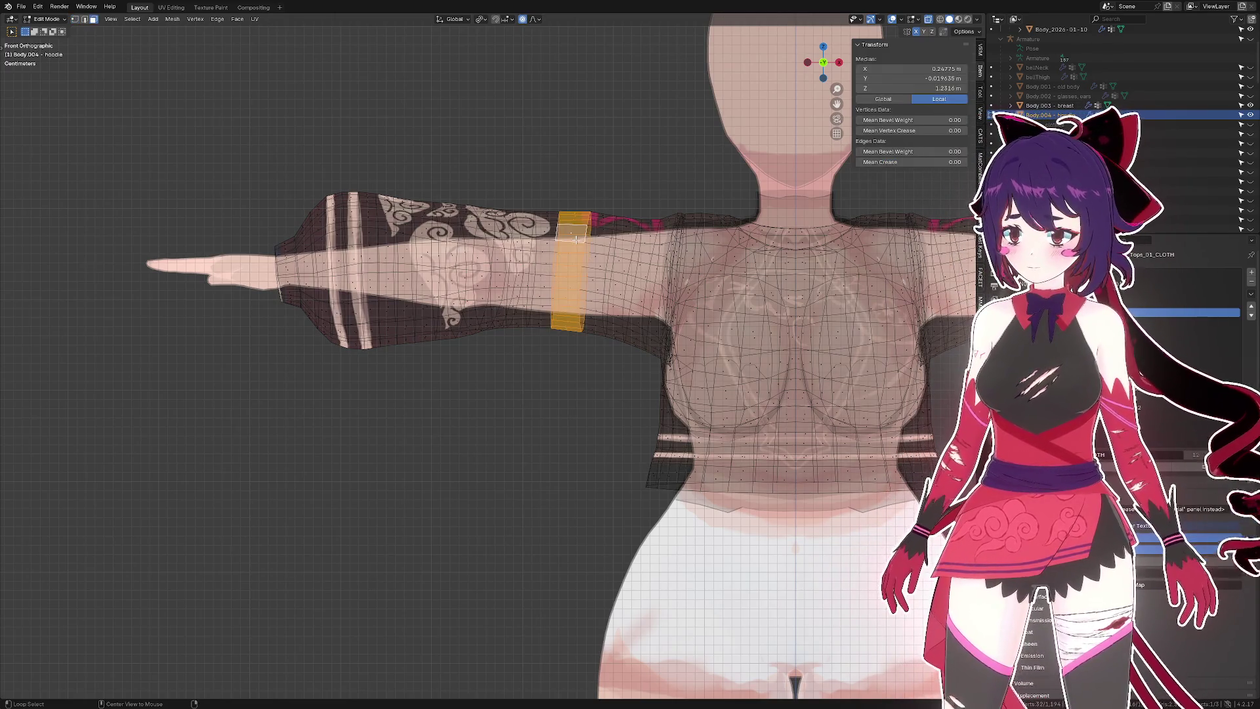
pyautogui.press('g')
pyautogui.press('z')
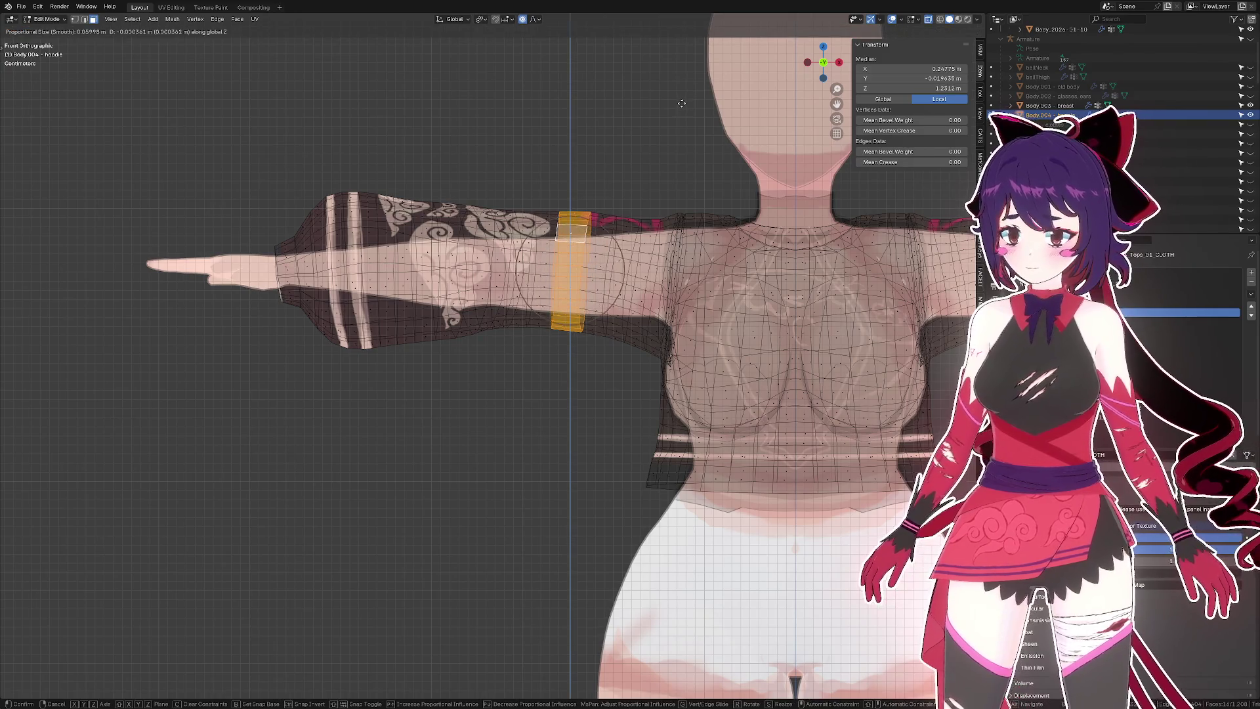
pyautogui.scroll(3)
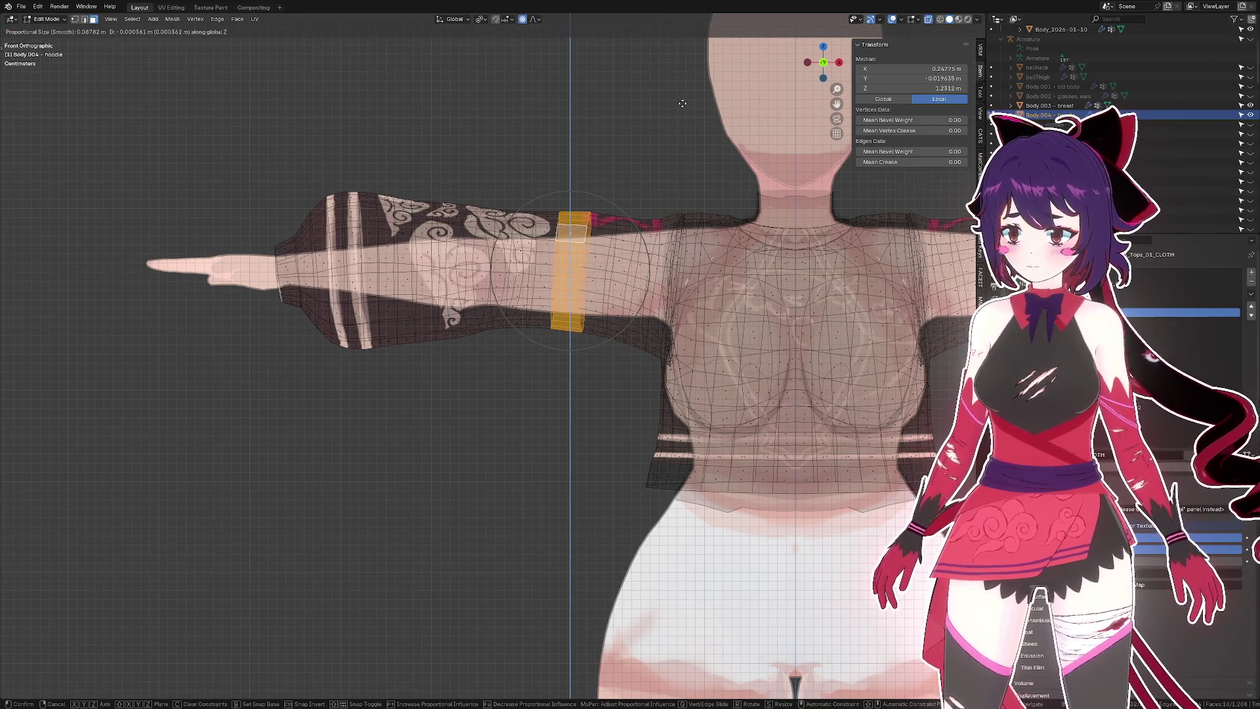
pyautogui.click(681, 106)
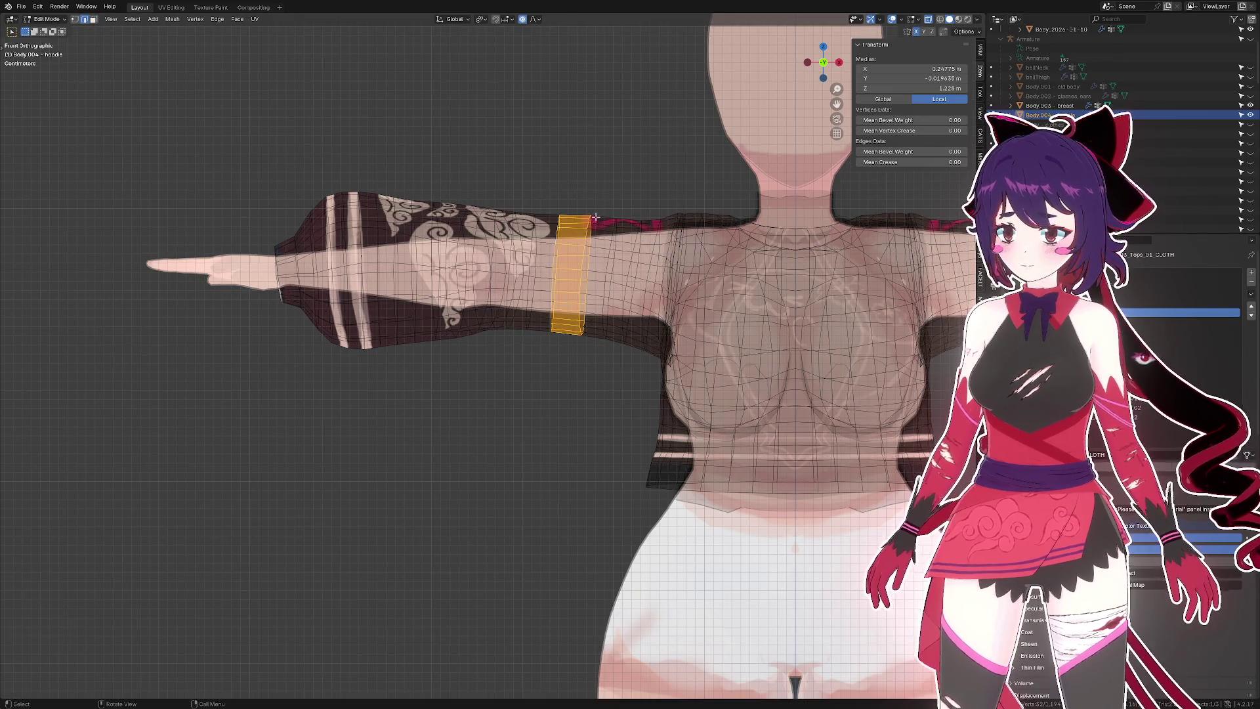
# - Nudge the upper-arm loop down again to 0.0053 m, deselect, and save seacucumbo 2.blend
pyautogui.press('g')
pyautogui.press('z')
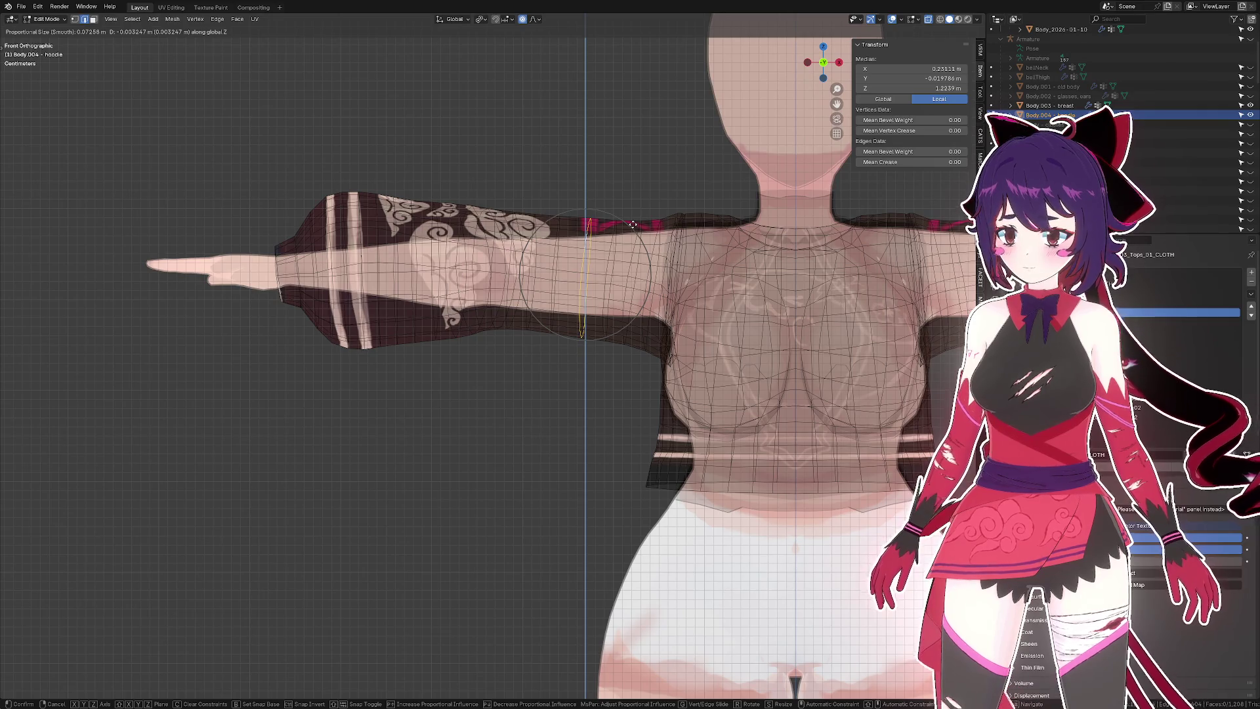
pyautogui.click(632, 224)
pyautogui.moveTo(632, 225); pyautogui.dragTo(614, 229)
pyautogui.hotkey('alt', 'a')
pyautogui.hotkey('ctrl', 's')
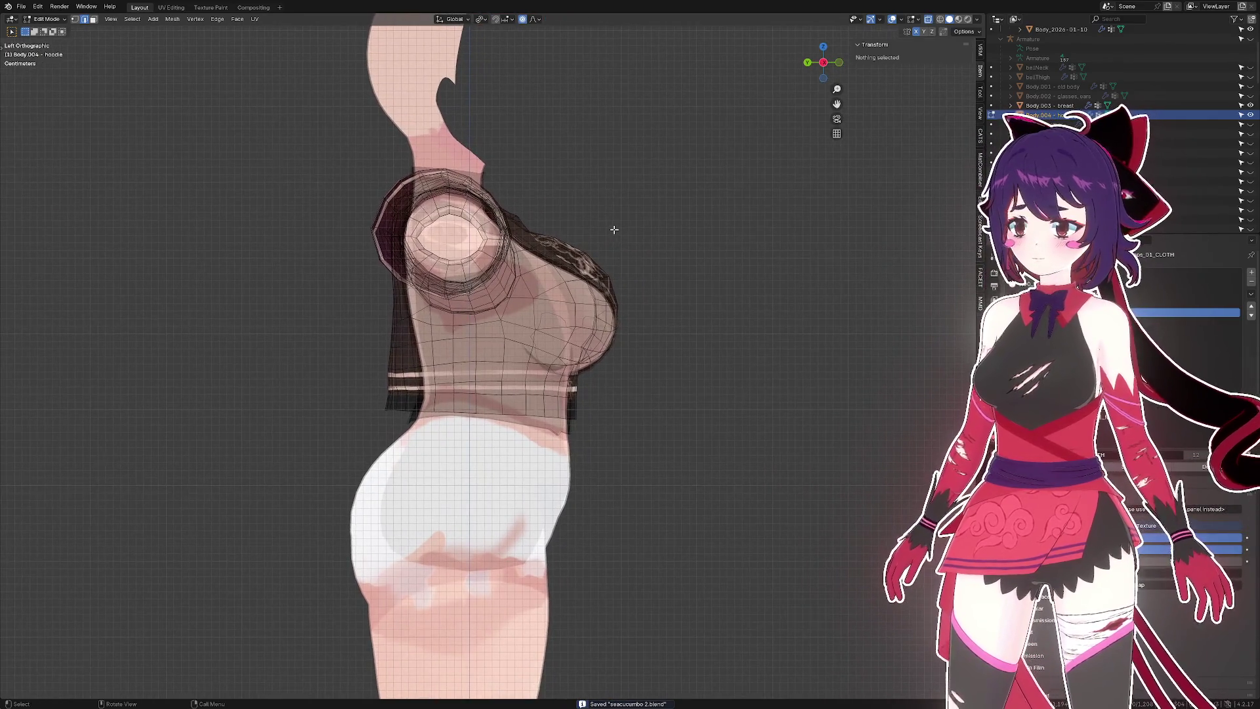
# - Save the file and turn on X-ray to see through the hoodie and body
pyautogui.scroll(3)
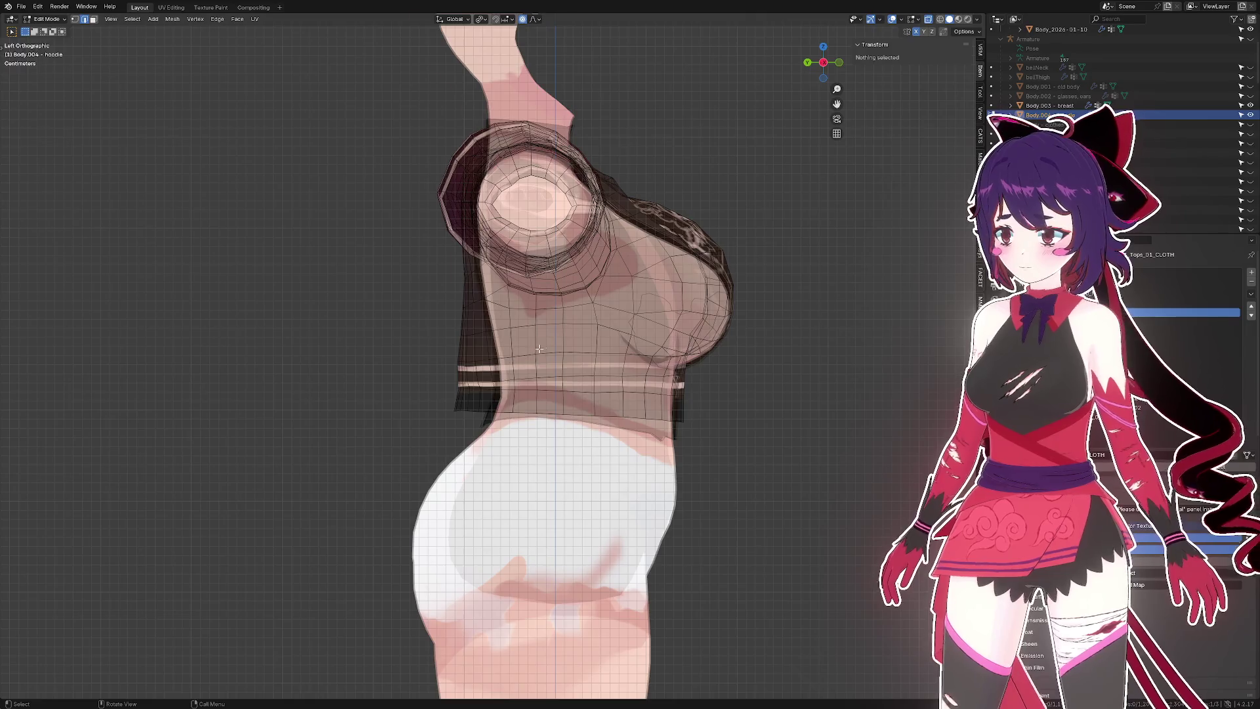
pyautogui.moveTo(539, 348); pyautogui.dragTo(655, 339)
pyautogui.hotkey('ctrl', 's')
pyautogui.scroll(3)
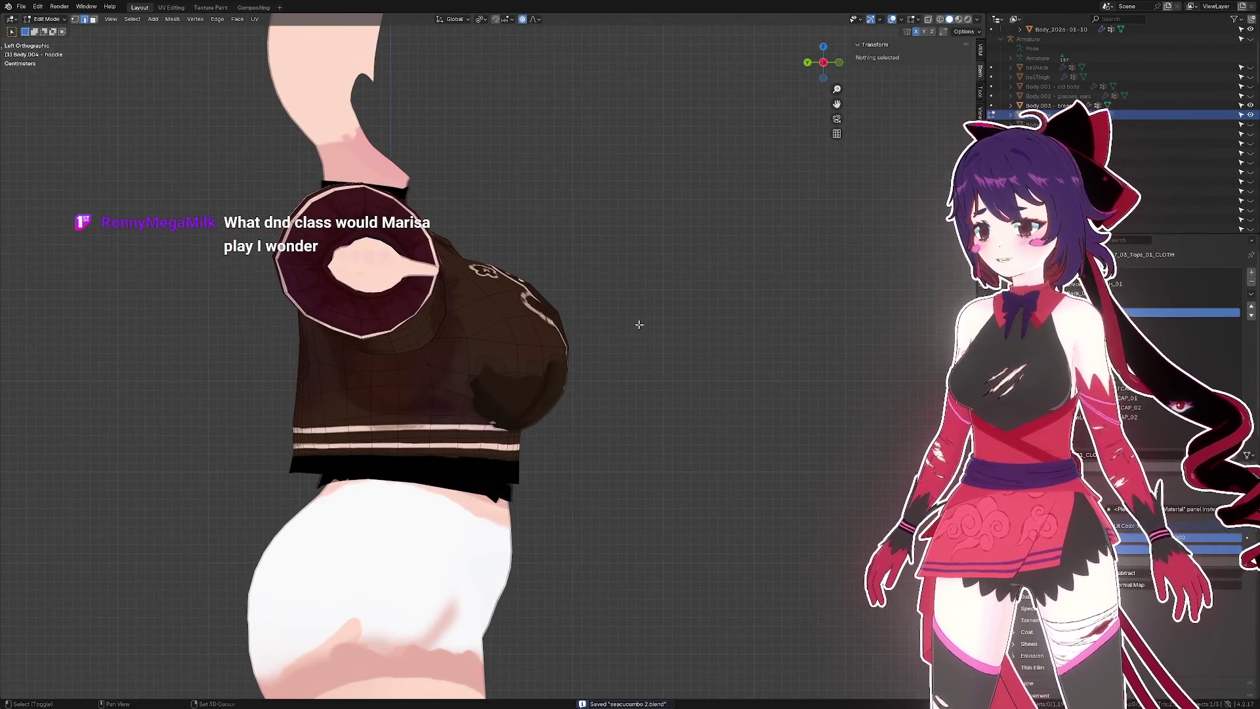
pyautogui.scroll(3)
pyautogui.scroll(-3)
pyautogui.hotkey('alt', 'z')
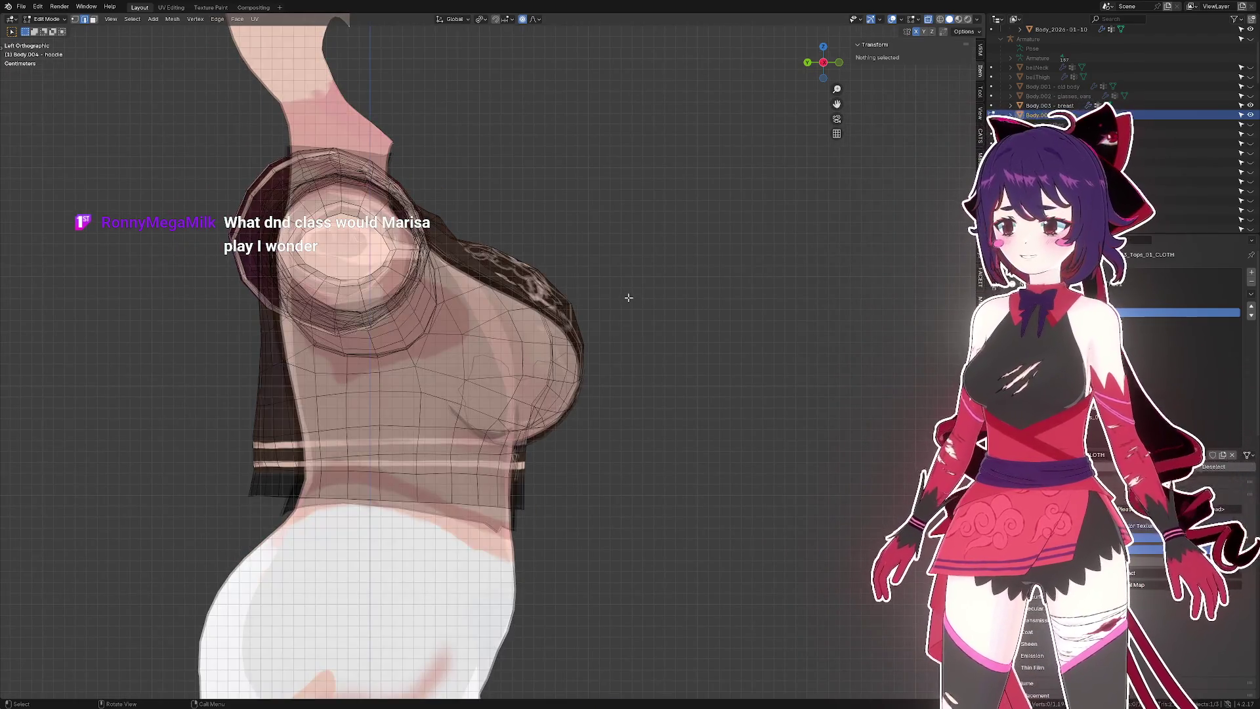
# - Select the shoulder-area vertices and lower them along Z with a widened smooth falloff
pyautogui.moveTo(504, 232); pyautogui.dragTo(519, 250)
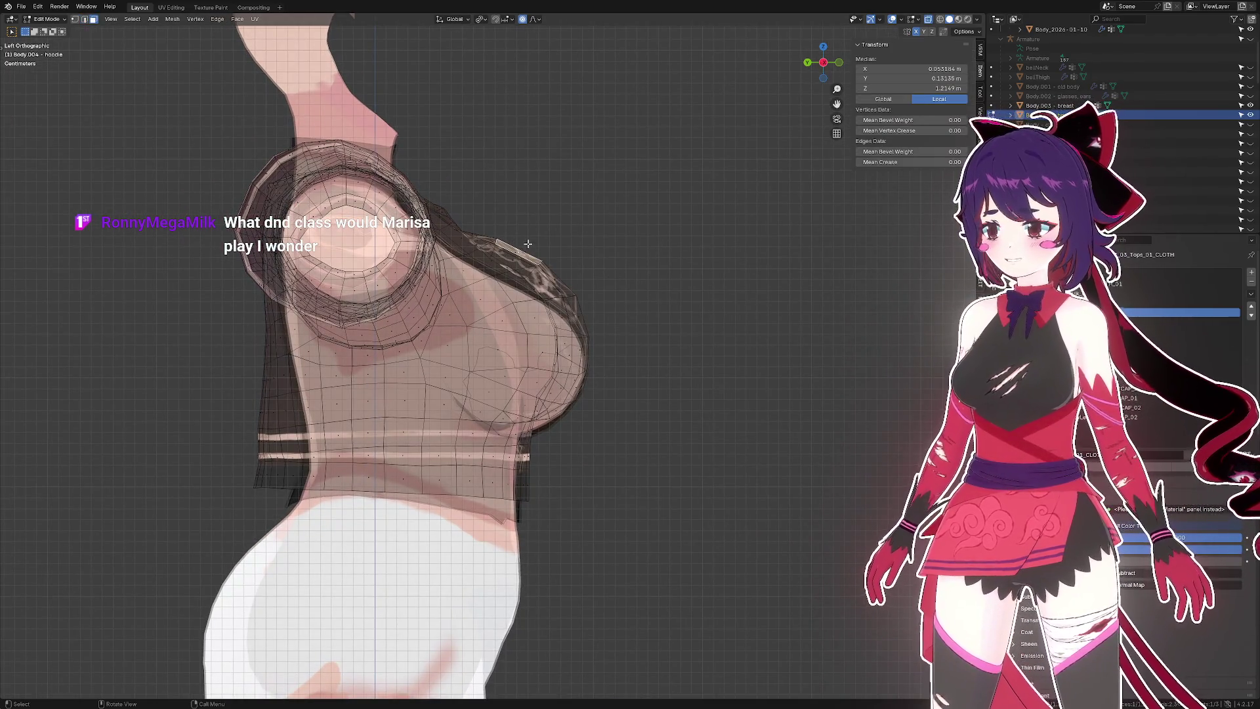
pyautogui.press('g')
pyautogui.press('z')
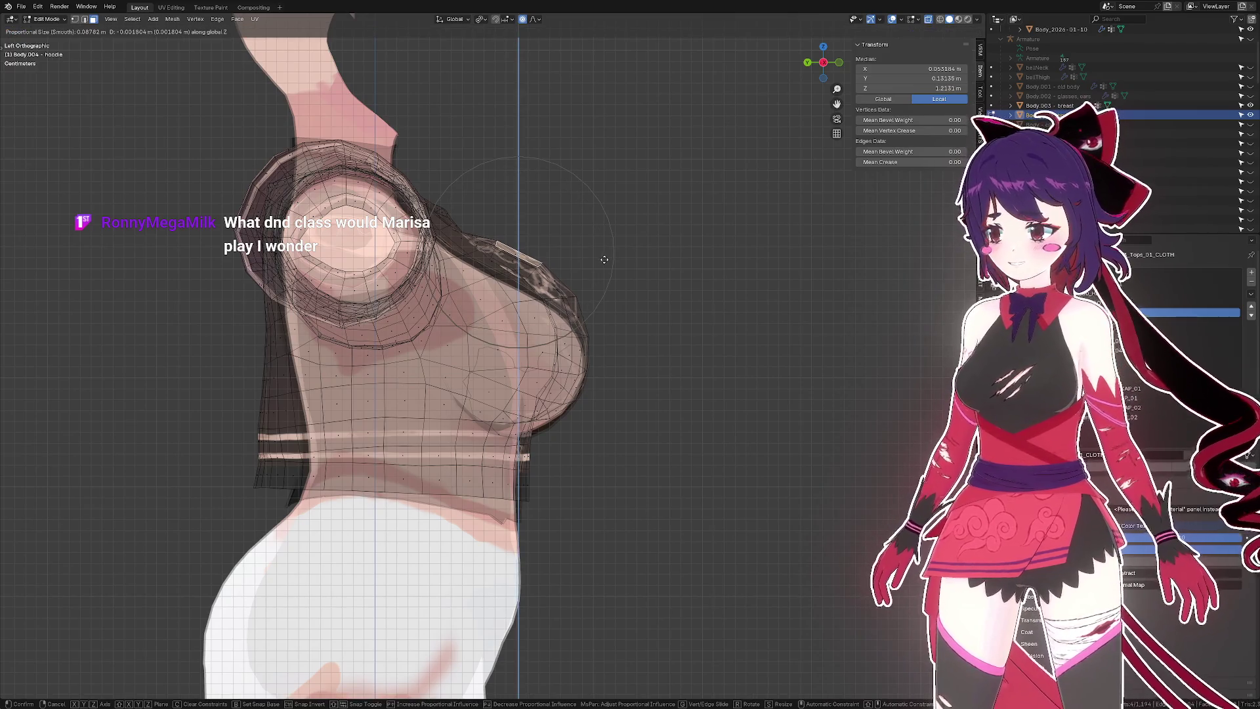
pyautogui.scroll(-3)
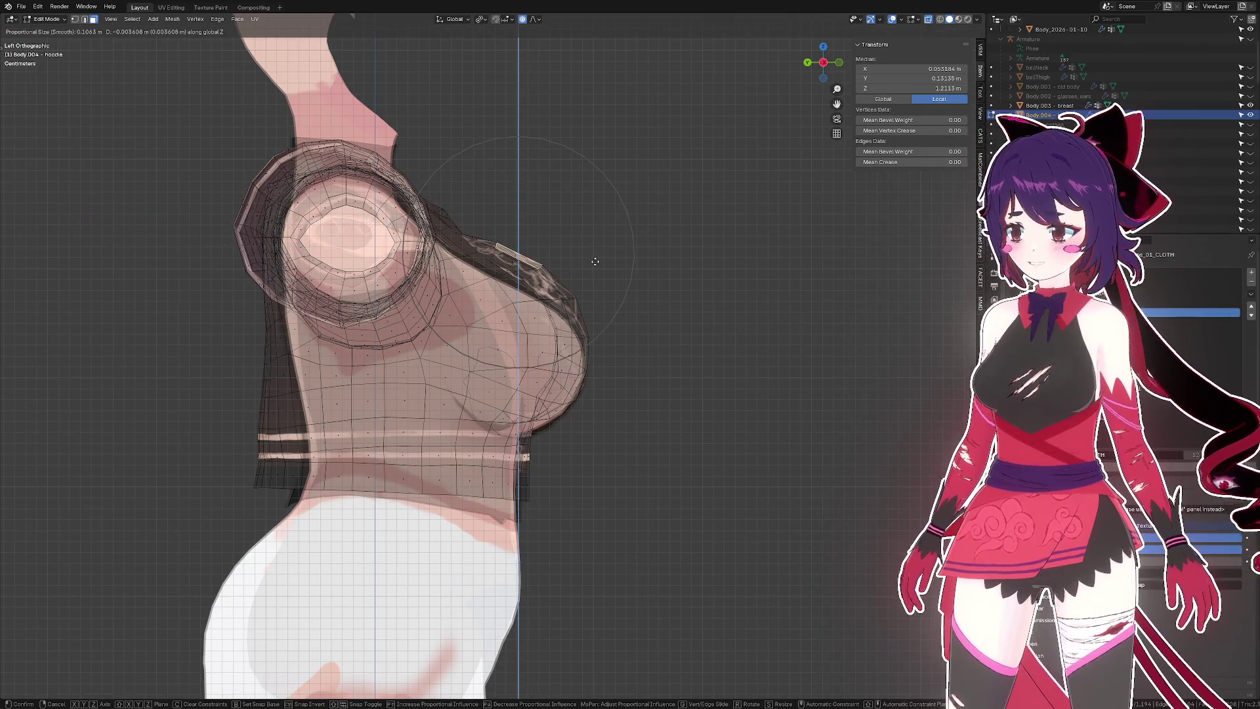
pyautogui.scroll(-3)
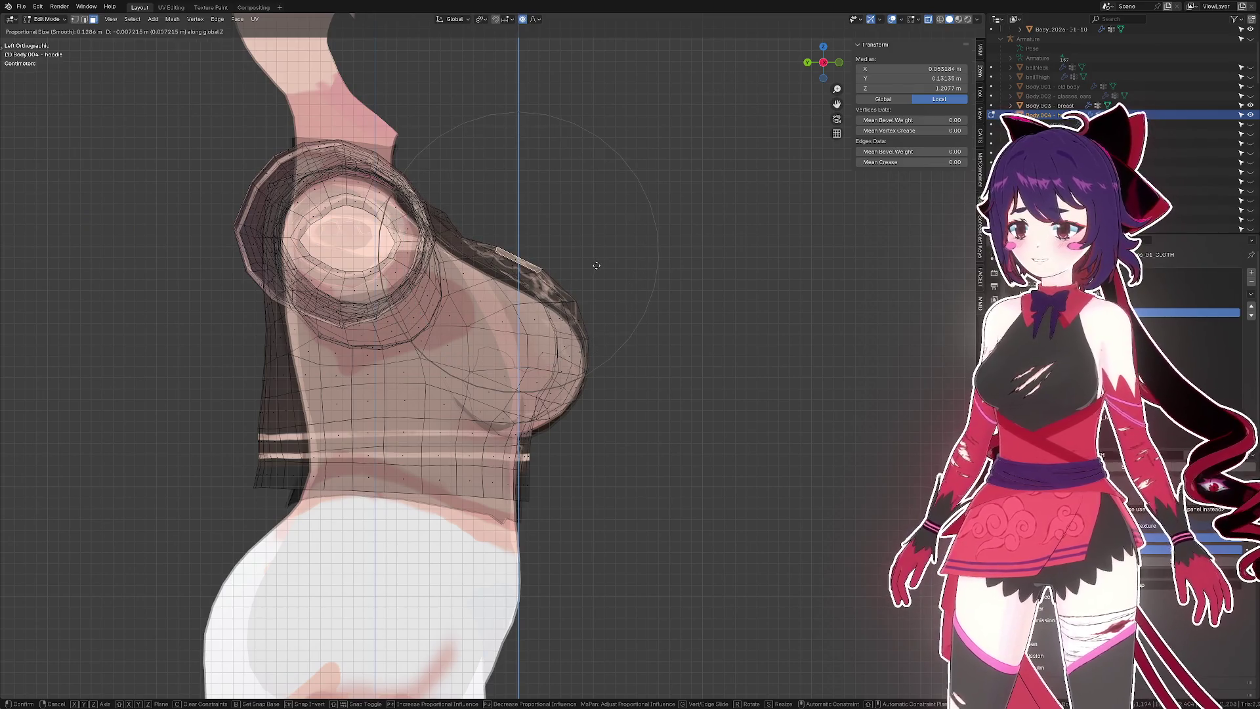
pyautogui.scroll(-3)
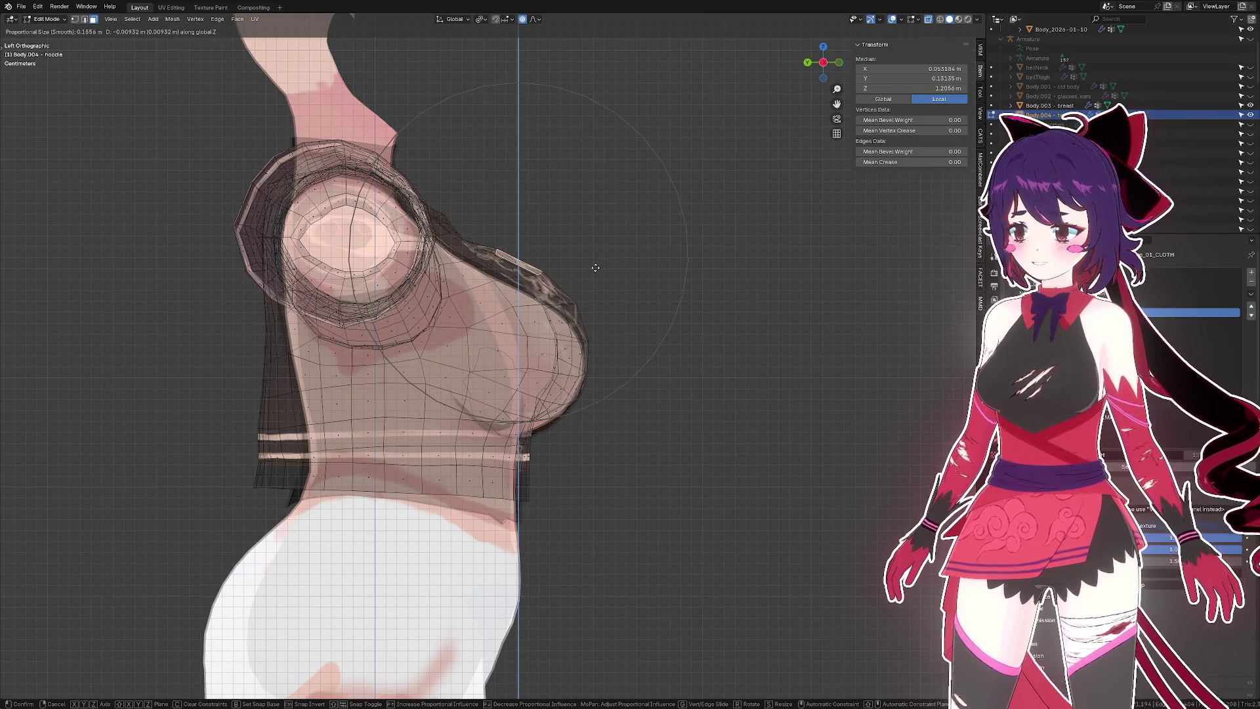
pyautogui.scroll(-3)
pyautogui.scroll(-3)
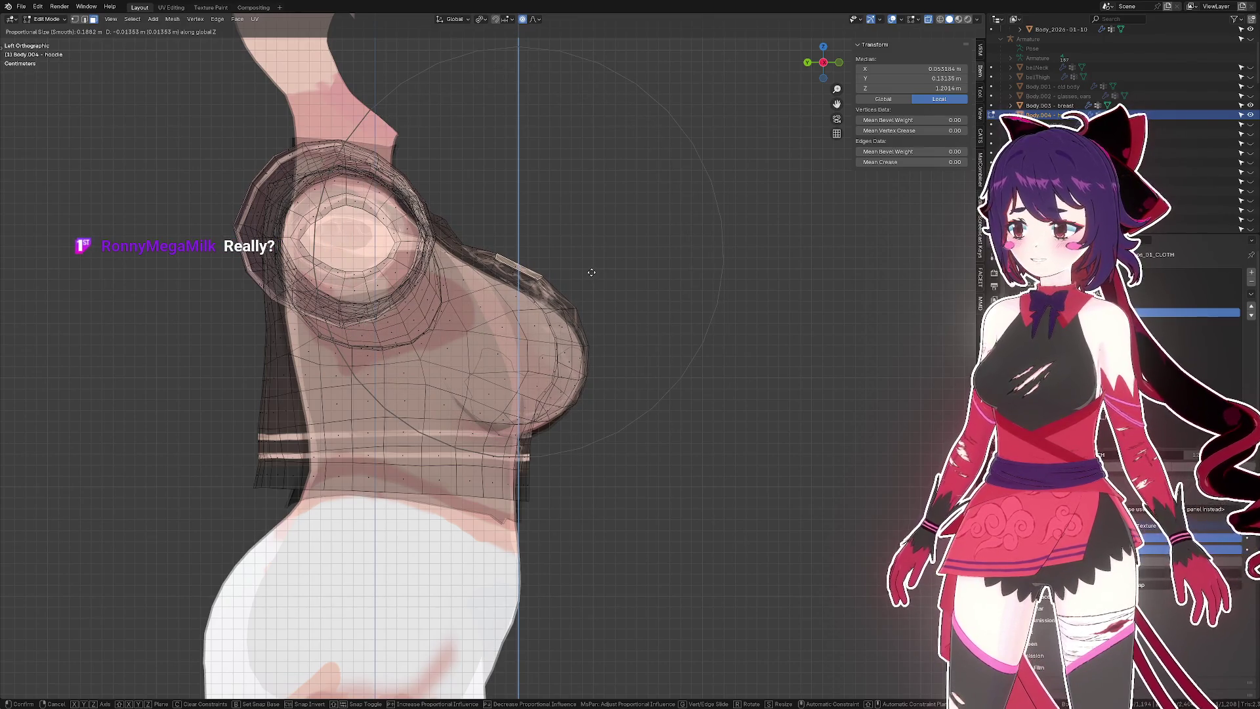
pyautogui.click(594, 278)
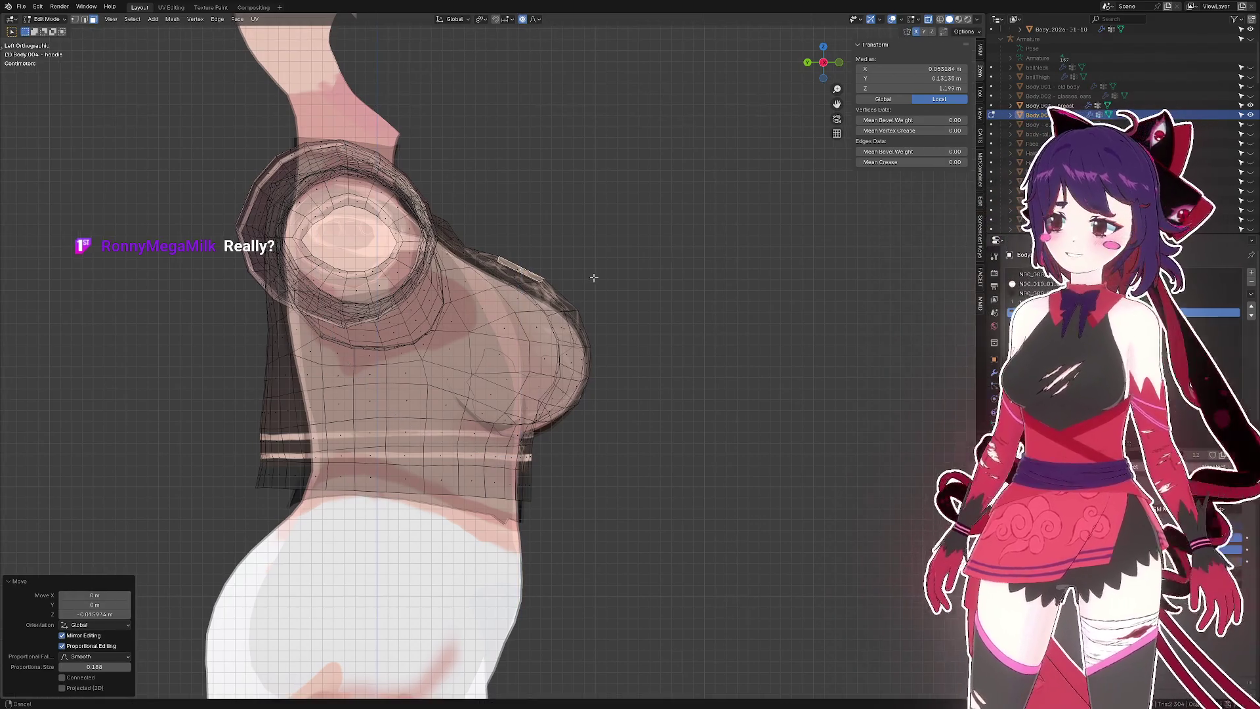
# - Try one more small vertical move of the chest vertices, then return to opaque display
pyautogui.press('g')
pyautogui.press('z')
pyautogui.scroll(3)
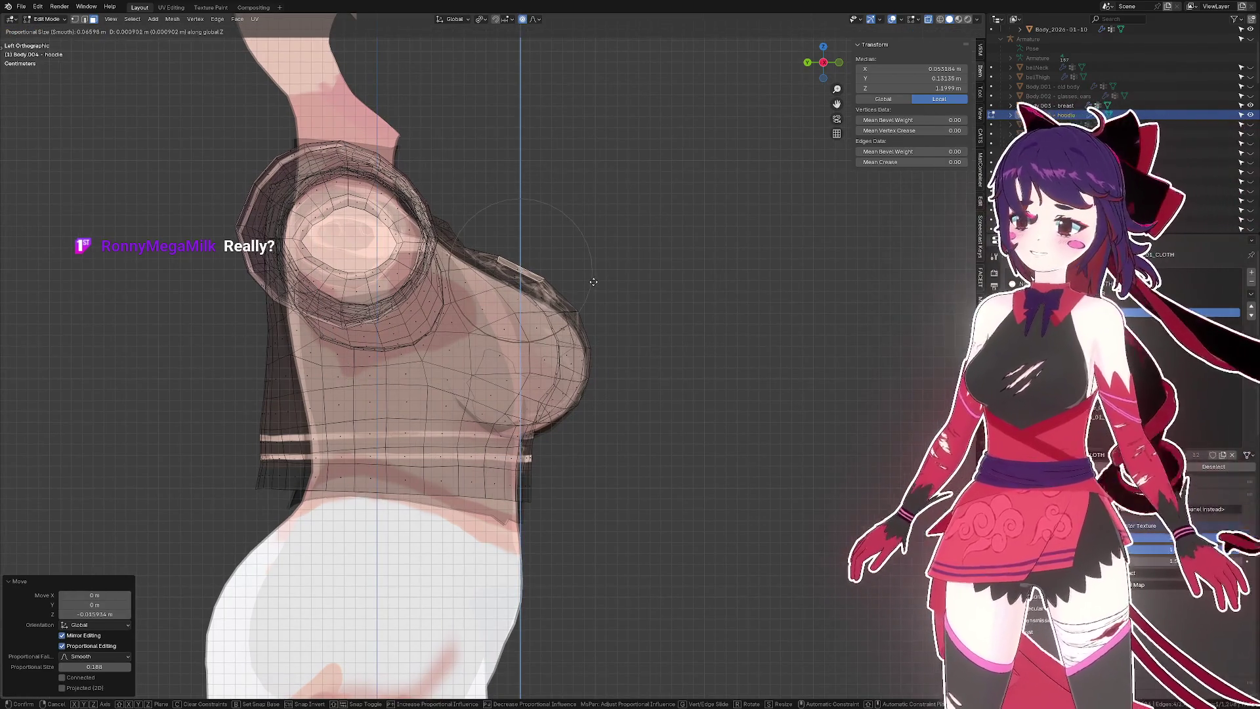
pyautogui.rightClick(592, 288)
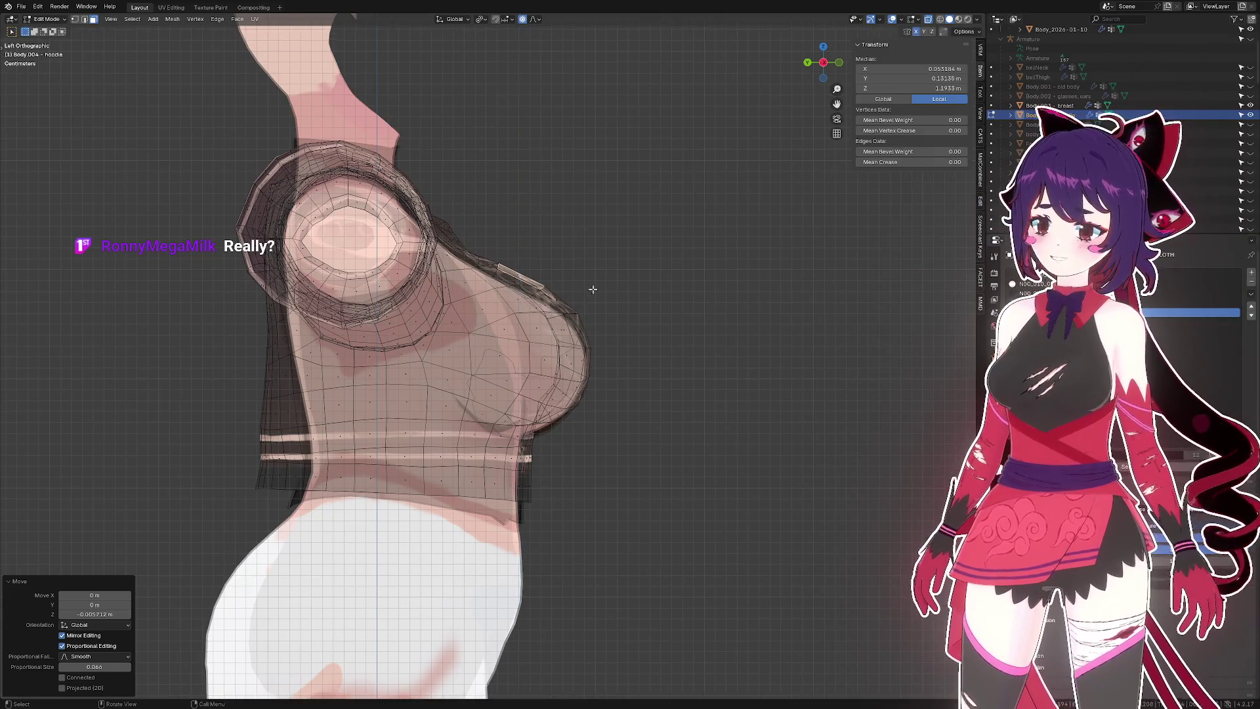
pyautogui.moveTo(590, 281); pyautogui.dragTo(598, 289)
pyautogui.hotkey('alt', 'z')
# - Select an edge on the hoodie front and view its wireframe in X-ray
pyautogui.click(569, 379)
pyautogui.moveTo(569, 380); pyautogui.dragTo(577, 393)
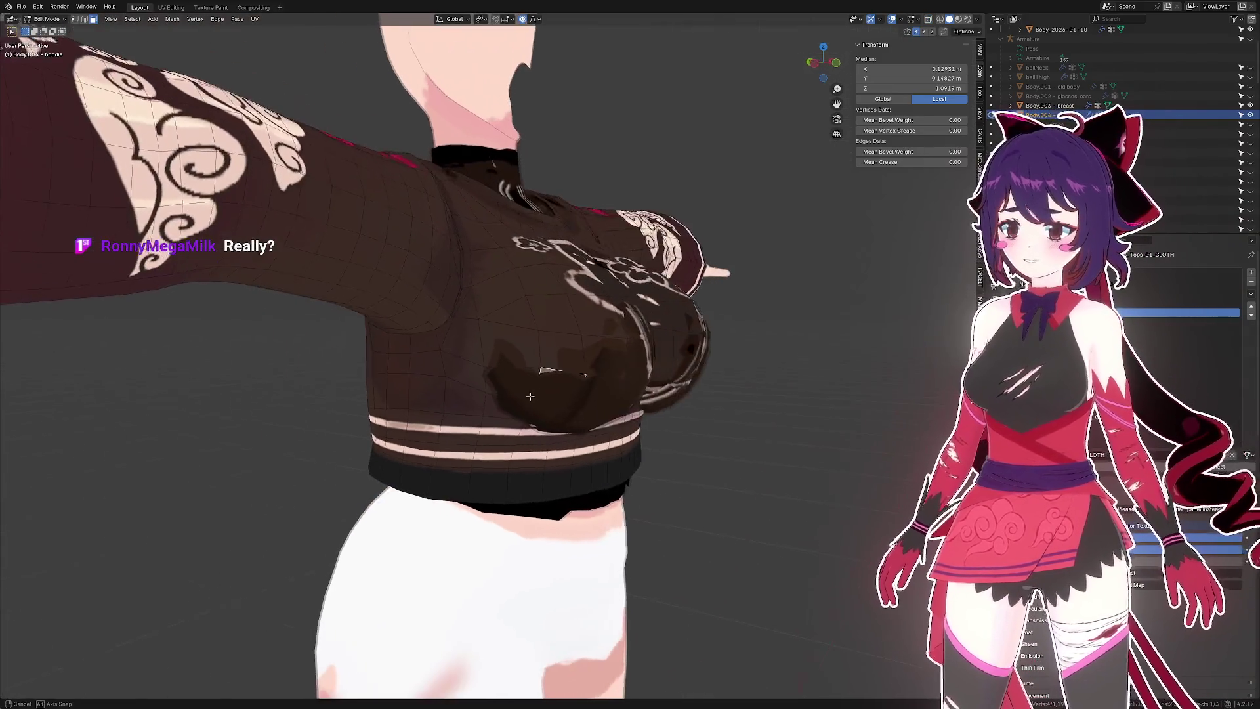
pyautogui.hotkey('alt', 'z')
pyautogui.scroll(-3)
pyautogui.hotkey('alt', 'z')
pyautogui.scroll(3)
pyautogui.hotkey('alt', 'z')
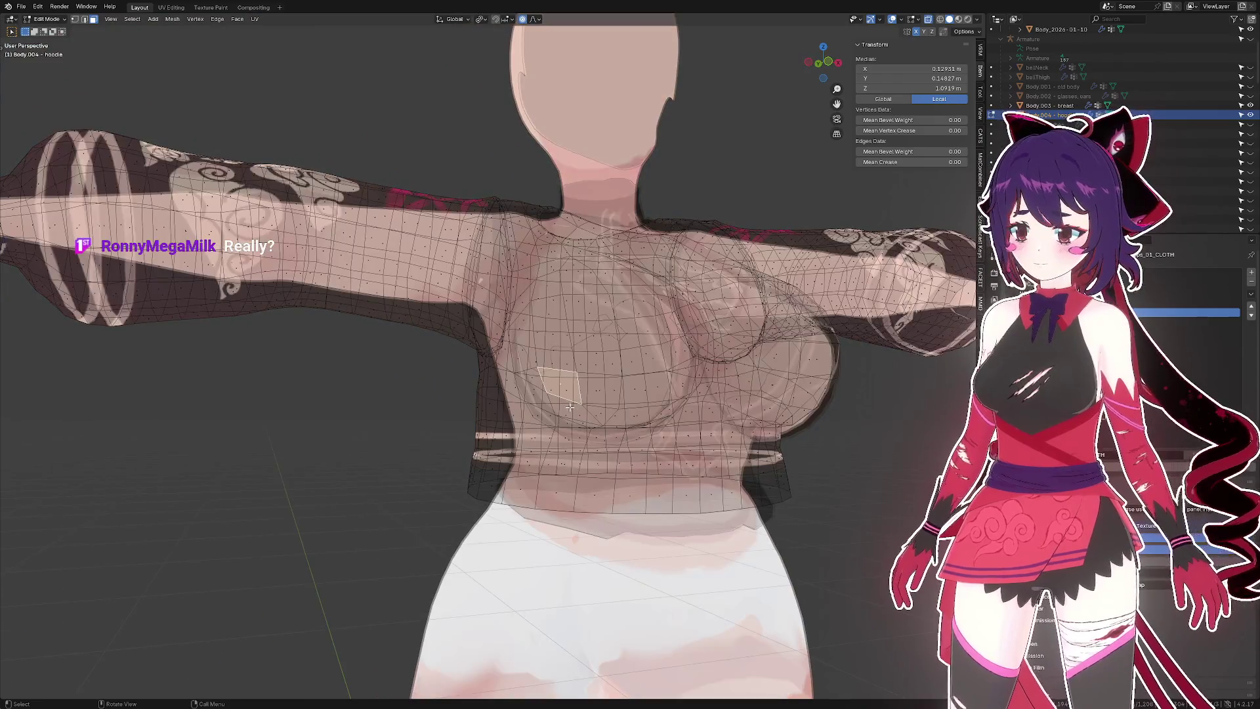
pyautogui.moveTo(580, 411); pyautogui.dragTo(751, 441)
# - Select a lower-chest face and try a vertical move, resetting the offset to zero
pyautogui.click(630, 416)
pyautogui.hotkey('alt', 'z')
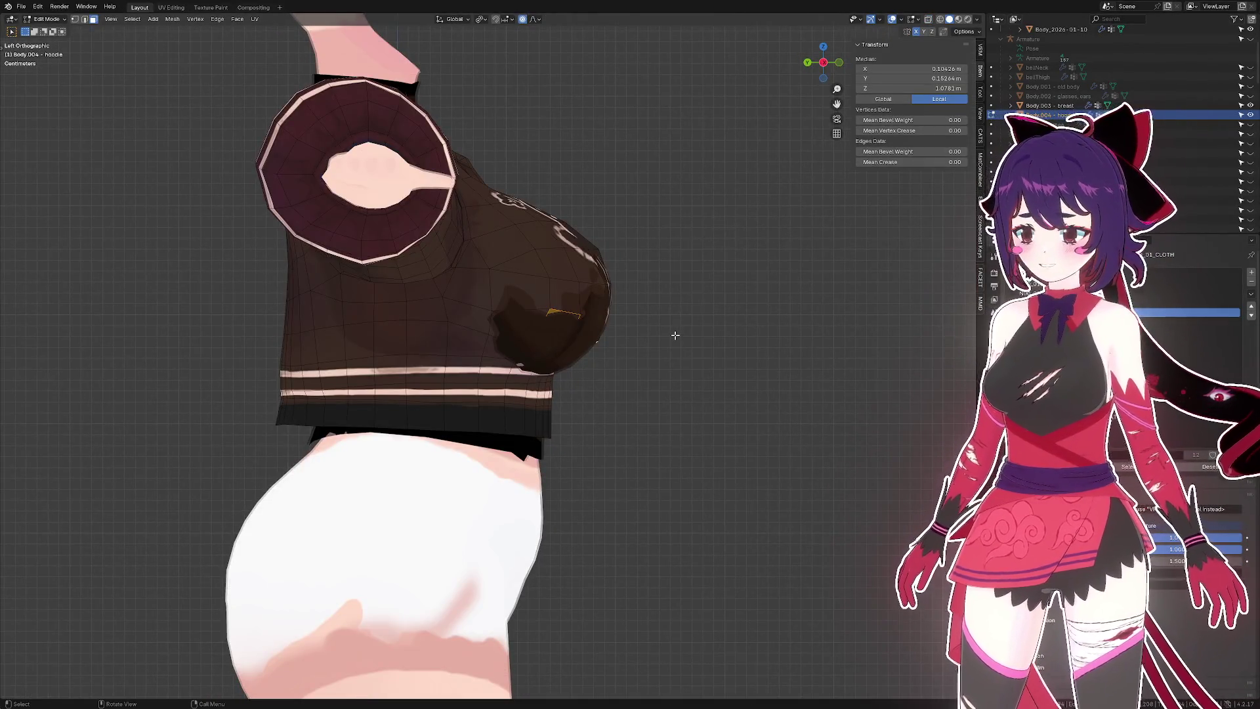
pyautogui.hotkey('alt', 'z')
pyautogui.press('g')
pyautogui.press('z')
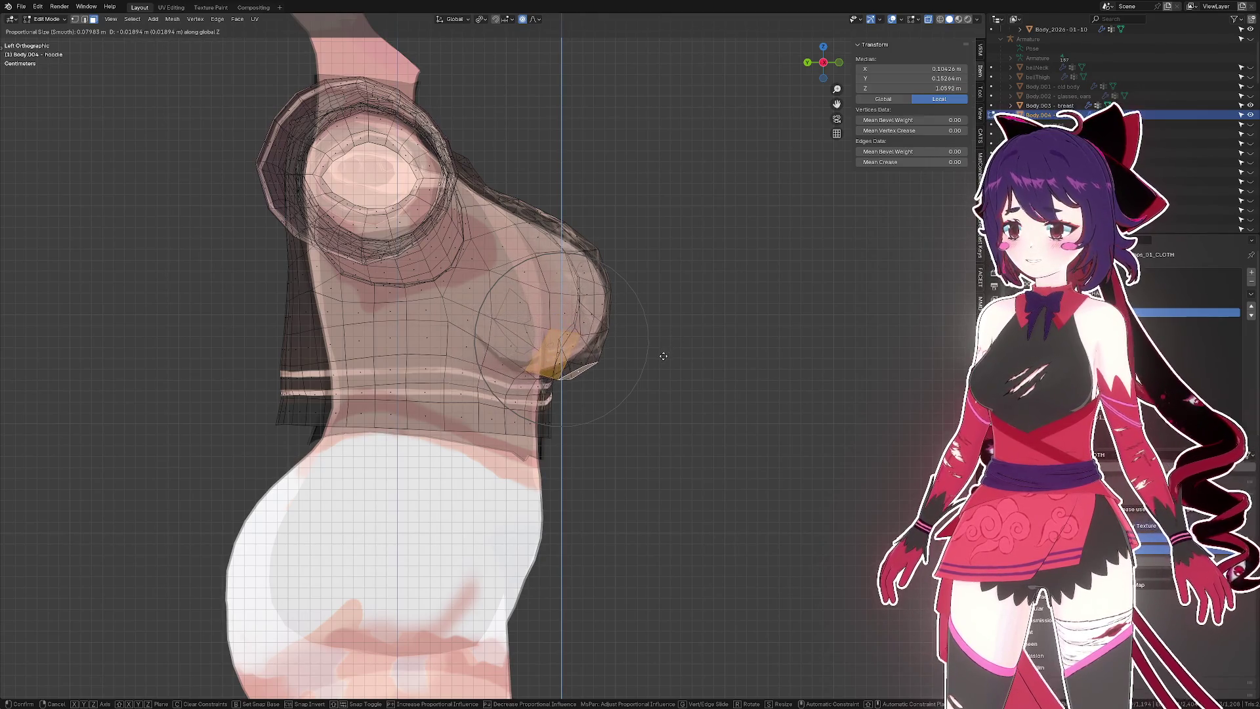
pyautogui.hotkey('alt', 'z')
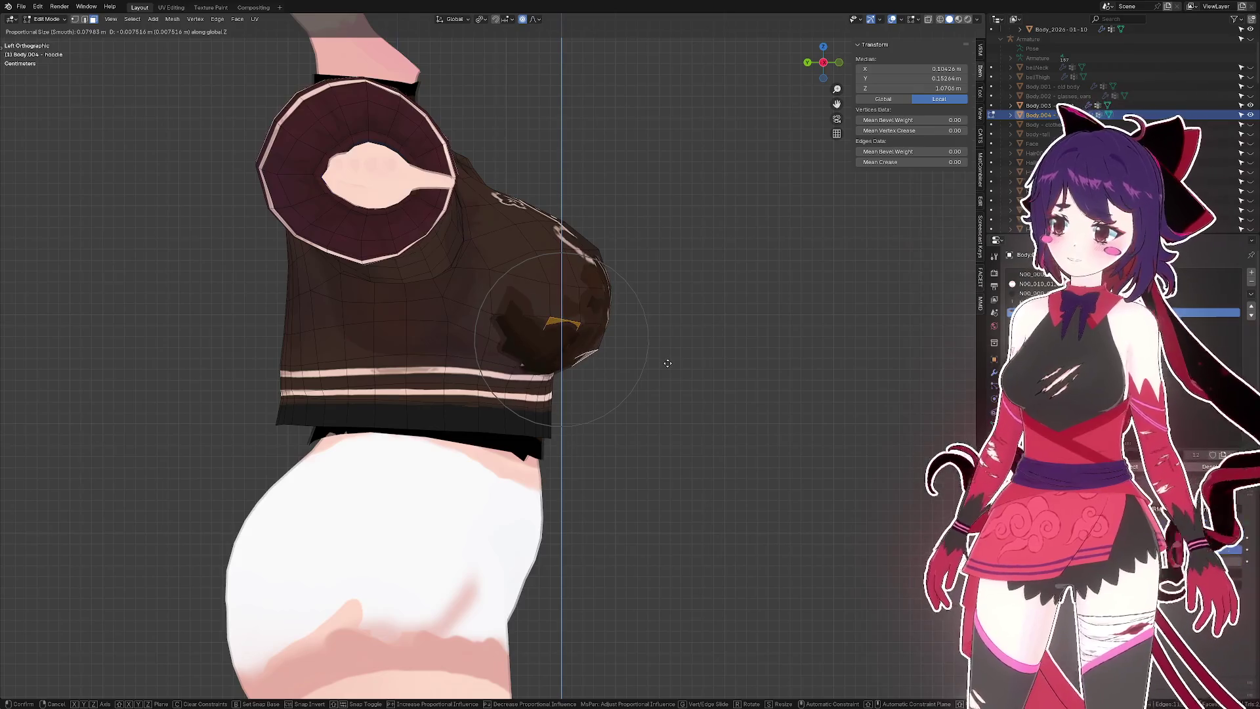
pyautogui.press('ctrl')
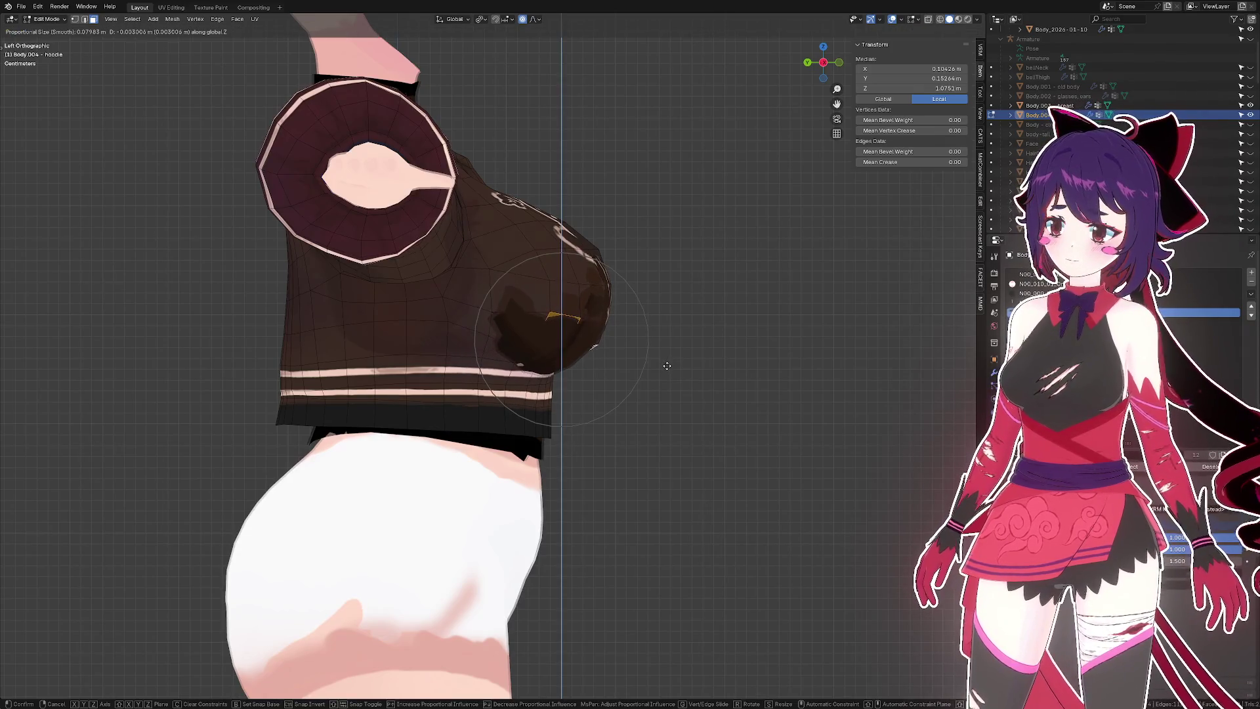
pyautogui.click(663, 369)
# - Select another lower-chest face and lower it slightly along Z in side view
pyautogui.moveTo(664, 370); pyautogui.dragTo(545, 335)
pyautogui.hotkey('alt', 'z')
pyautogui.click(542, 333)
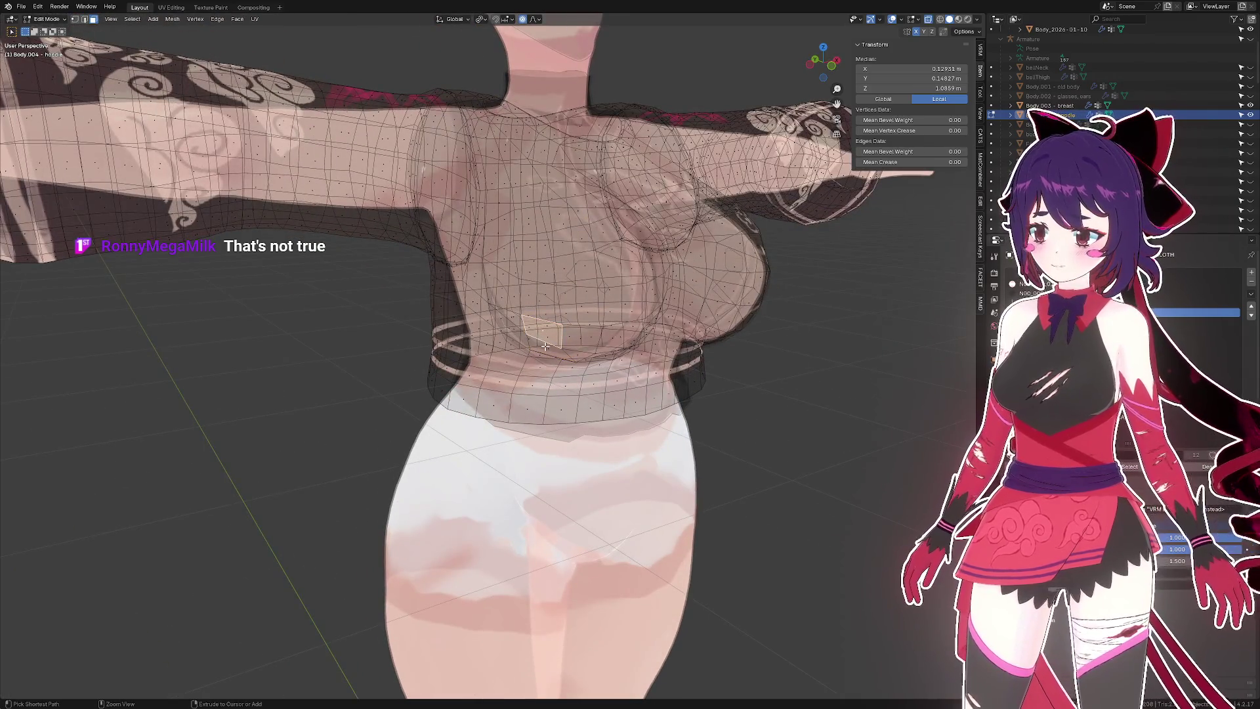
pyautogui.hotkey('alt', 'z')
pyautogui.press('ctrl+KP_3')
pyautogui.press('g')
pyautogui.press('z')
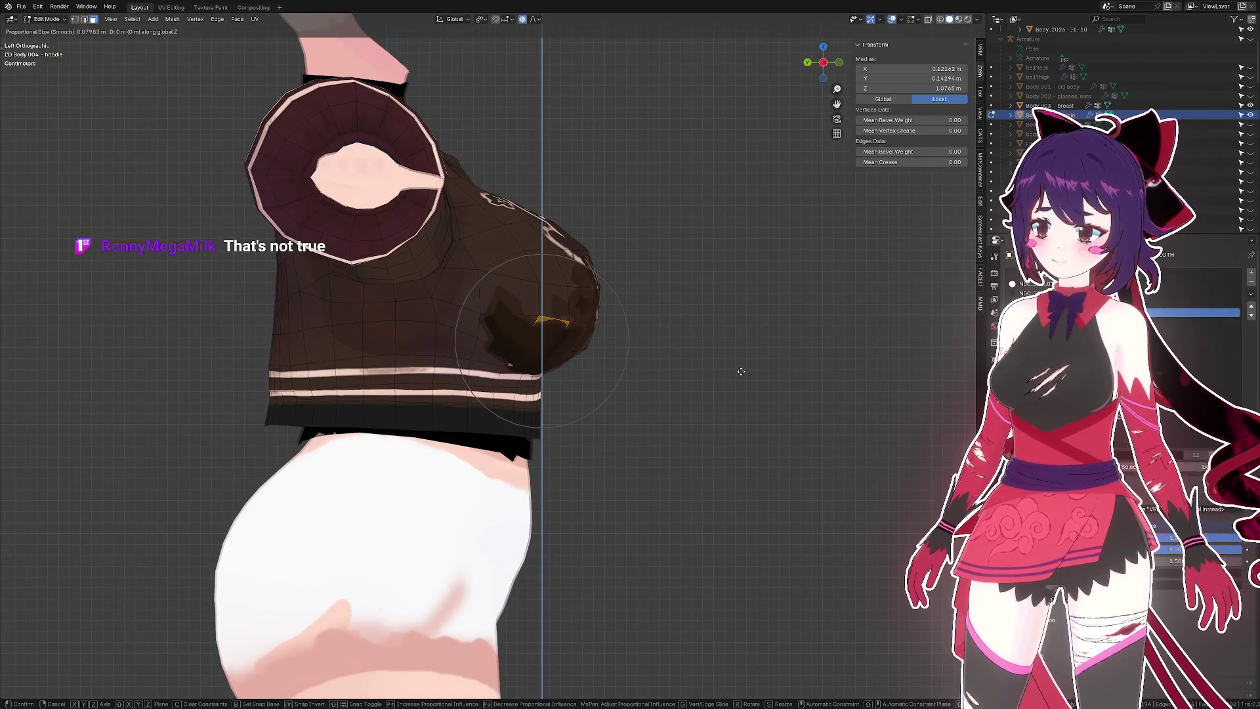
pyautogui.click(732, 375)
# - Fatten the face outward along its normal by 0.00625 m
pyautogui.moveTo(732, 375); pyautogui.dragTo(640, 371)
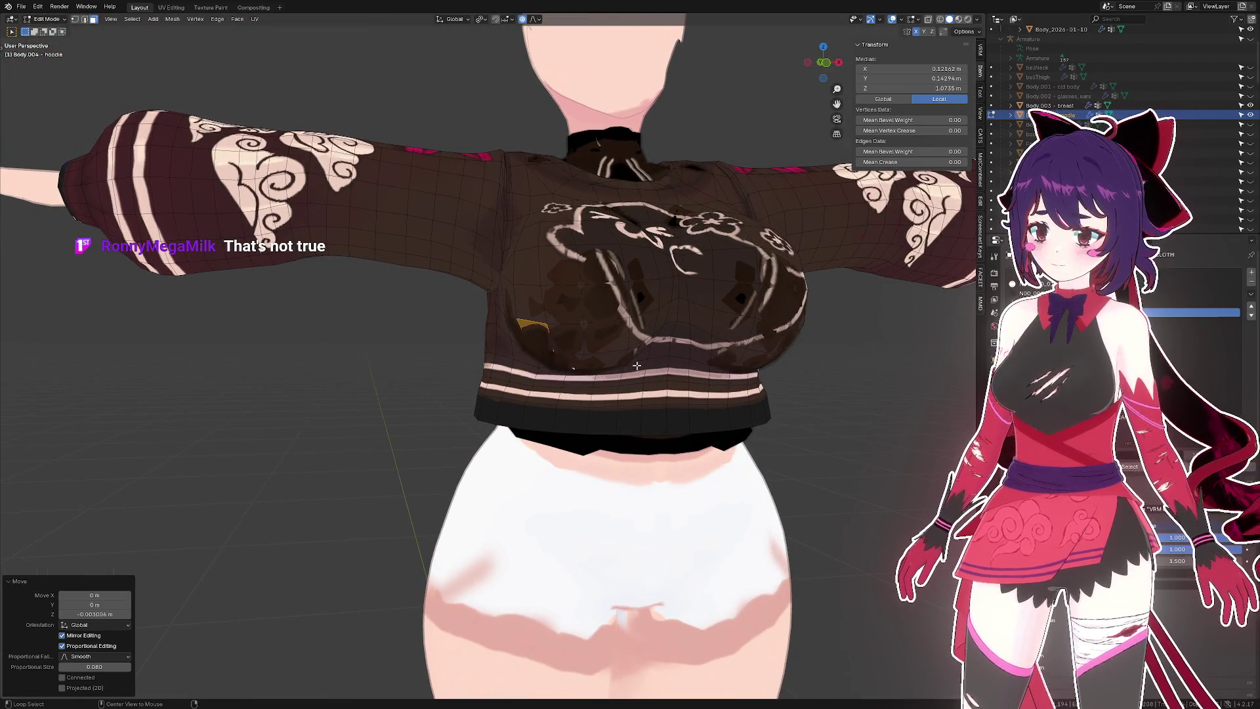
pyautogui.hotkey('alt', 's')
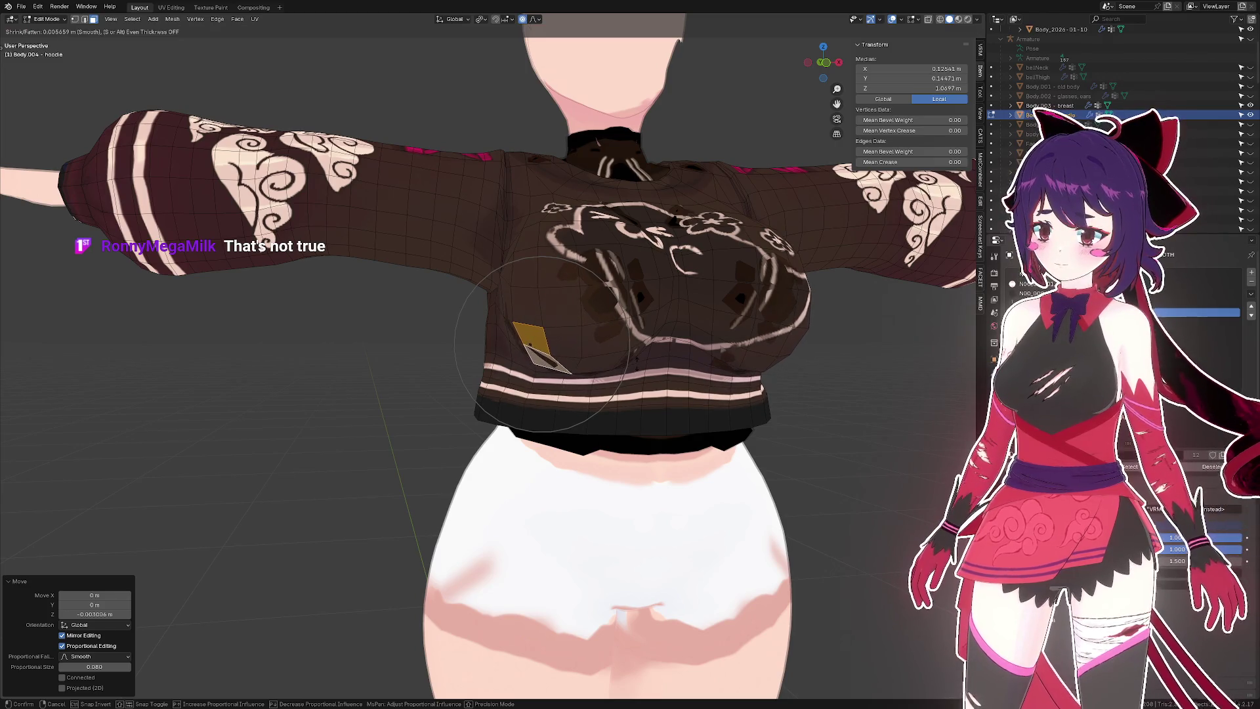
pyautogui.click(638, 360)
pyautogui.moveTo(638, 360); pyautogui.dragTo(594, 392)
# - Select two faces near the lower side and hem and fatten them outward
pyautogui.click(633, 341)
pyautogui.click(594, 392)
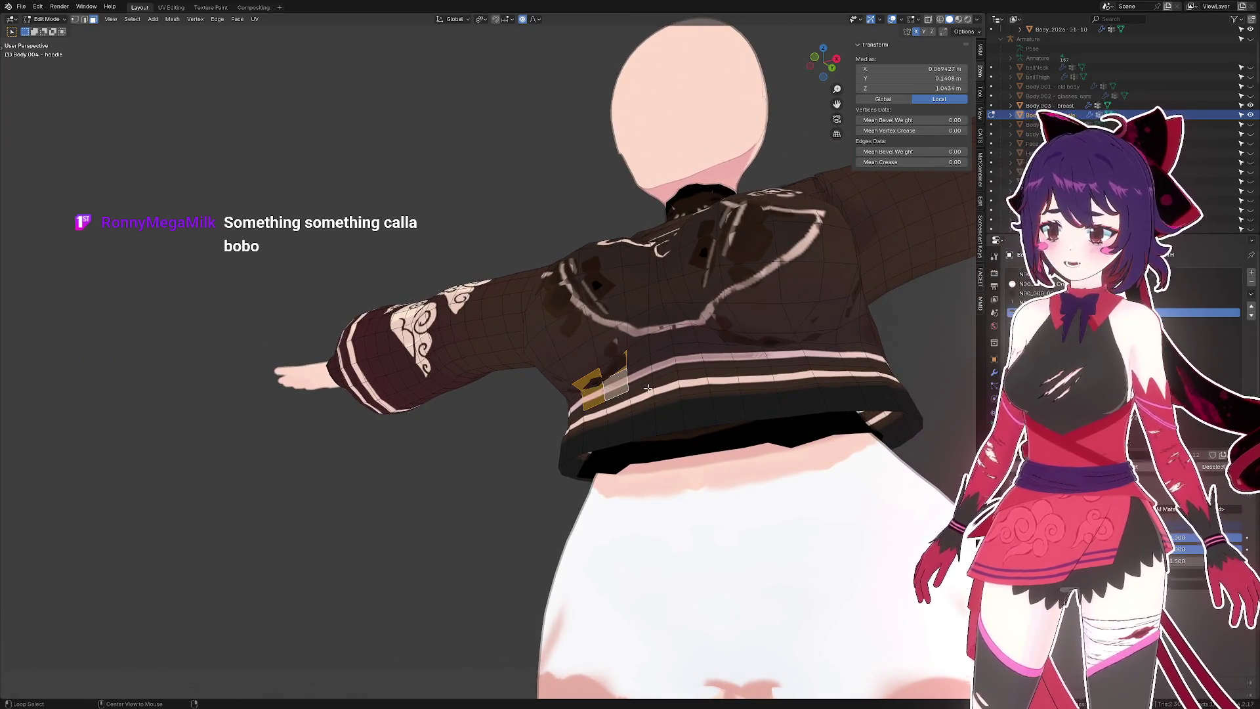
pyautogui.hotkey('alt', 's')
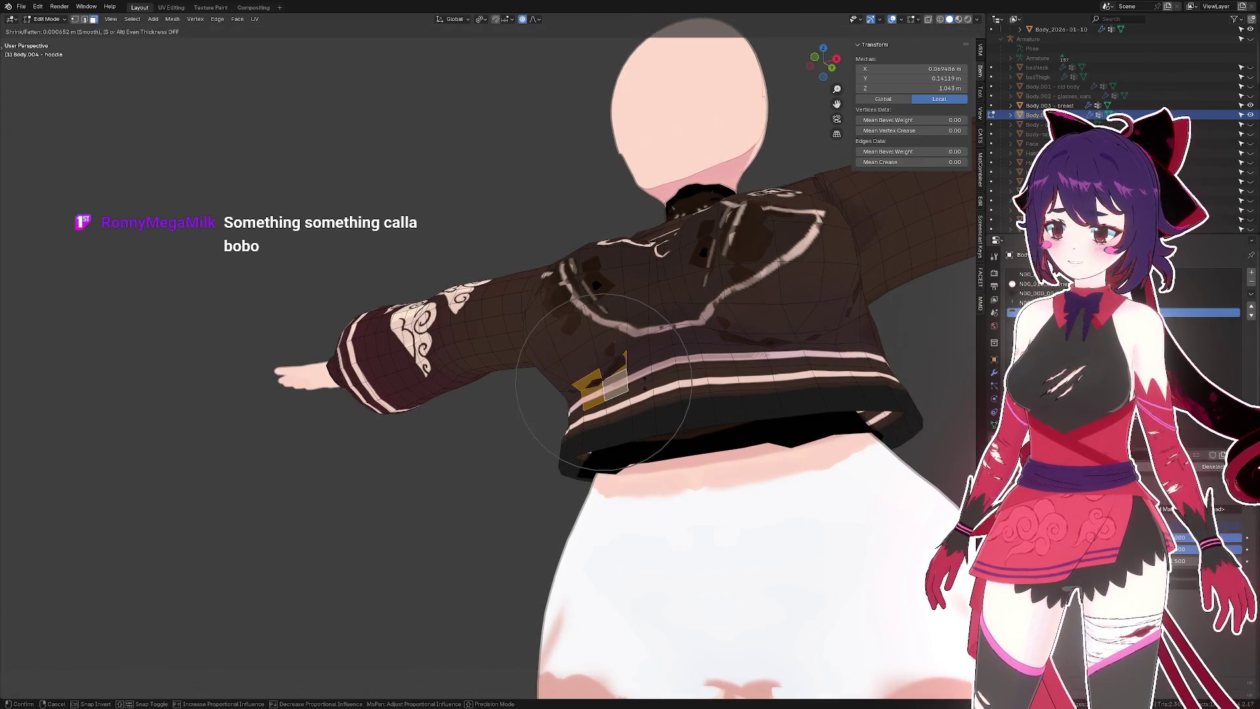
pyautogui.click(644, 381)
pyautogui.moveTo(644, 381); pyautogui.dragTo(604, 391)
pyautogui.hotkey('alt', 's')
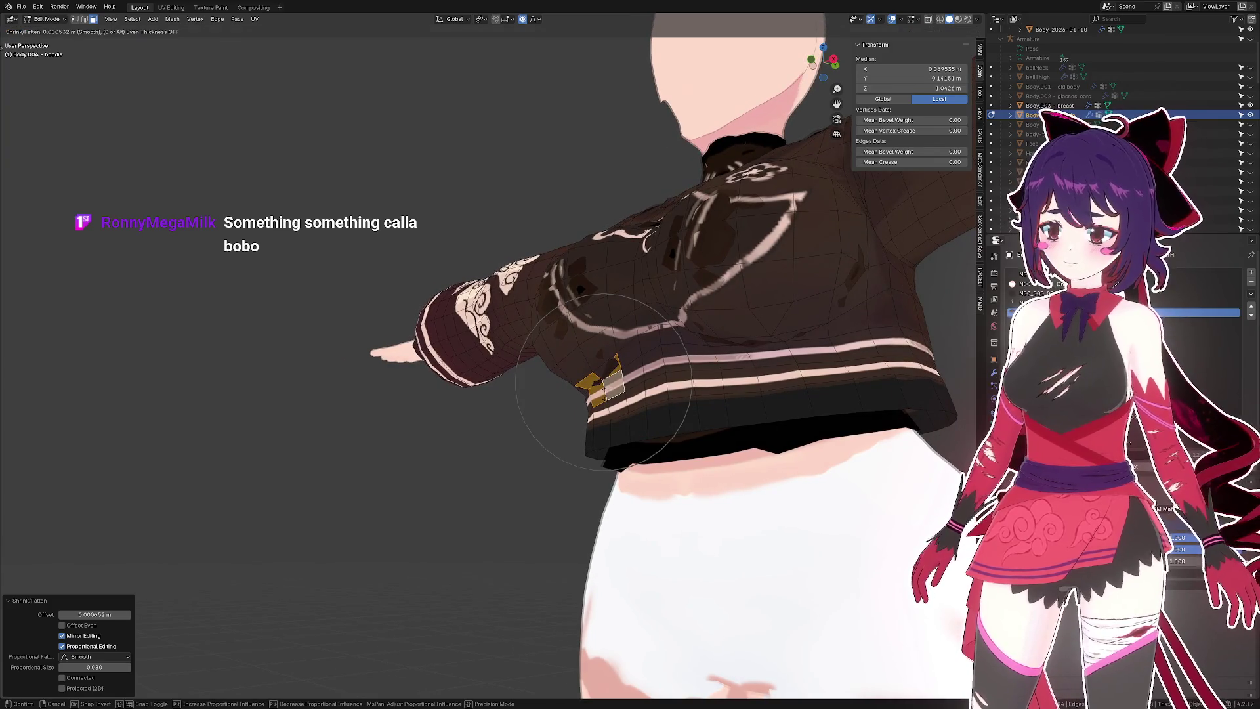
pyautogui.press('Escape')
# - Select an edge near the hem and push it outward twice with a 0.048 falloff
pyautogui.click(613, 376)
pyautogui.hotkey('alt', 's')
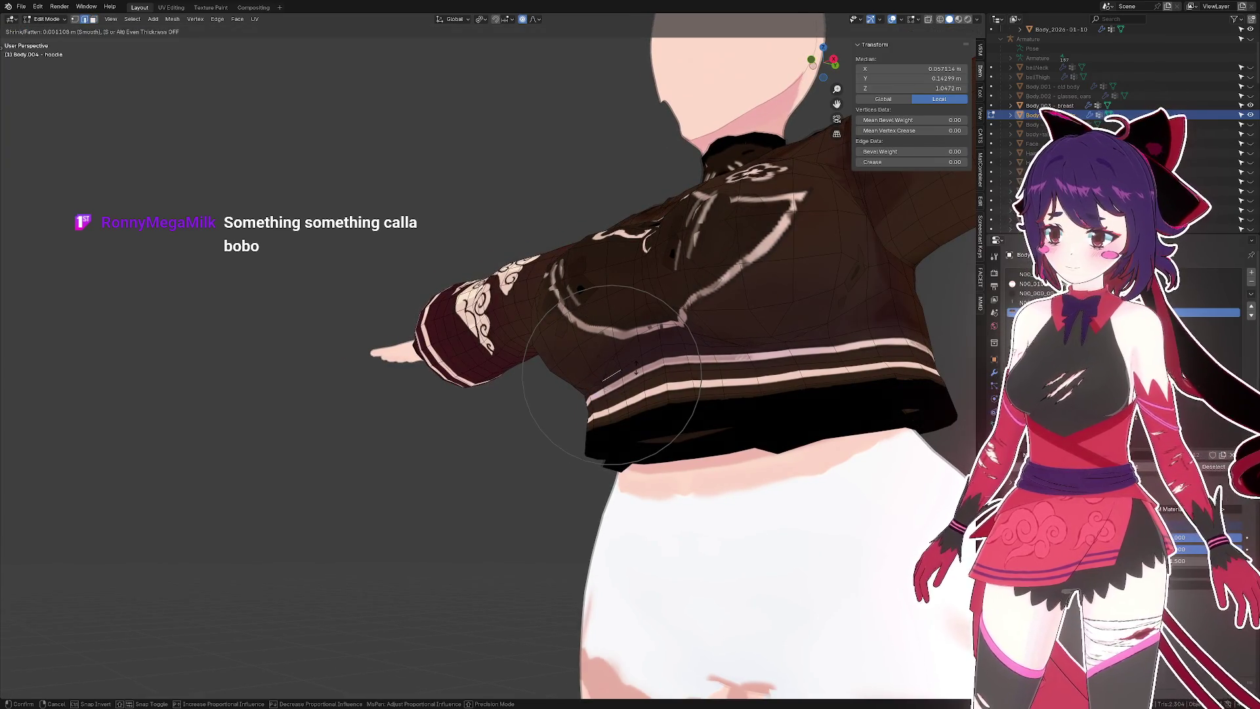
pyautogui.click(635, 369)
pyautogui.moveTo(635, 369); pyautogui.dragTo(553, 366)
pyautogui.hotkey('alt', 's')
pyautogui.click(620, 357)
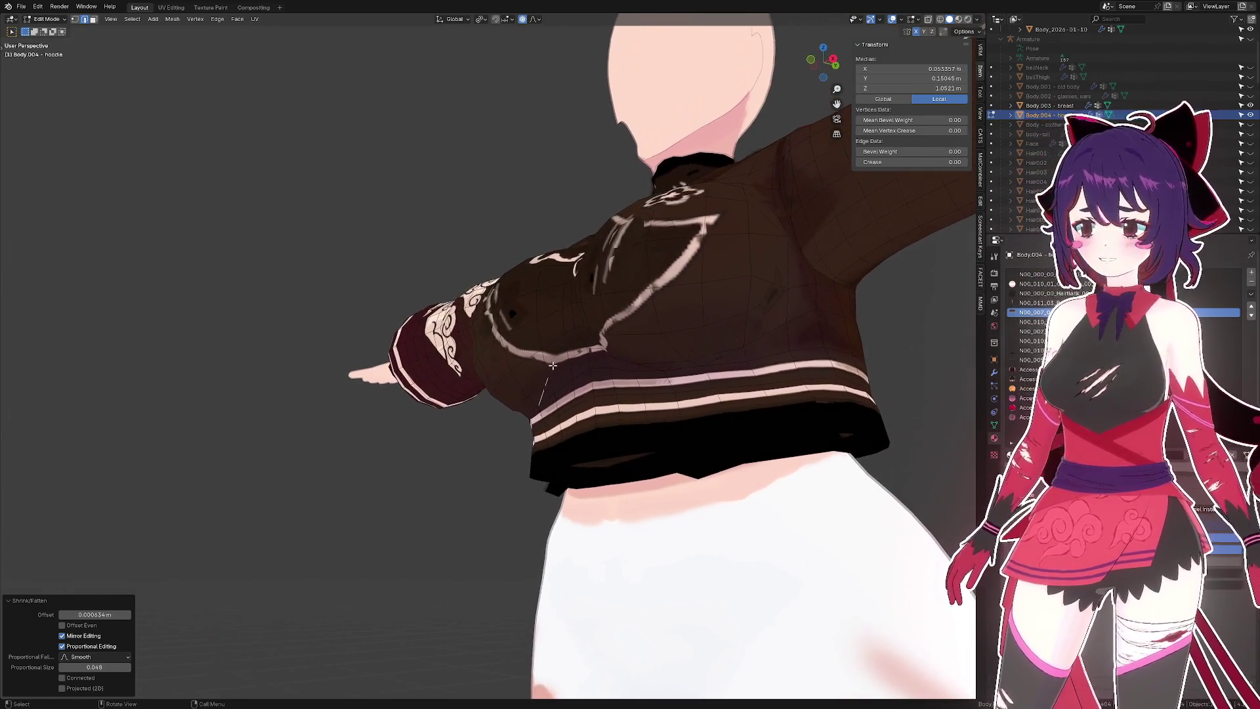
# - Clear the selection, pick a vertex on the hoodie side, and check the back
pyautogui.click(553, 364)
pyautogui.click(554, 349)
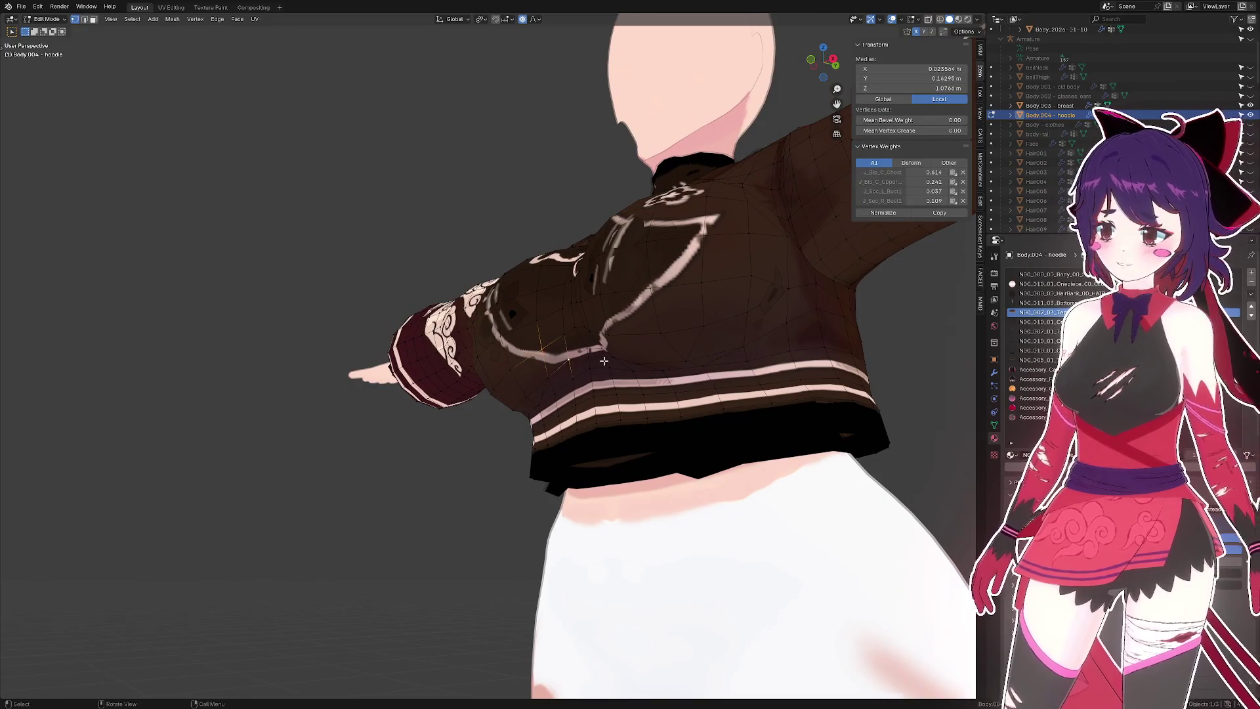
pyautogui.scroll(3)
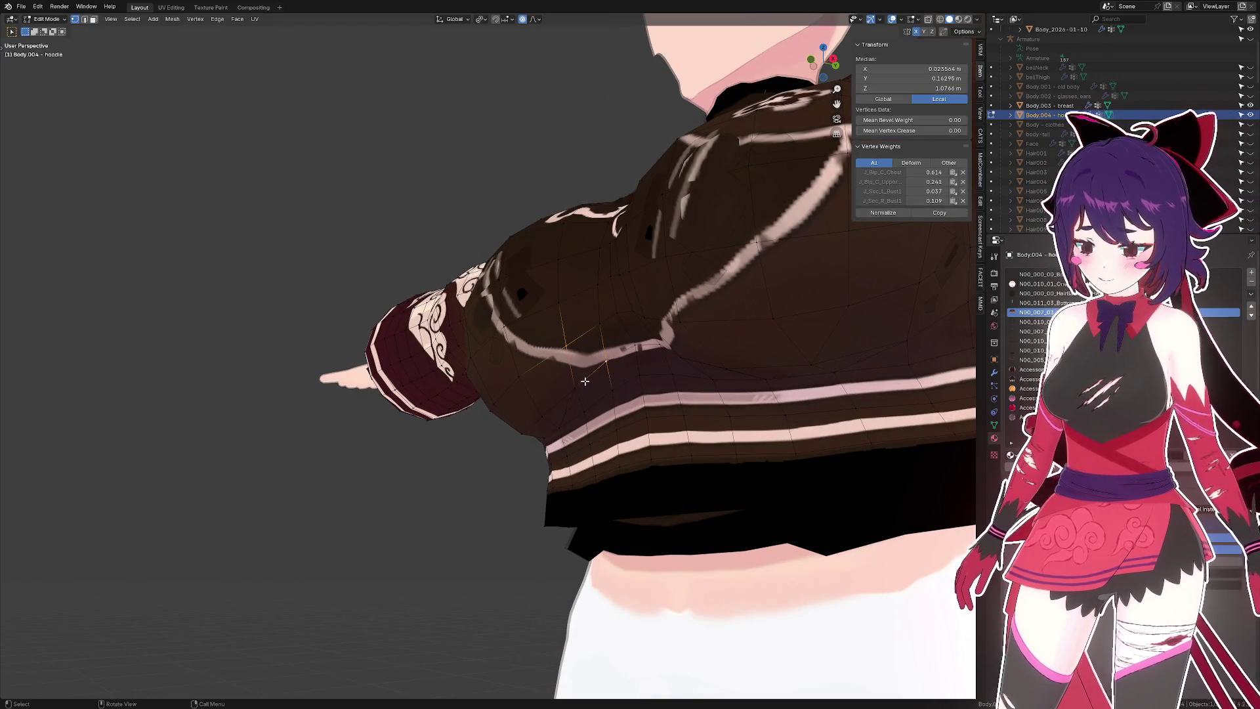
pyautogui.moveTo(587, 381); pyautogui.dragTo(603, 371)
# - In front orthographic view, shrink two upper hoodie chest faces inward with Alt+S
pyautogui.scroll(-3)
pyautogui.press('3')
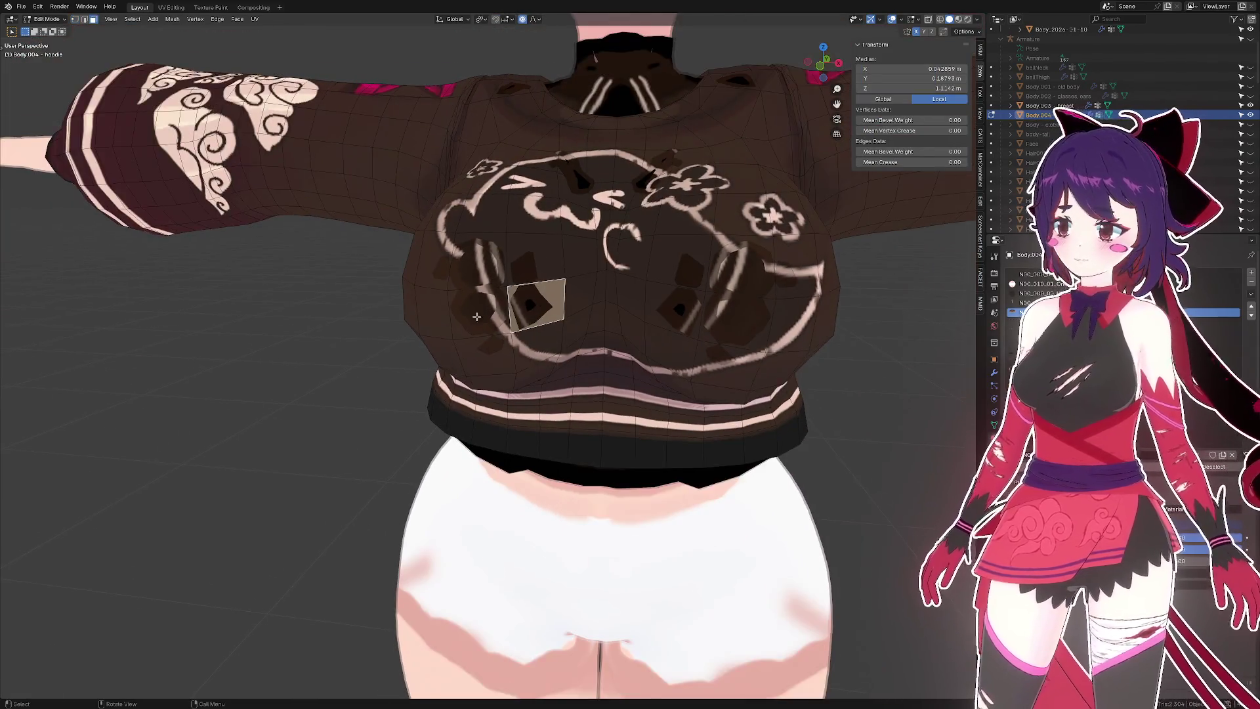
pyautogui.scroll(3)
pyautogui.click(502, 285)
pyautogui.scroll(-3)
pyautogui.press('KP_1')
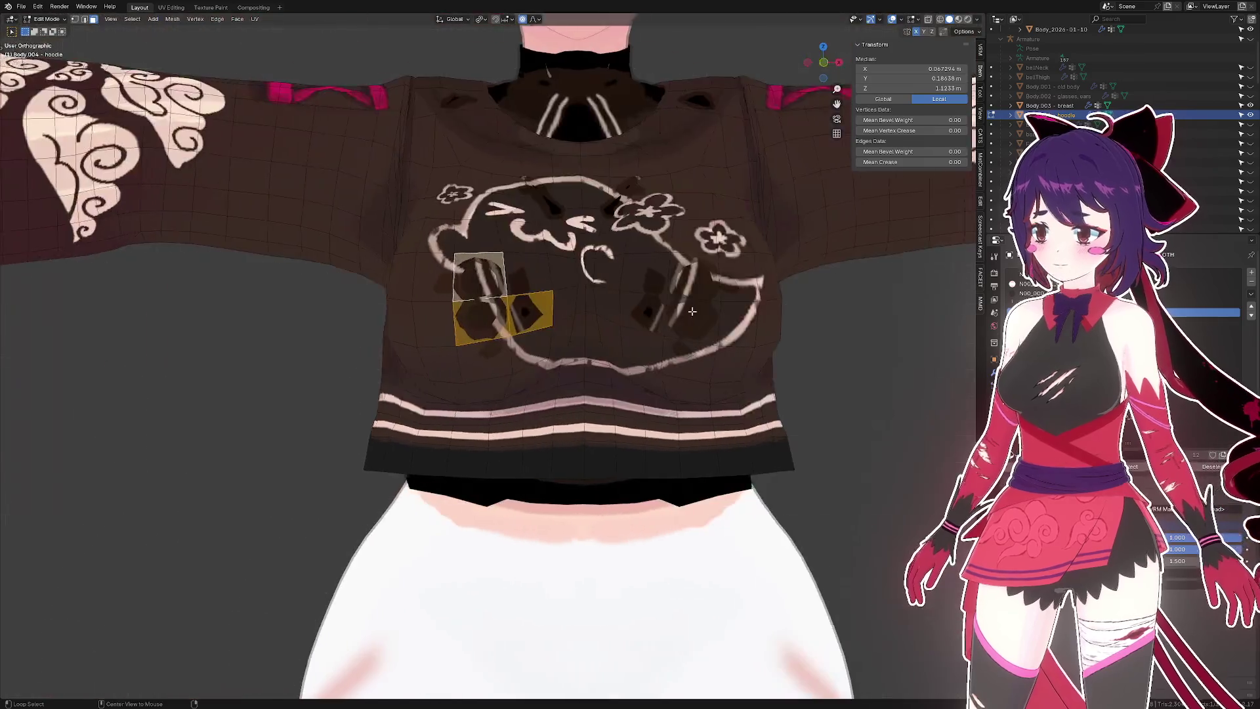
pyautogui.hotkey('alt', 's')
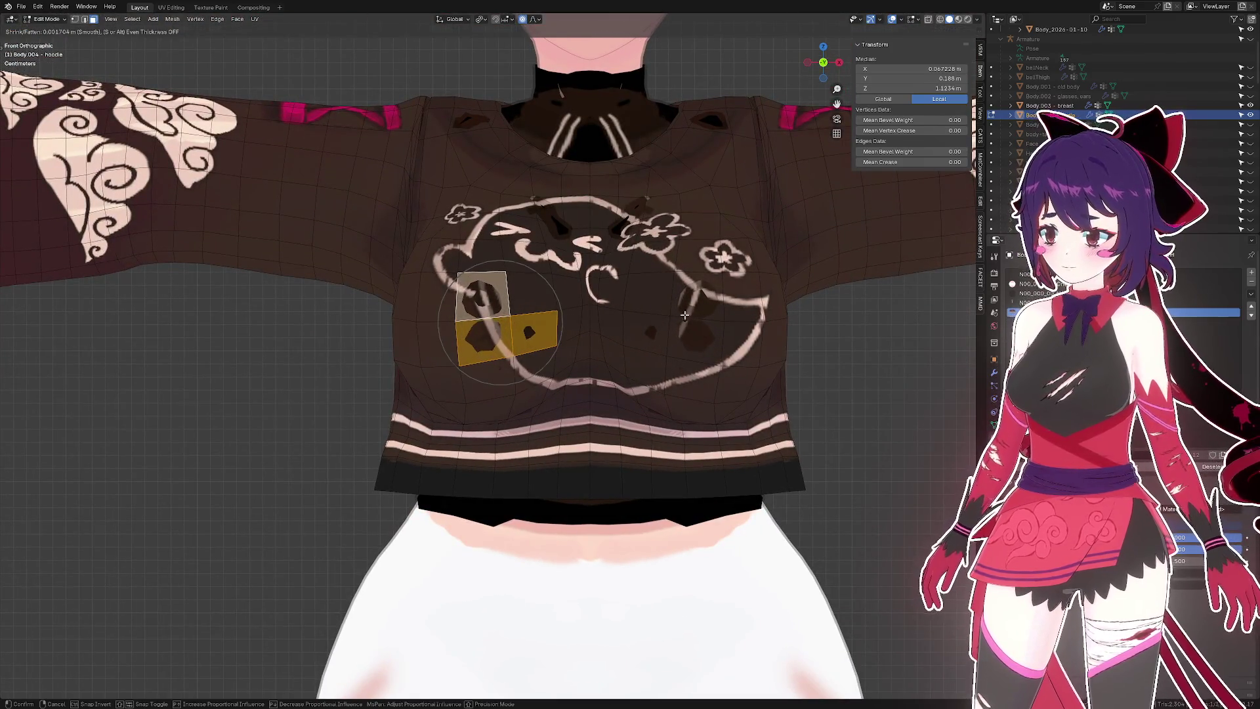
pyautogui.press('Escape')
pyautogui.click(476, 291)
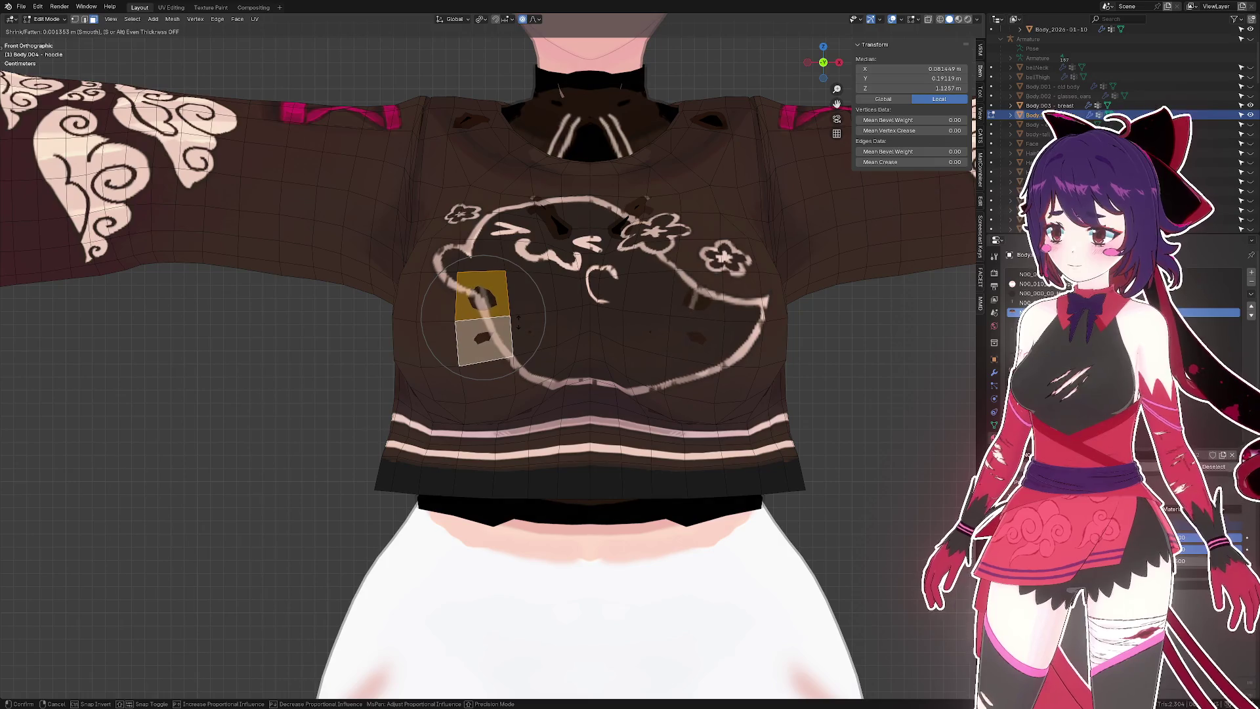
pyautogui.click(518, 321)
pyautogui.click(503, 304)
pyautogui.hotkey('alt', 's')
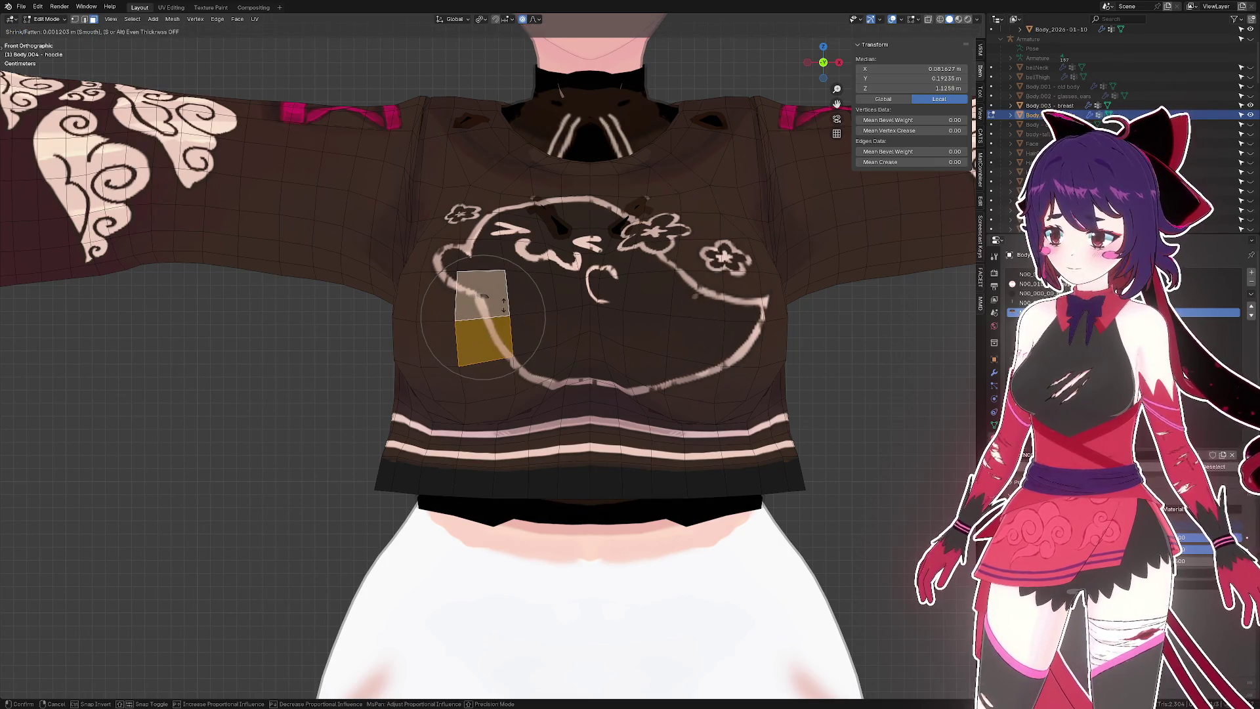
pyautogui.click(503, 304)
# - Pull a single lower-chest face of the hoodie inward along its normal
pyautogui.moveTo(507, 313); pyautogui.dragTo(444, 344)
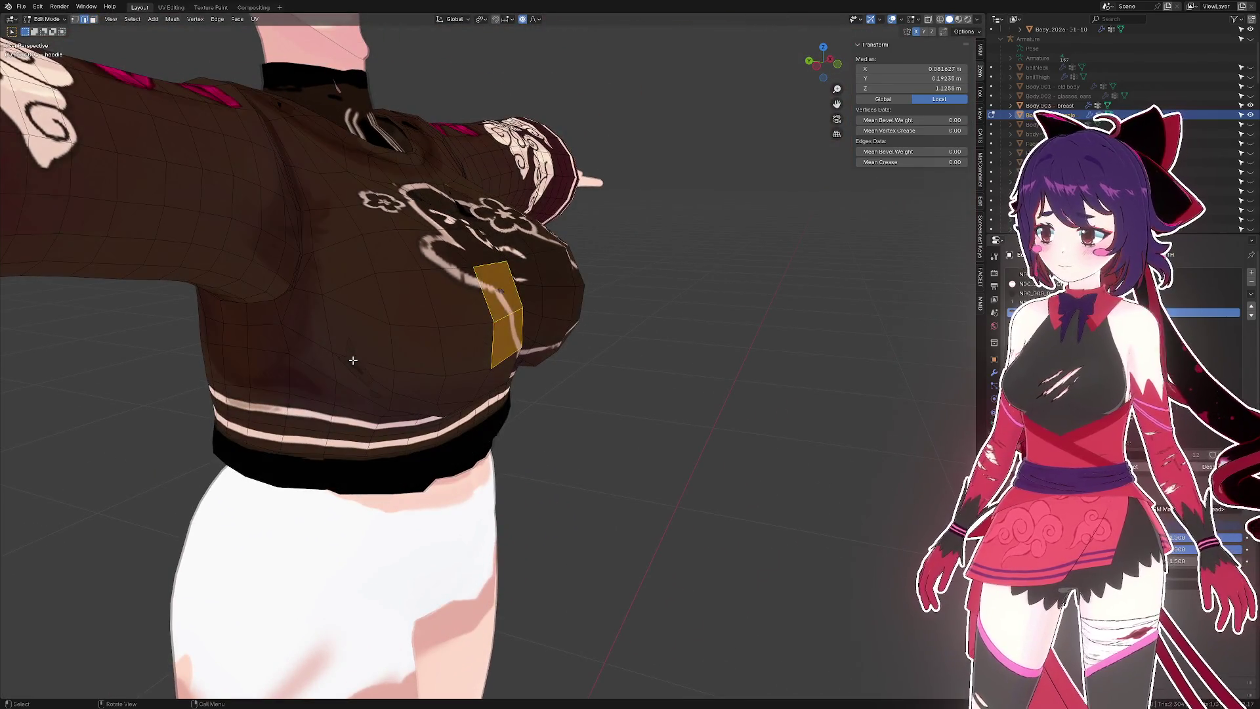
pyautogui.click(358, 360)
pyautogui.moveTo(358, 360); pyautogui.dragTo(406, 344)
pyautogui.click(406, 343)
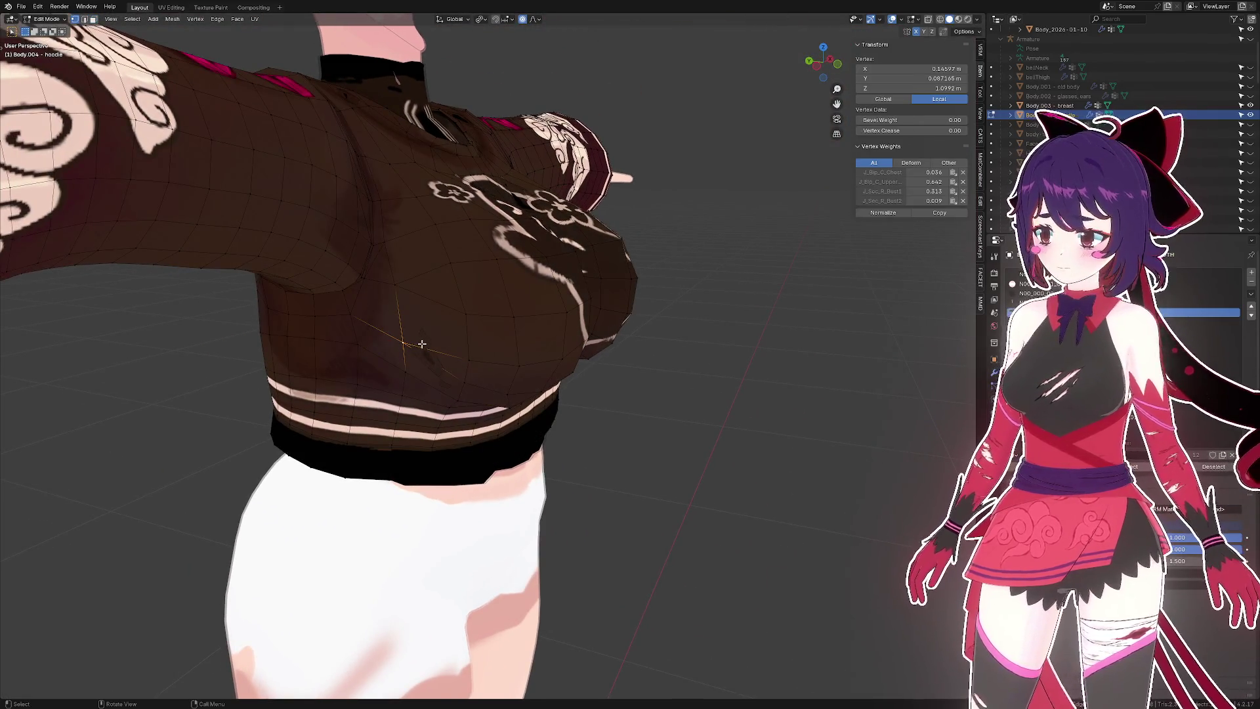
pyautogui.press('c')
pyautogui.click(402, 360)
pyautogui.rightClick(402, 360)
pyautogui.press('3')
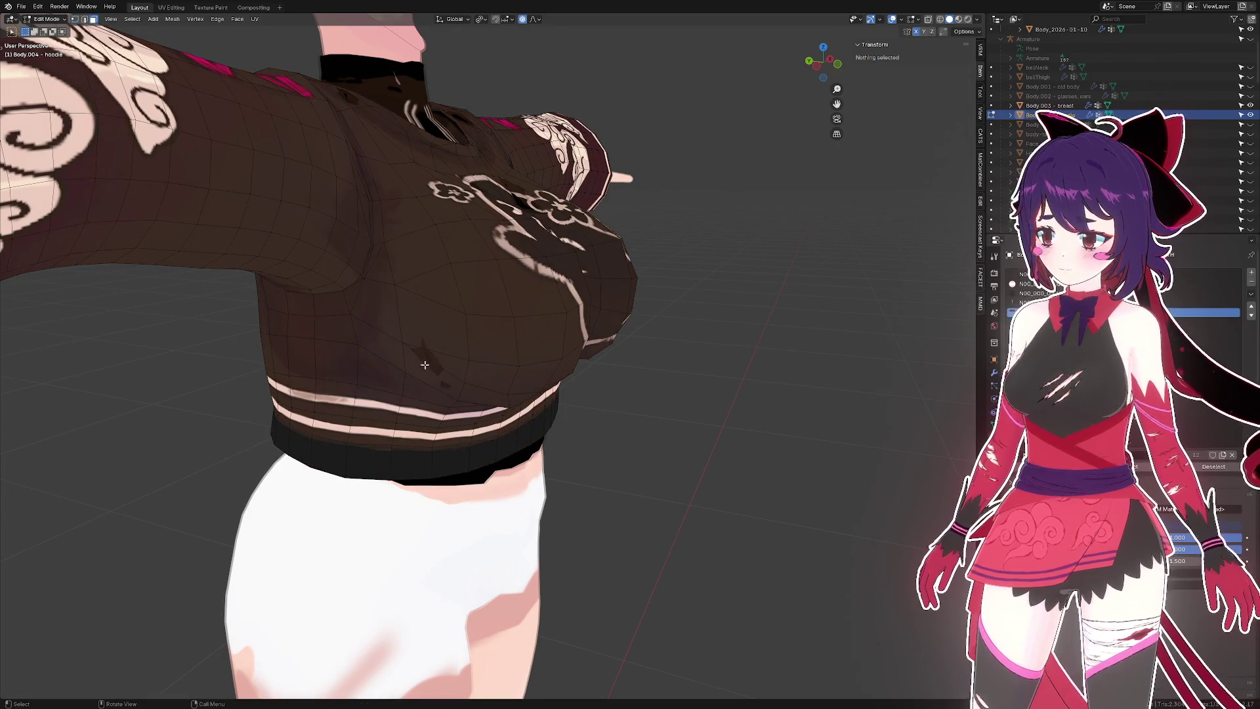
pyautogui.click(434, 325)
pyautogui.hotkey('alt', 's')
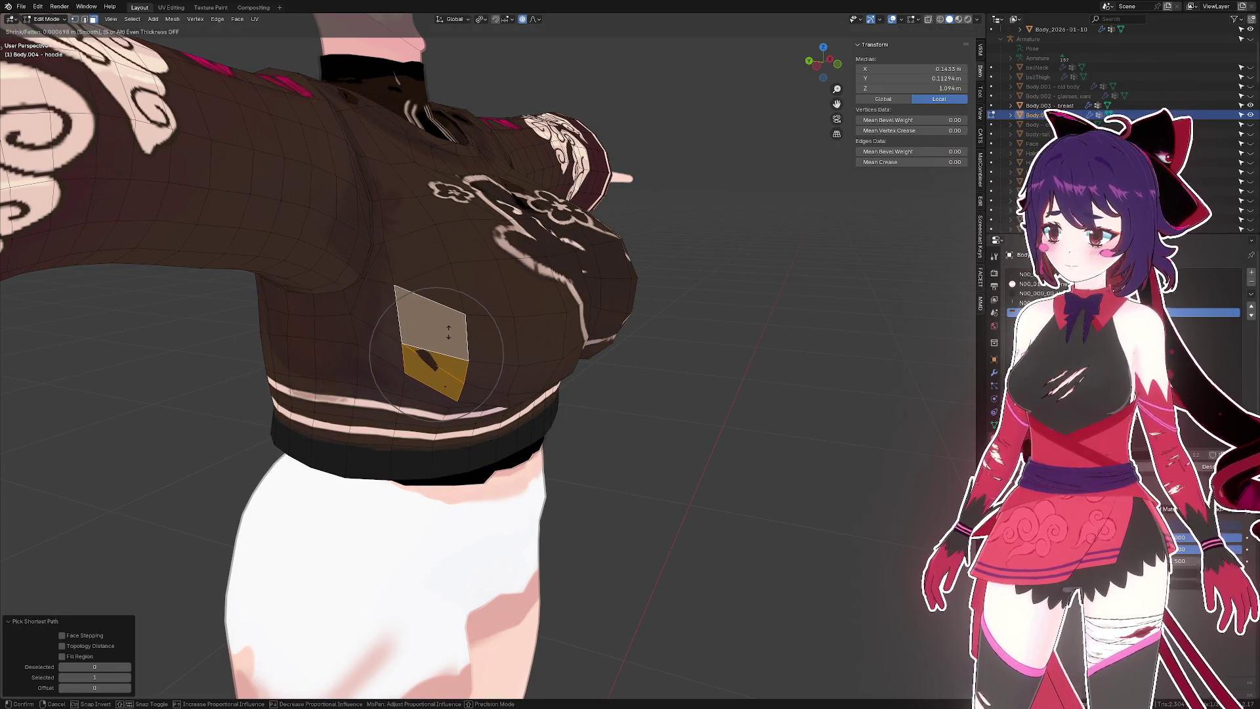
pyautogui.press('Escape')
pyautogui.hotkey('ctrl', 'z')
pyautogui.hotkey('alt', 's')
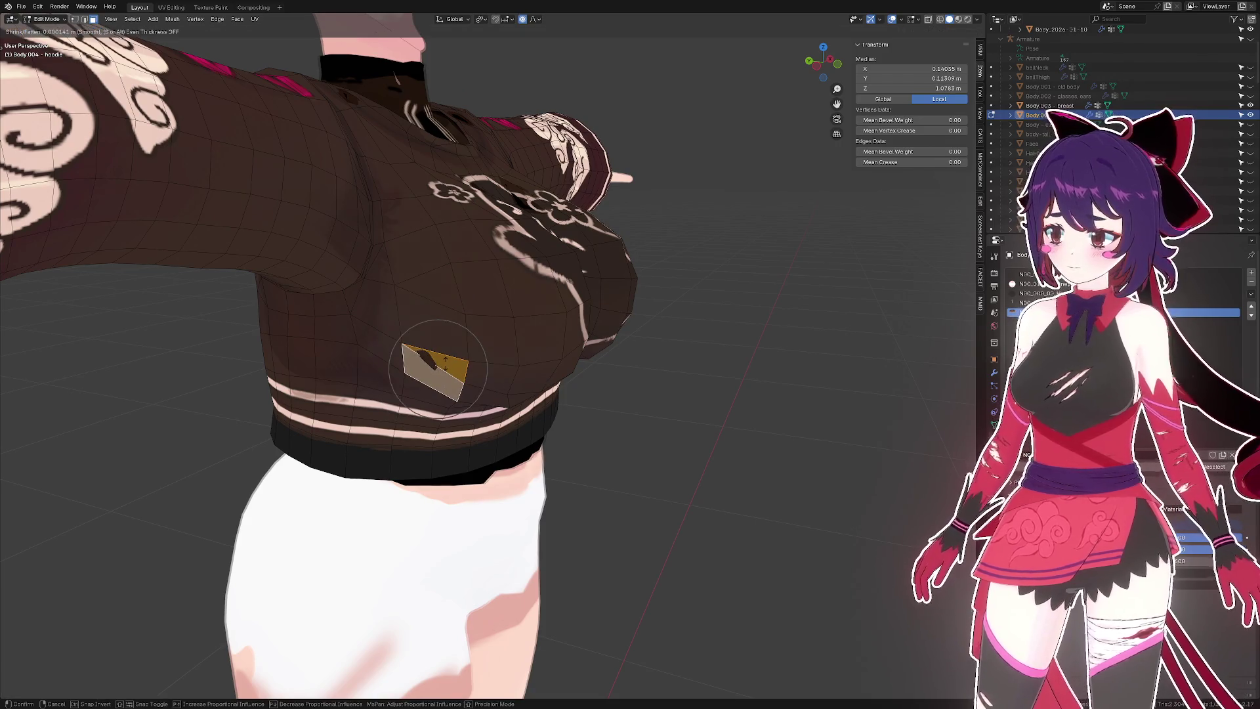
pyautogui.click(445, 360)
# - Shrink a lower-chest edge and a chest-front vertex inward along their normals
pyautogui.press('2')
pyautogui.click(446, 360)
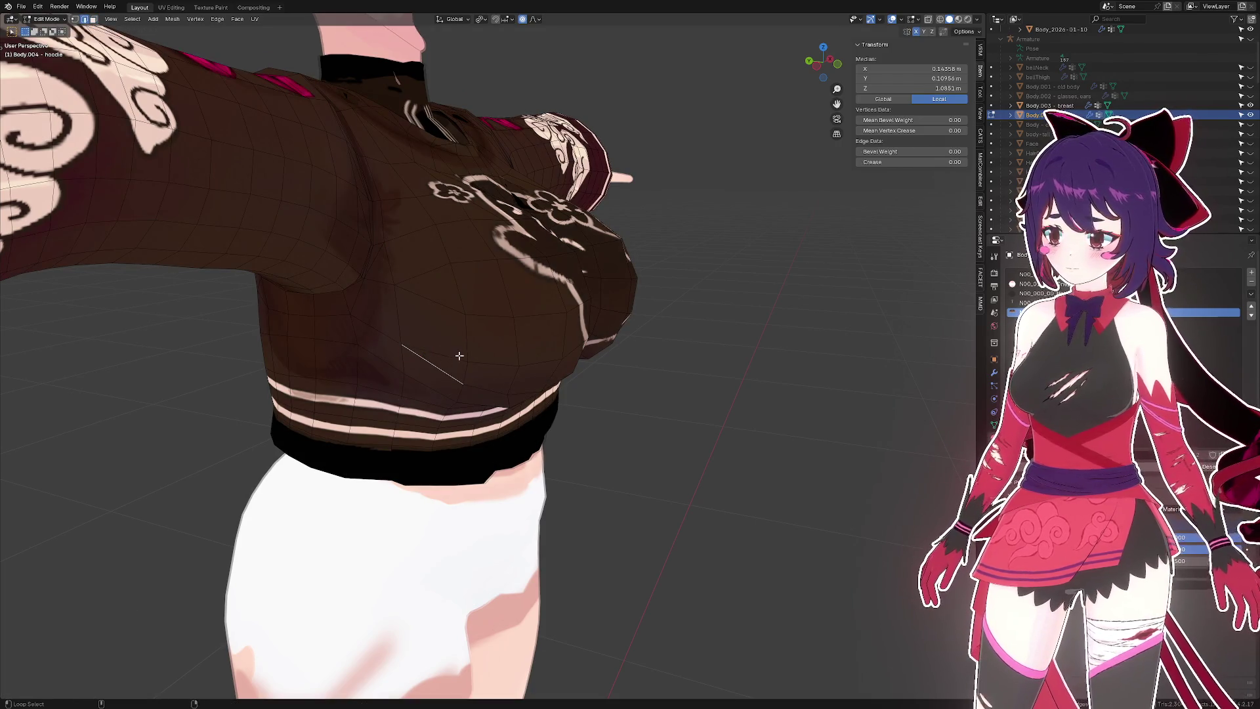
pyautogui.hotkey('alt', 's')
pyautogui.click(458, 355)
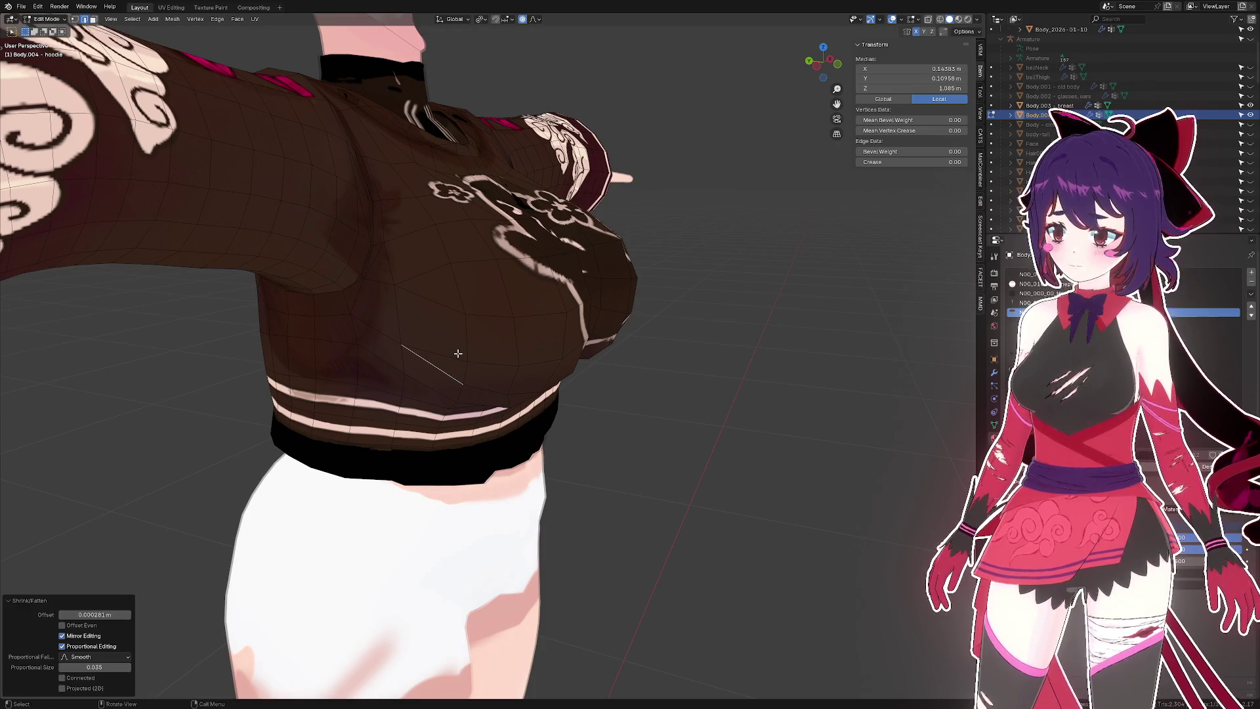
pyautogui.moveTo(458, 355); pyautogui.dragTo(539, 315)
pyautogui.press('1')
pyautogui.click(573, 251)
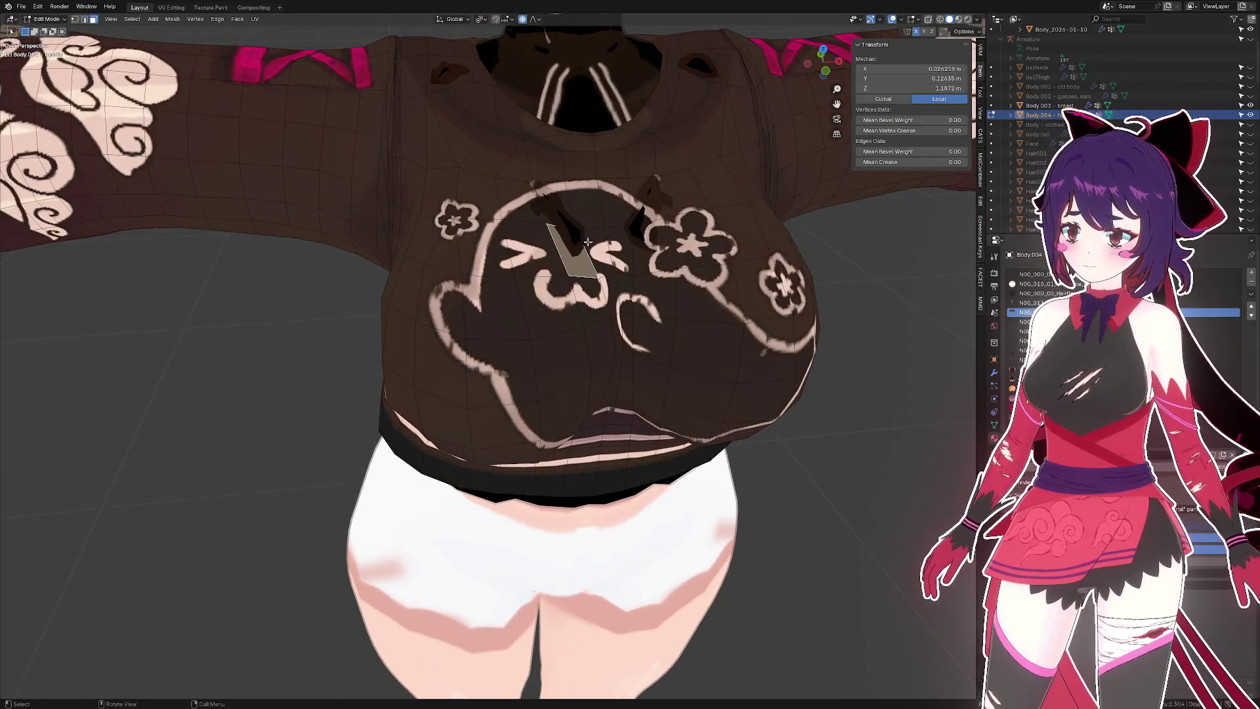
pyautogui.moveTo(573, 251); pyautogui.dragTo(594, 242)
pyautogui.hotkey('alt', 's')
pyautogui.click(573, 255)
# - Pull a short vertical strip of chest faces inward along their normals
pyautogui.press('3')
pyautogui.click(545, 243)
pyautogui.hotkey('alt', 's')
pyautogui.click(555, 256)
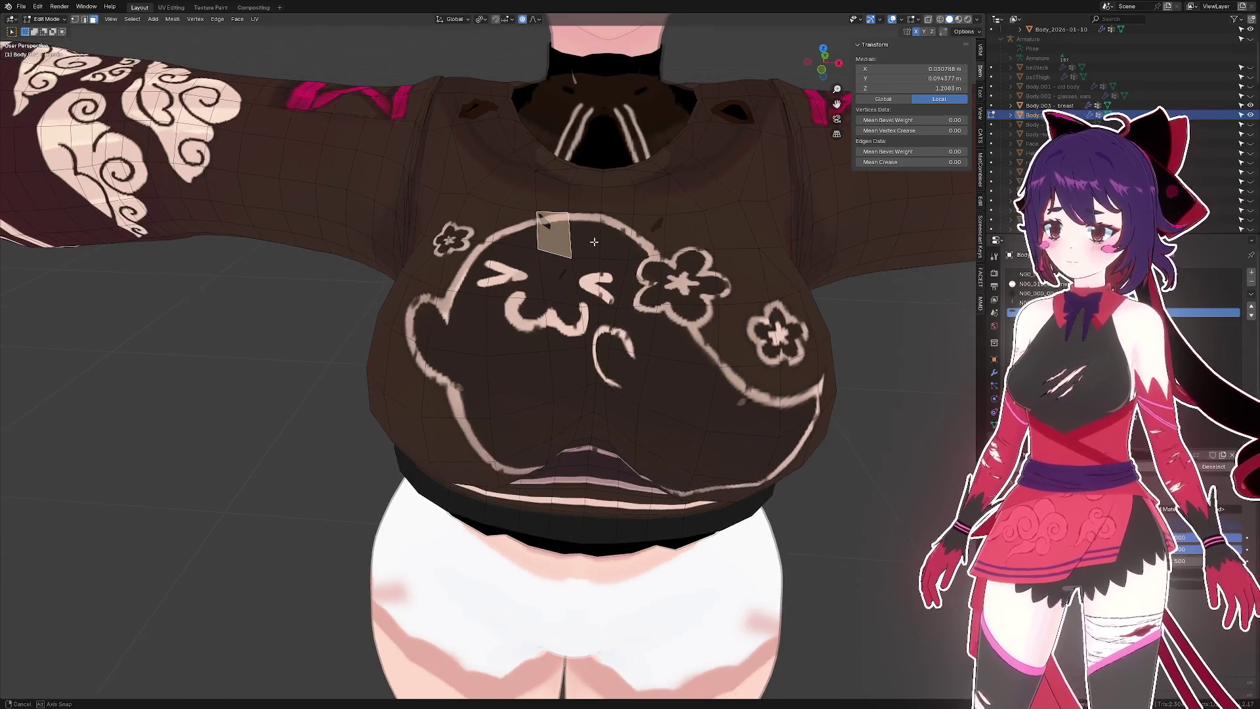
pyautogui.hotkey('alt', 's')
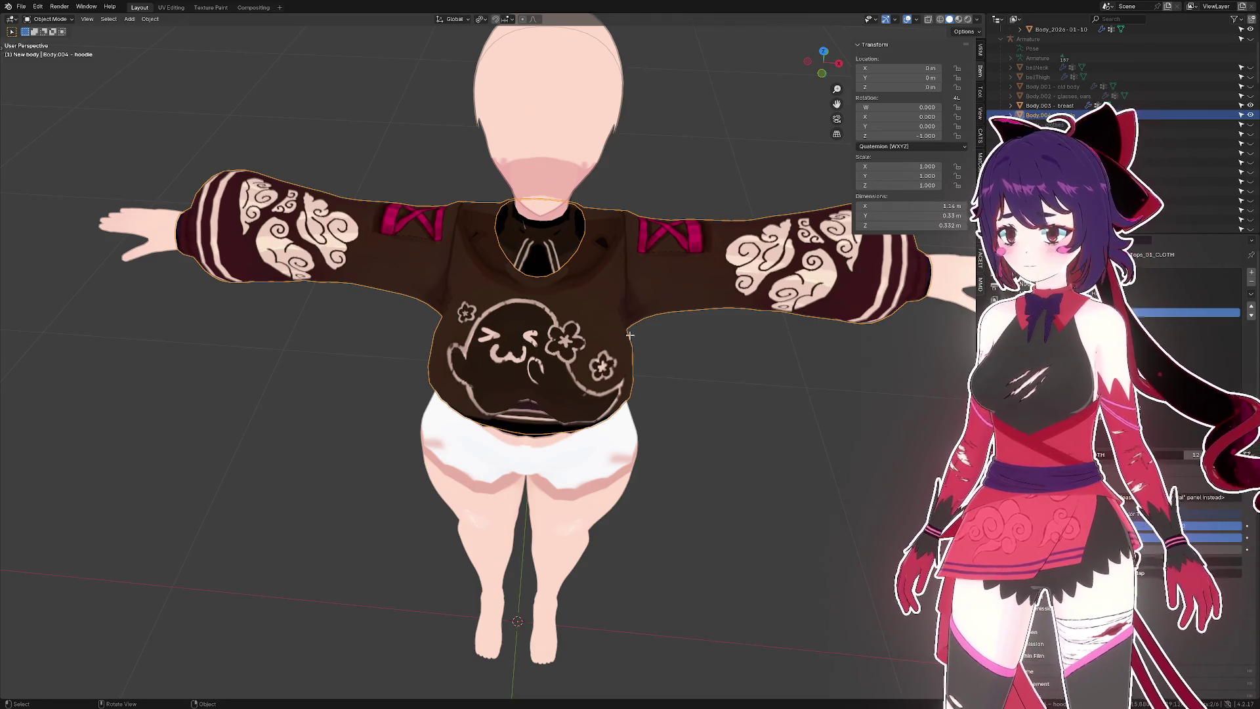
# - In Edit Mode, nudge a chest-front vertex on the hoodie with proportional falloff
pyautogui.press('Tab')
pyautogui.scroll(3)
pyautogui.moveTo(548, 316); pyautogui.dragTo(518, 306)
pyautogui.click(525, 318)
pyautogui.press('g')
pyautogui.click(552, 312)
# - Select the vertices along the chest centre line and view them from the right side
pyautogui.click(511, 341)
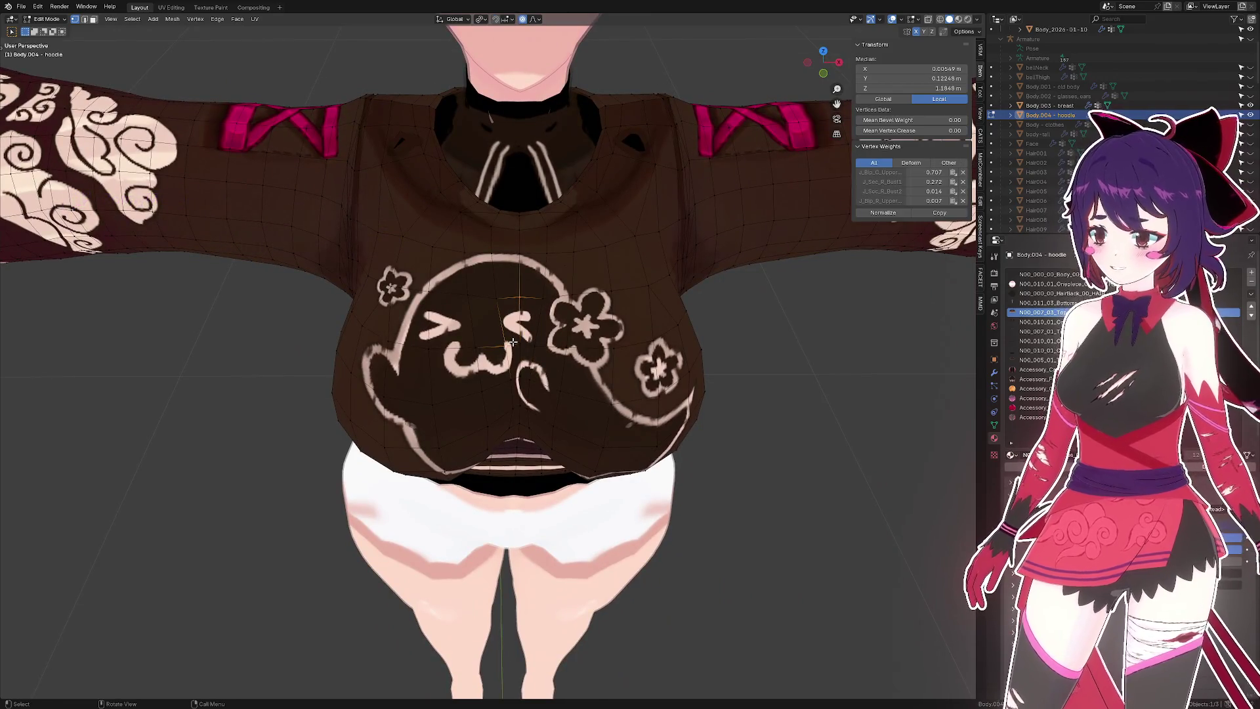
pyautogui.click(515, 343)
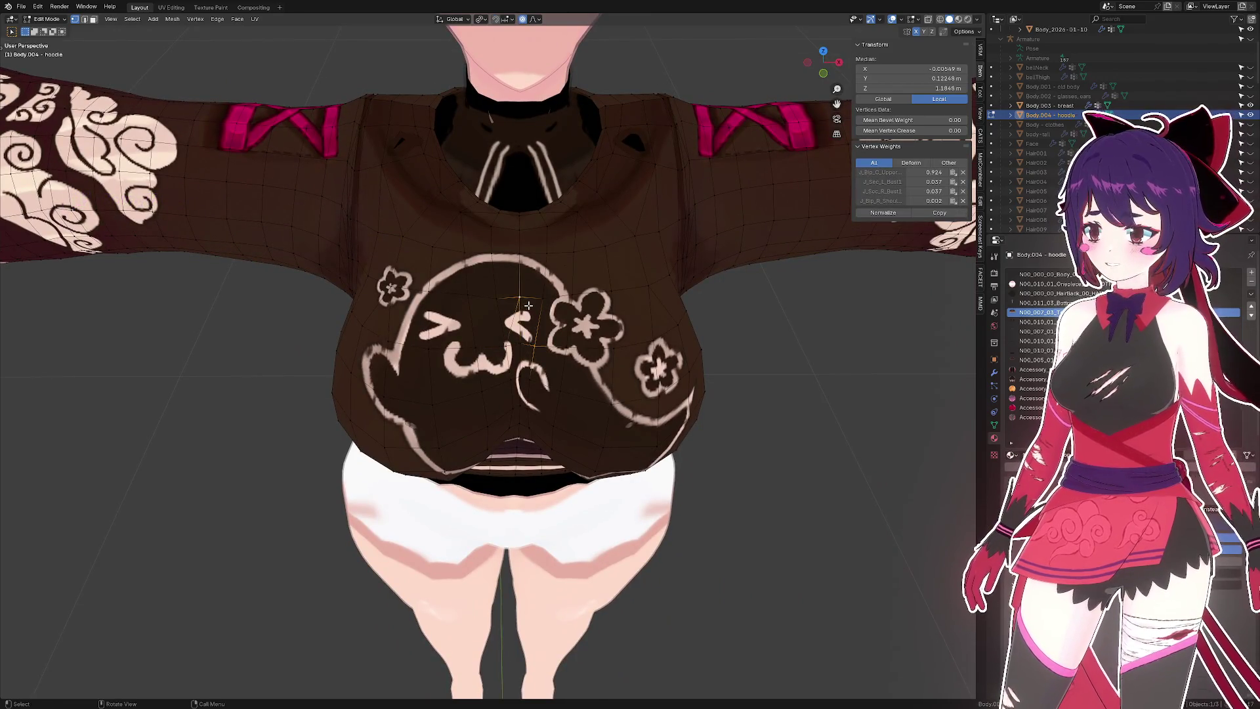
pyautogui.moveTo(535, 309); pyautogui.dragTo(517, 342)
pyautogui.click(517, 342)
pyautogui.click(517, 341)
pyautogui.click(515, 341)
pyautogui.click(529, 331)
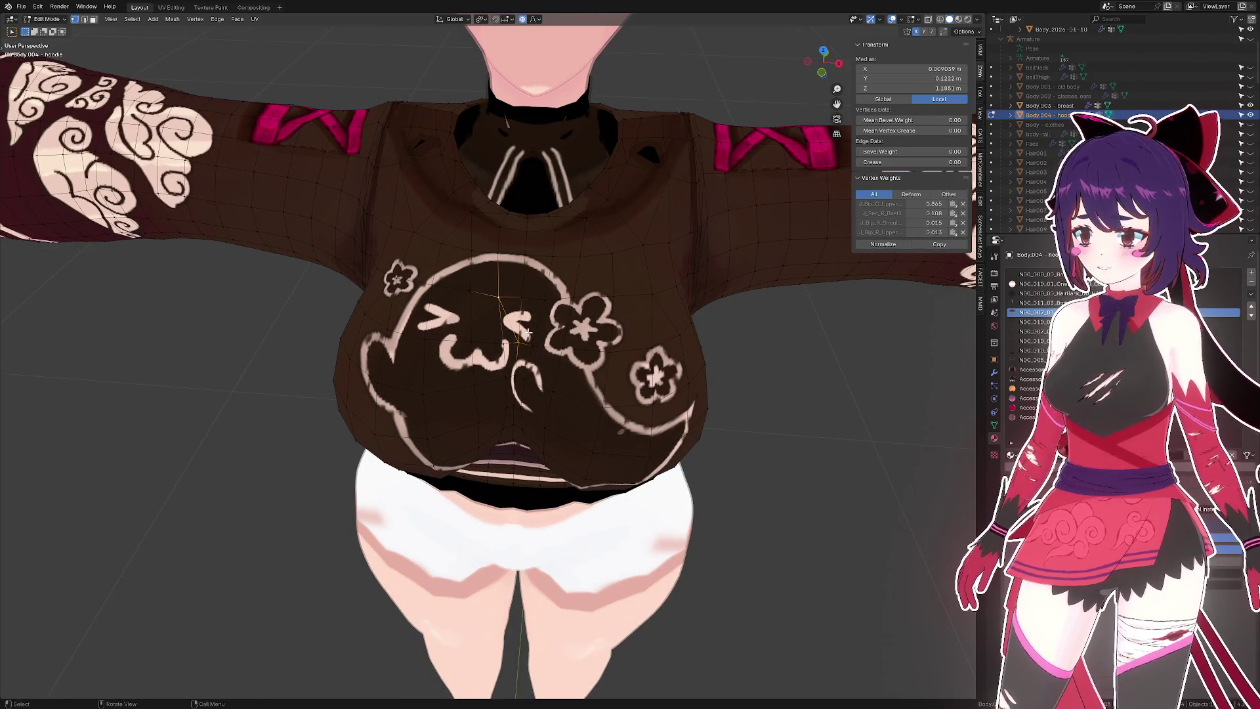
pyautogui.click(525, 336)
pyautogui.moveTo(502, 338); pyautogui.dragTo(536, 350)
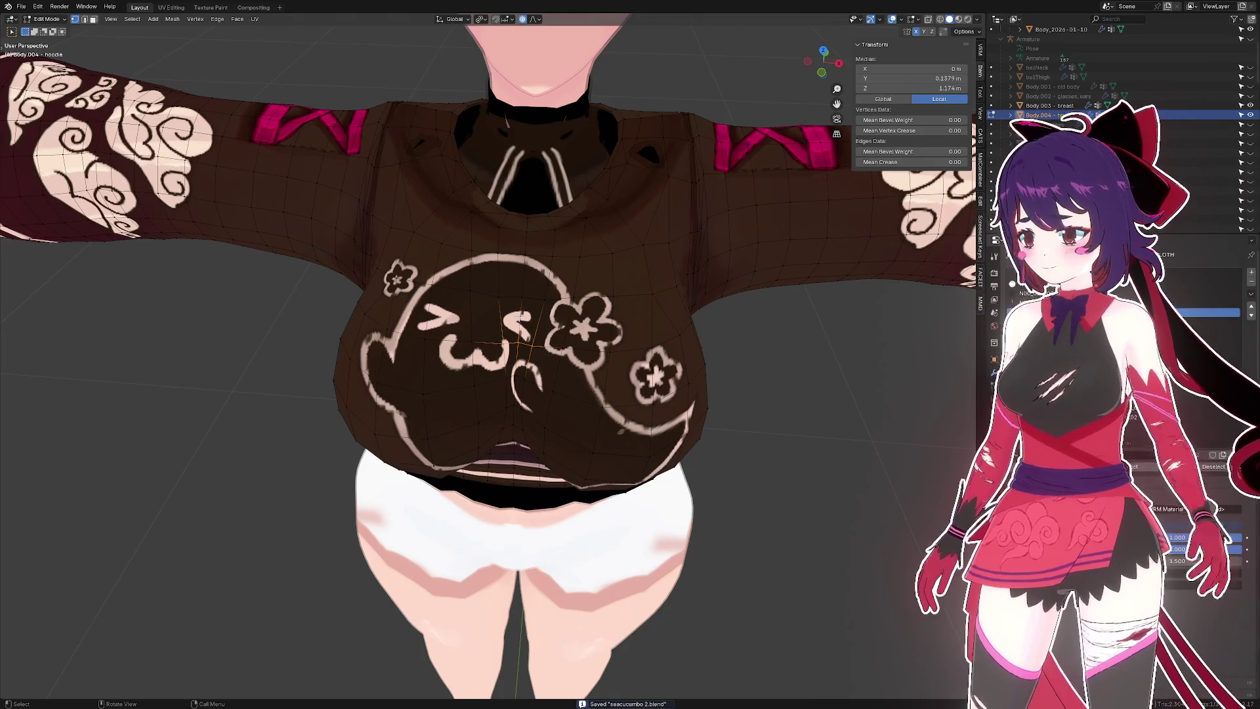
pyautogui.moveTo(518, 318); pyautogui.dragTo(560, 325)
pyautogui.press('KP_3')
# - Move the centre-chest vertices front-to-back along Y, then raise them slightly along Z
pyautogui.scroll(3)
pyautogui.press('g')
pyautogui.press('y')
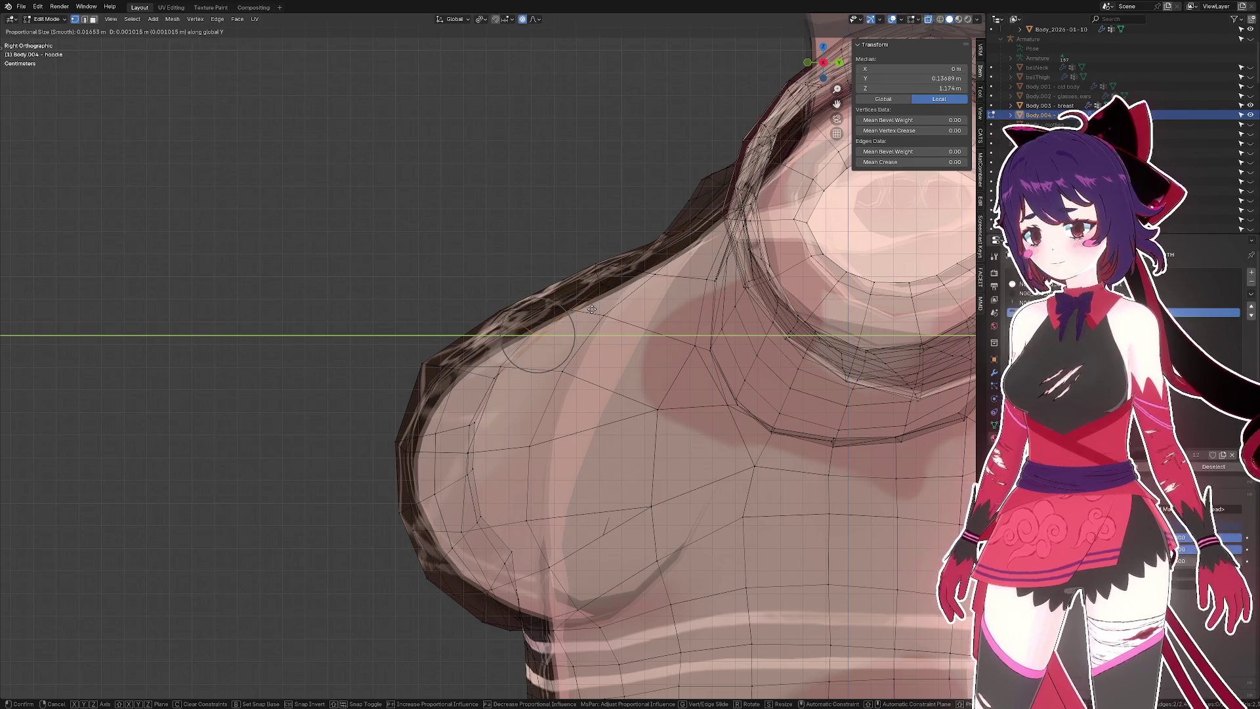
pyautogui.click(599, 308)
pyautogui.press('g')
pyautogui.press('z')
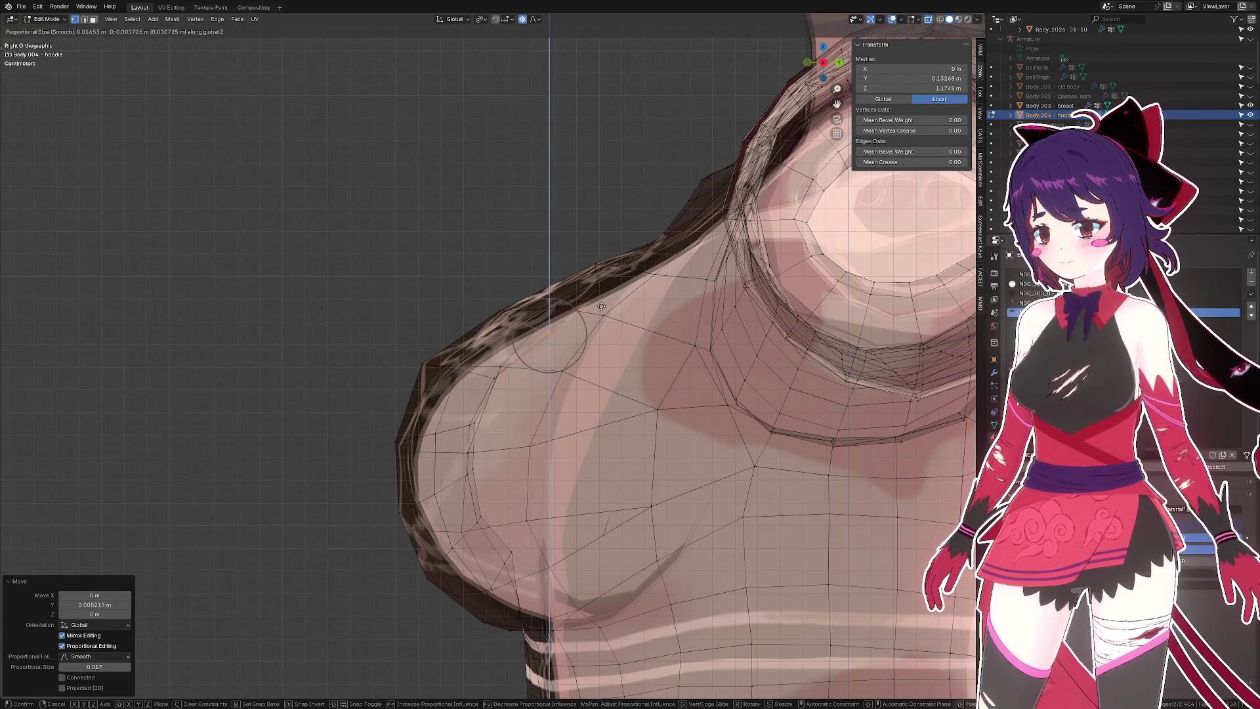
pyautogui.click(601, 300)
# - Select a vertex path across the chest centre and scale it slightly inward
pyautogui.moveTo(601, 300); pyautogui.dragTo(555, 283)
pyautogui.click(583, 291)
pyautogui.click(528, 278)
pyautogui.press('s')
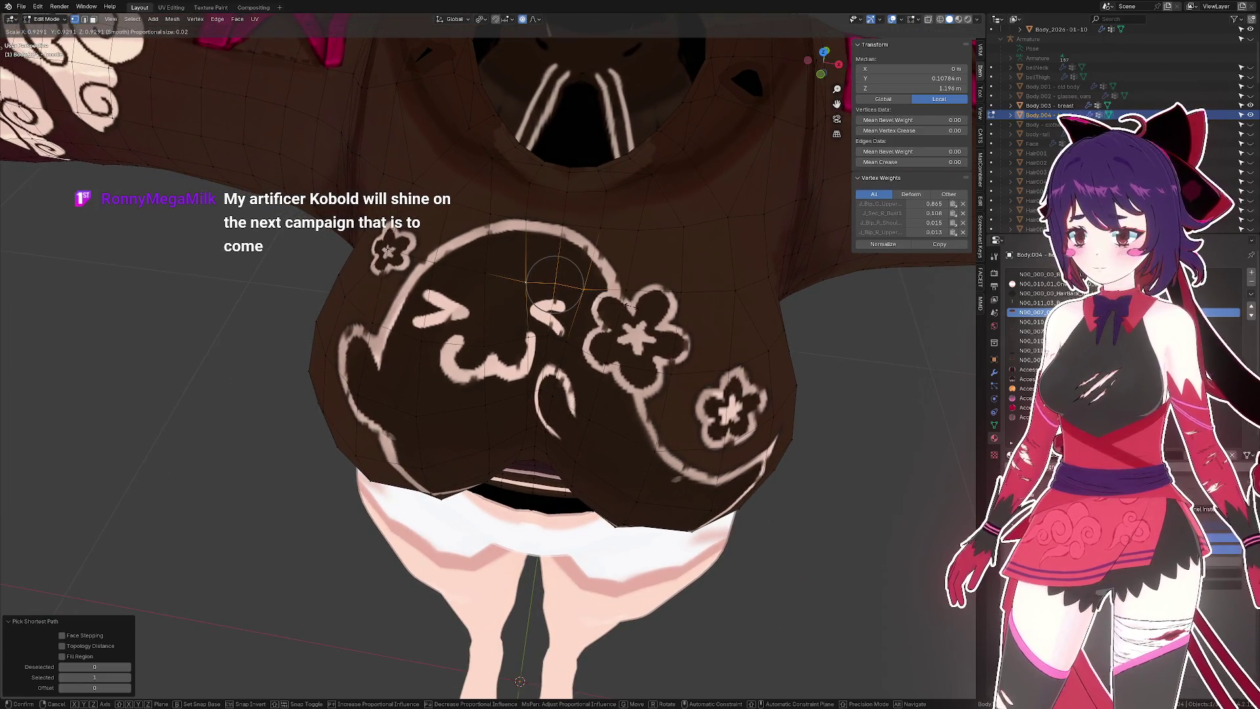
pyautogui.click(632, 306)
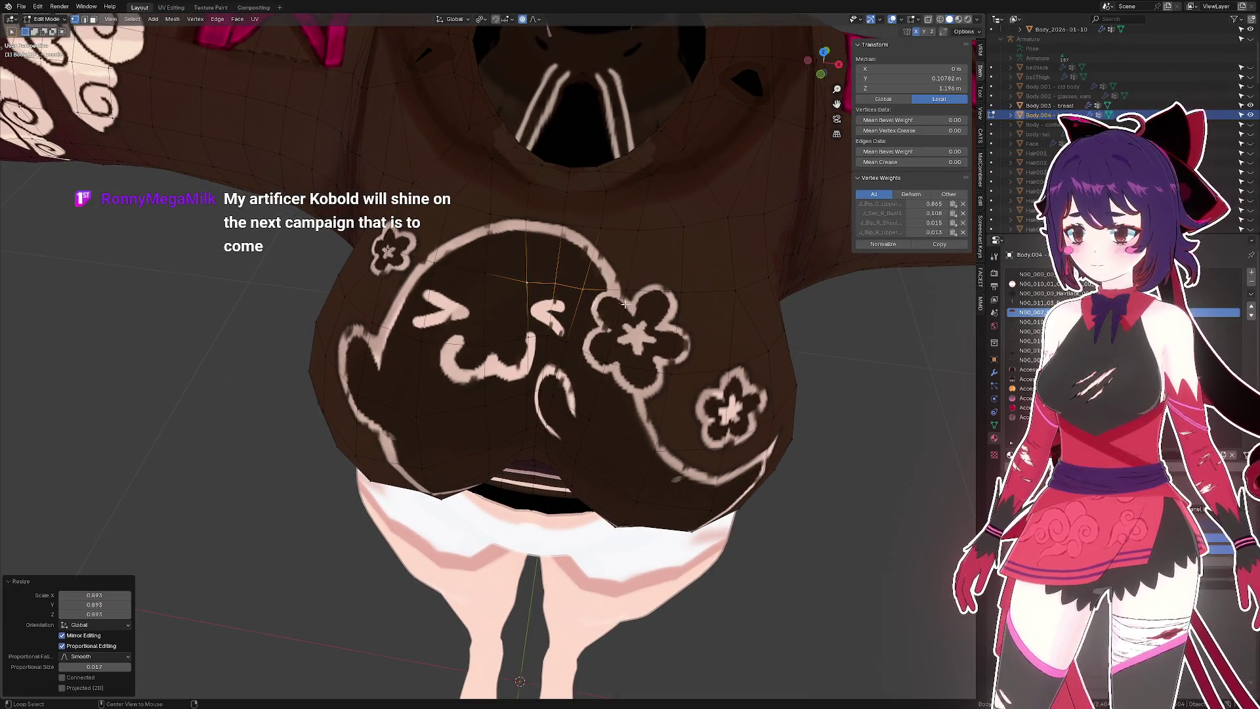
# - Adjust the chest vertices again in X-ray right-side view, then show the whole avatar in Object Mode
pyautogui.press('KP_3')
pyautogui.scroll(3)
pyautogui.hotkey('alt', 'z')
pyautogui.press('g')
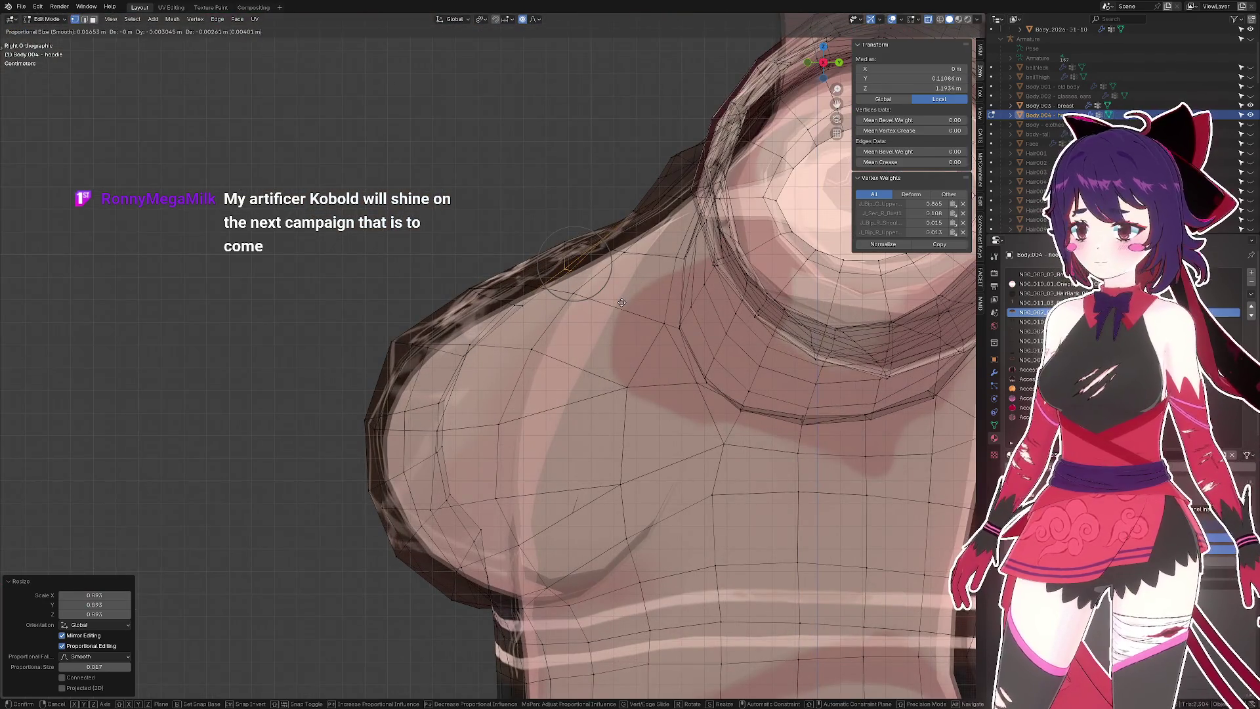
pyautogui.click(619, 304)
pyautogui.hotkey('alt', 'z')
pyautogui.moveTo(619, 303); pyautogui.dragTo(622, 333)
pyautogui.press('Tab')
pyautogui.scroll(-3)
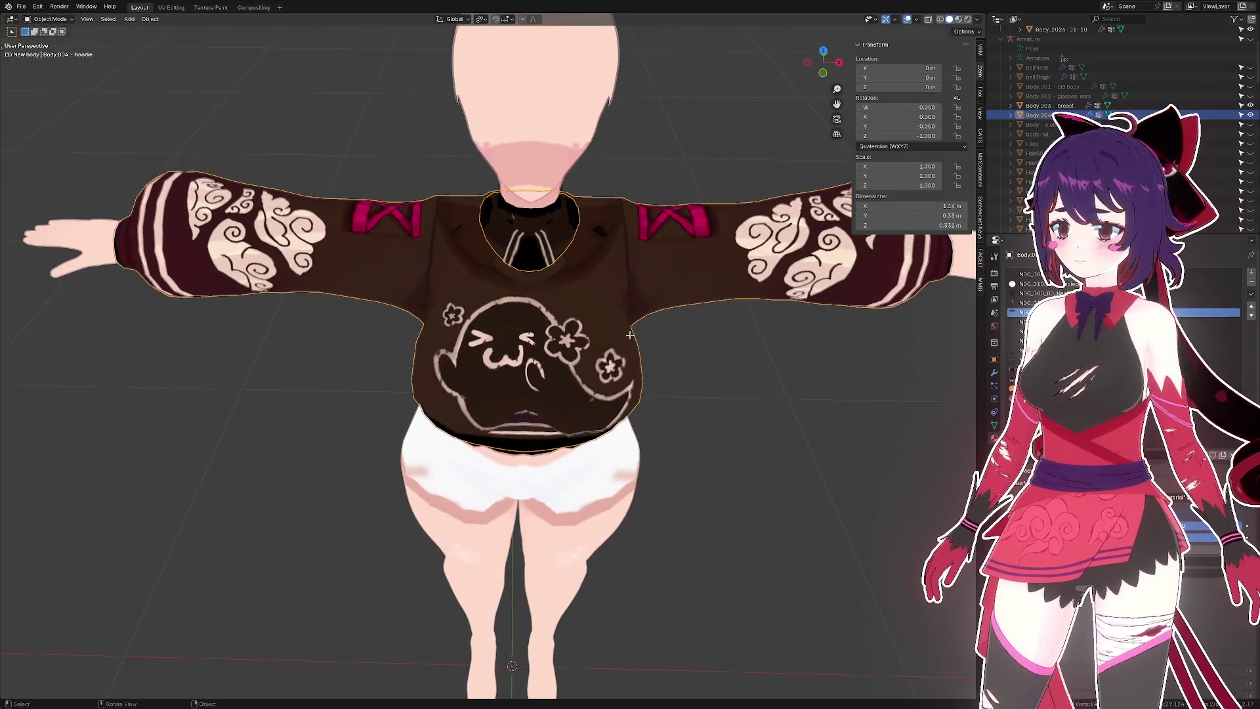
# - Back in Edit Mode, undo the last move of the chest vertices
pyautogui.scroll(3)
pyautogui.press('Tab')
pyautogui.moveTo(614, 311); pyautogui.dragTo(558, 321)
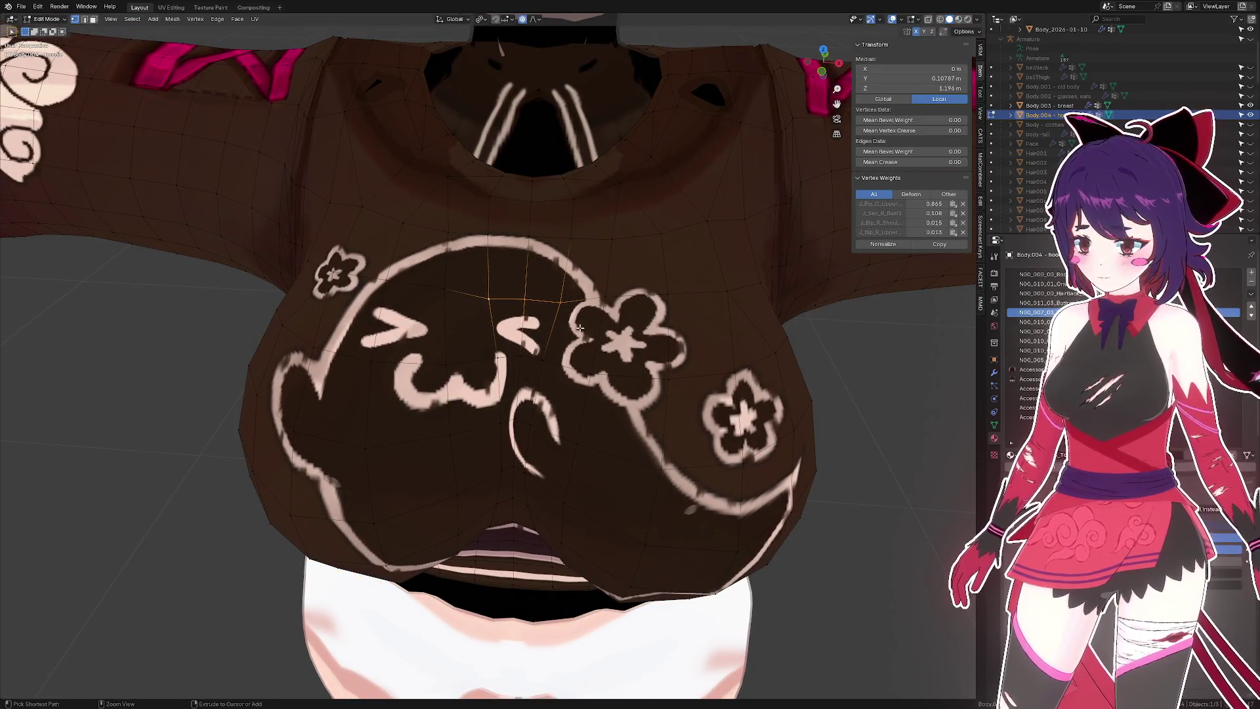
pyautogui.hotkey('ctrl', 'z')
pyautogui.hotkey('ctrl', 'shift', 'z')
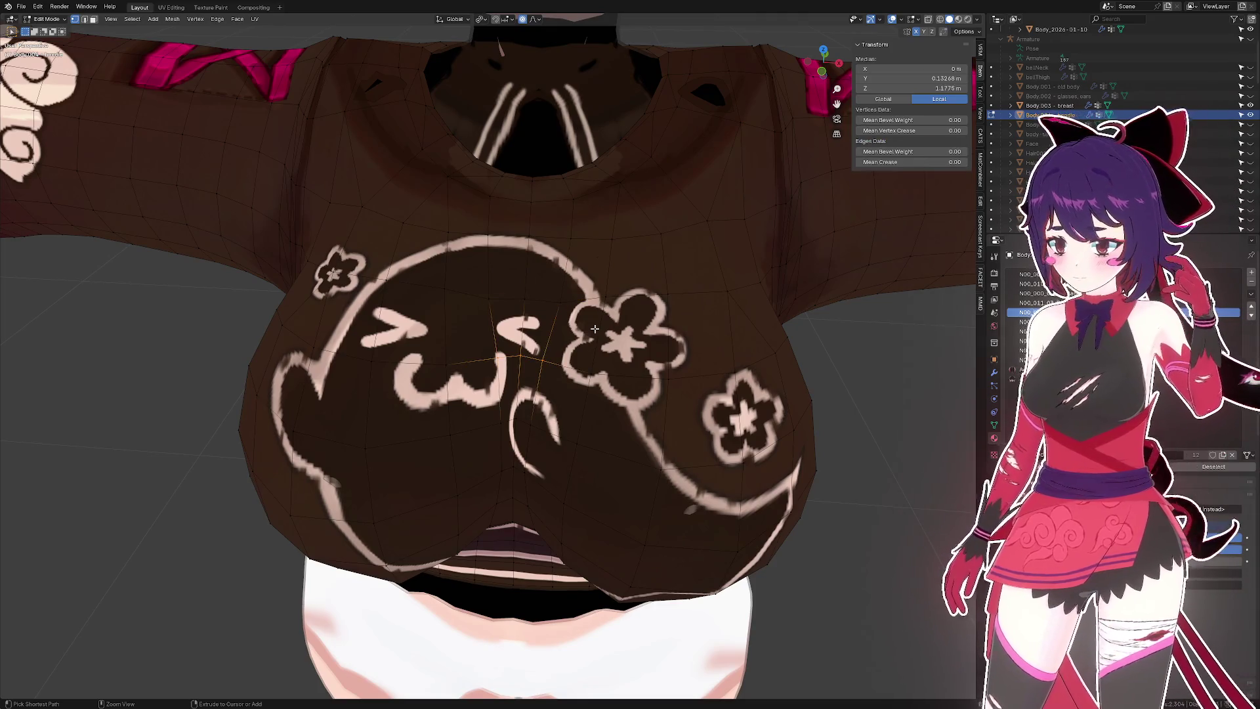
pyautogui.hotkey('ctrl', 'z')
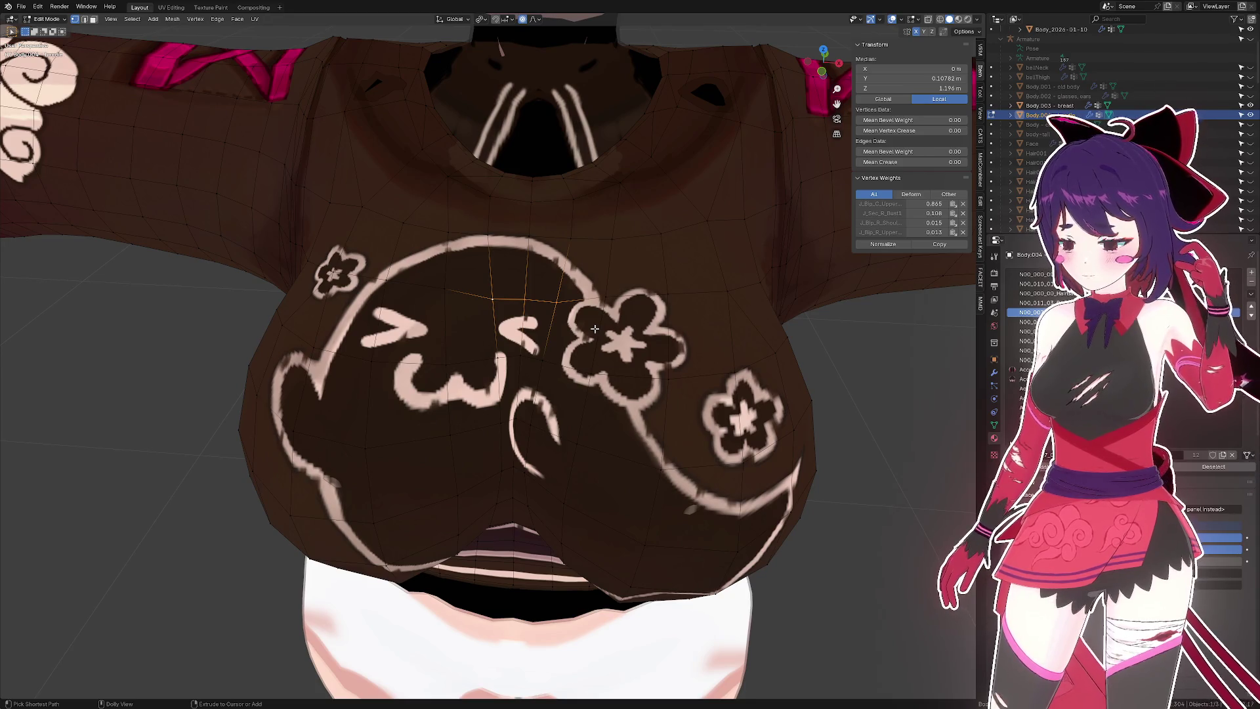
# - Slide the face beside the printed face's right eye sideways along X, saving the file
pyautogui.moveTo(626, 330); pyautogui.dragTo(607, 345)
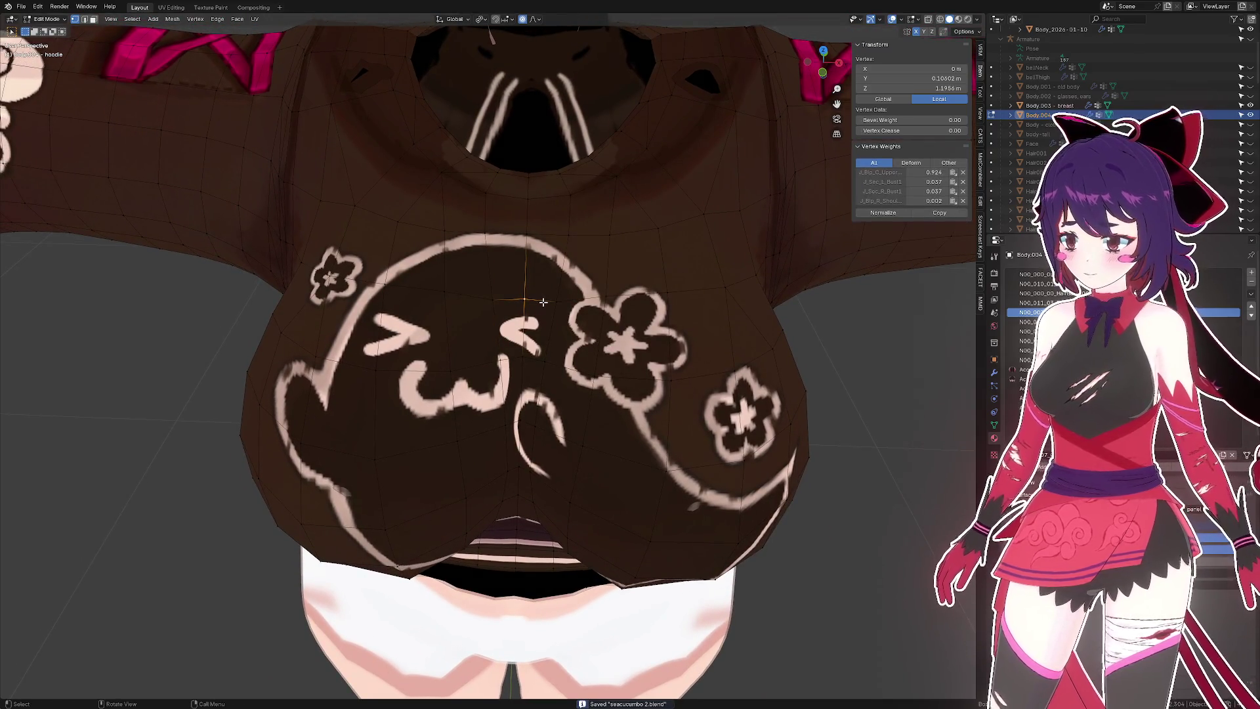
pyautogui.press('3')
pyautogui.click(541, 326)
pyautogui.press('g')
pyautogui.press('x')
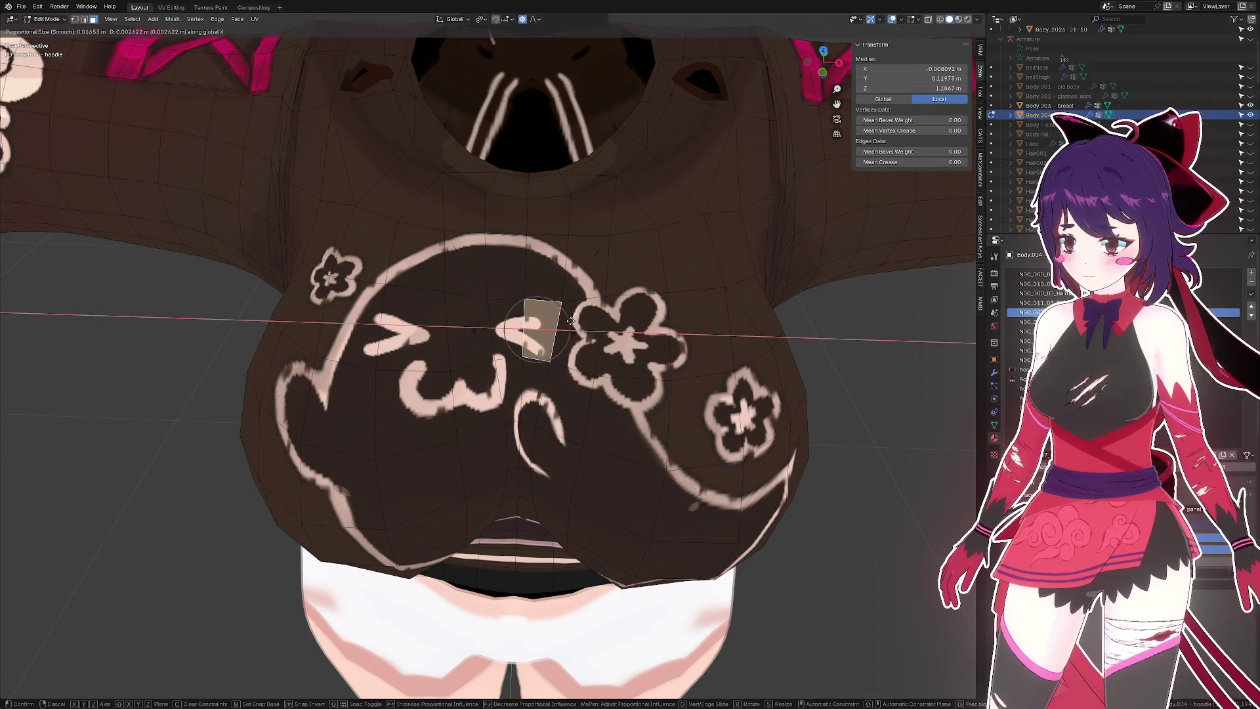
pyautogui.click(575, 319)
pyautogui.hotkey('ctrl', 's')
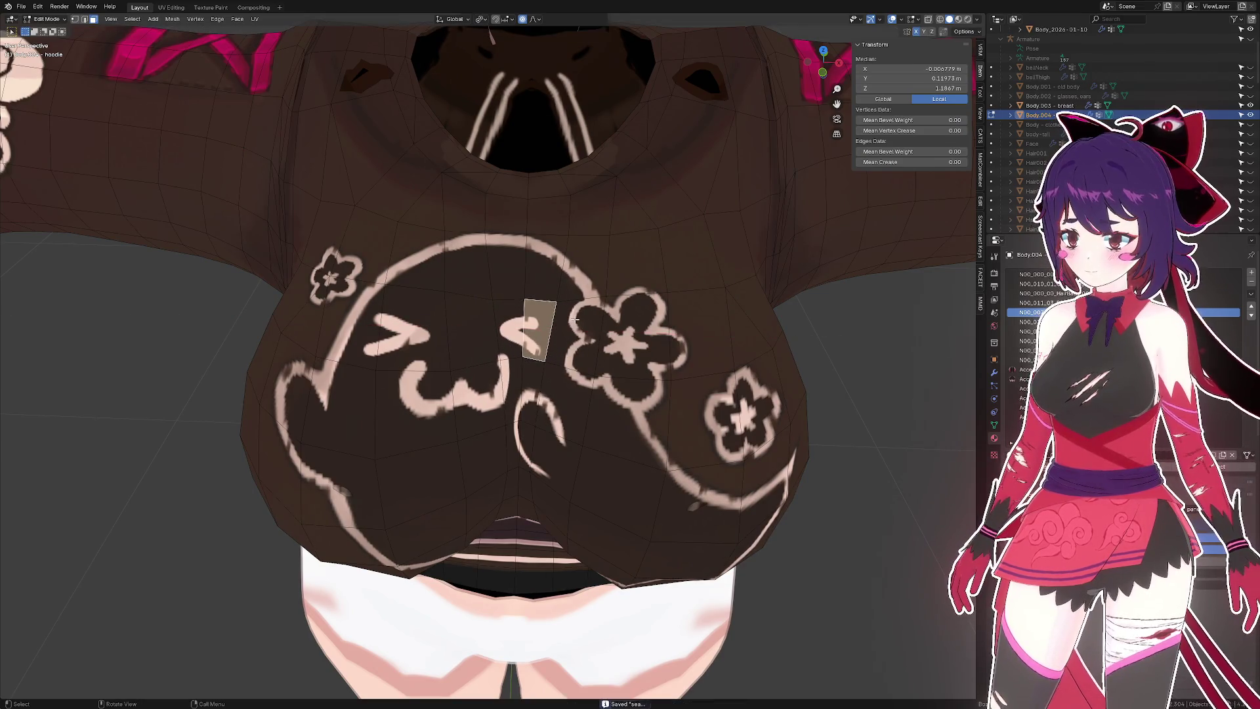
pyautogui.press('g')
pyautogui.press('x')
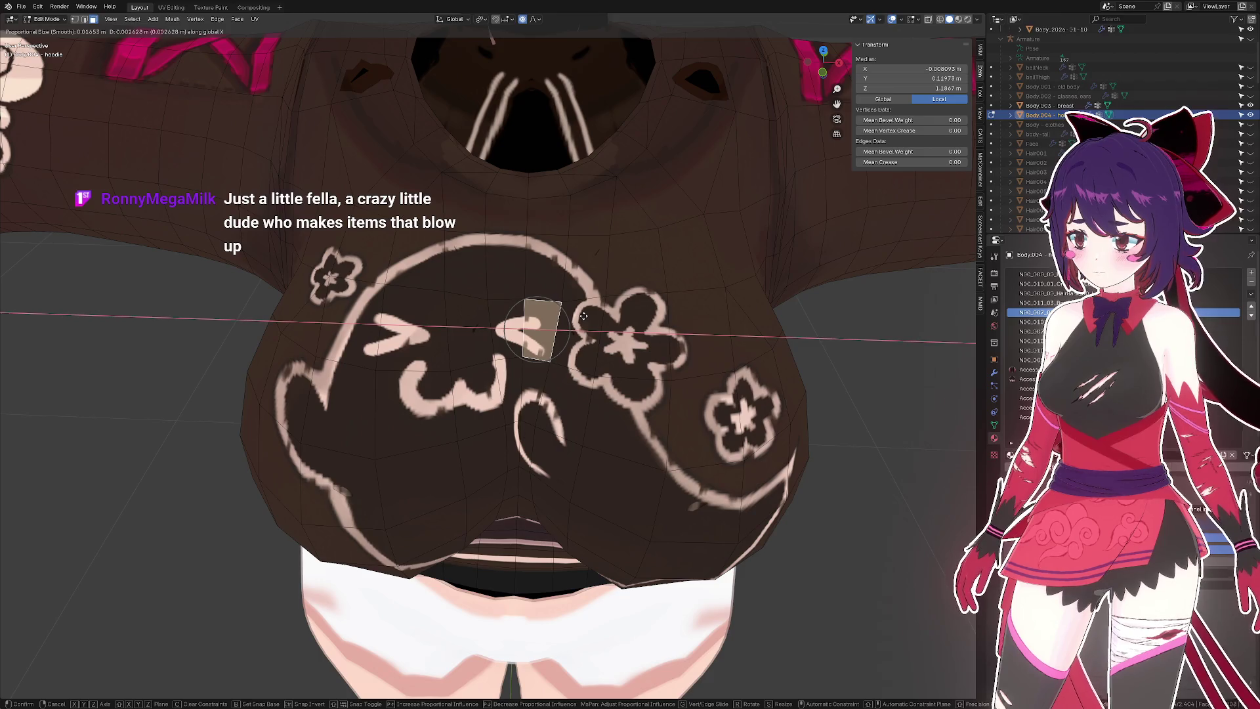
pyautogui.click(583, 316)
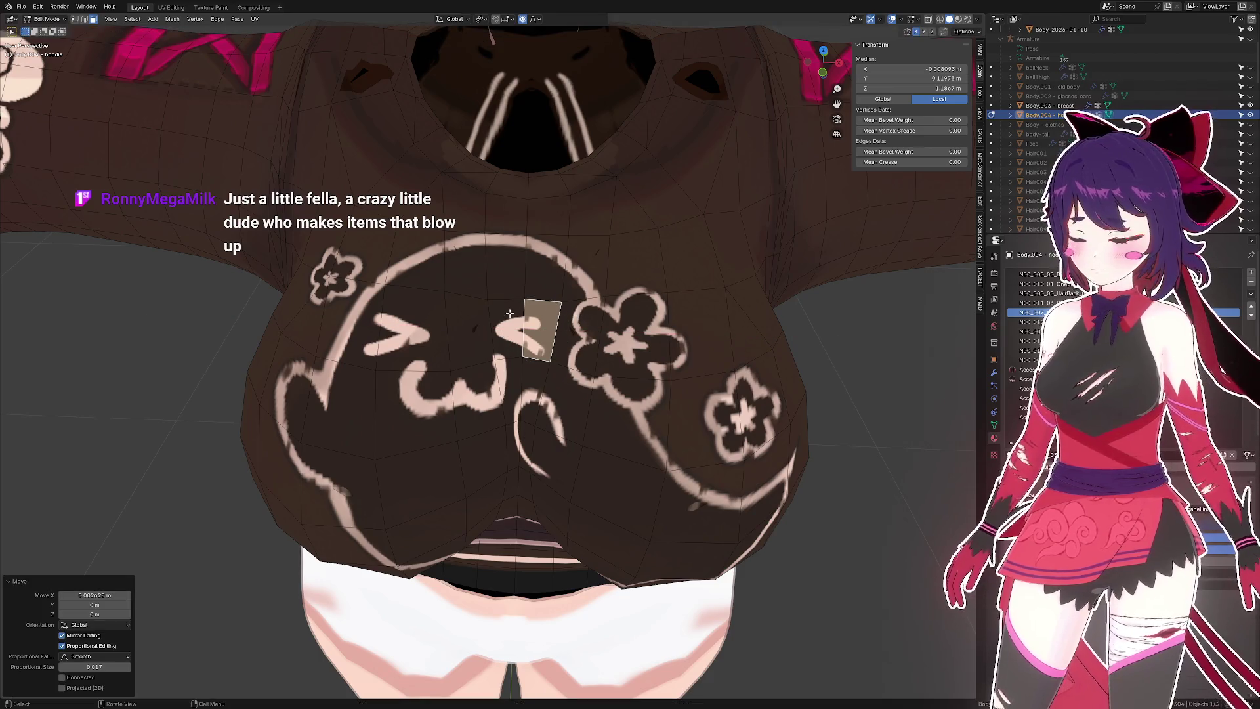
# - Shrink a nearby chest edge with Alt+S and move an edge beside the eye along Z
pyautogui.click(512, 313)
pyautogui.moveTo(511, 313); pyautogui.dragTo(557, 317)
pyautogui.hotkey('alt', 's')
pyautogui.click(493, 313)
pyautogui.click(559, 316)
pyautogui.press('g')
pyautogui.press('z')
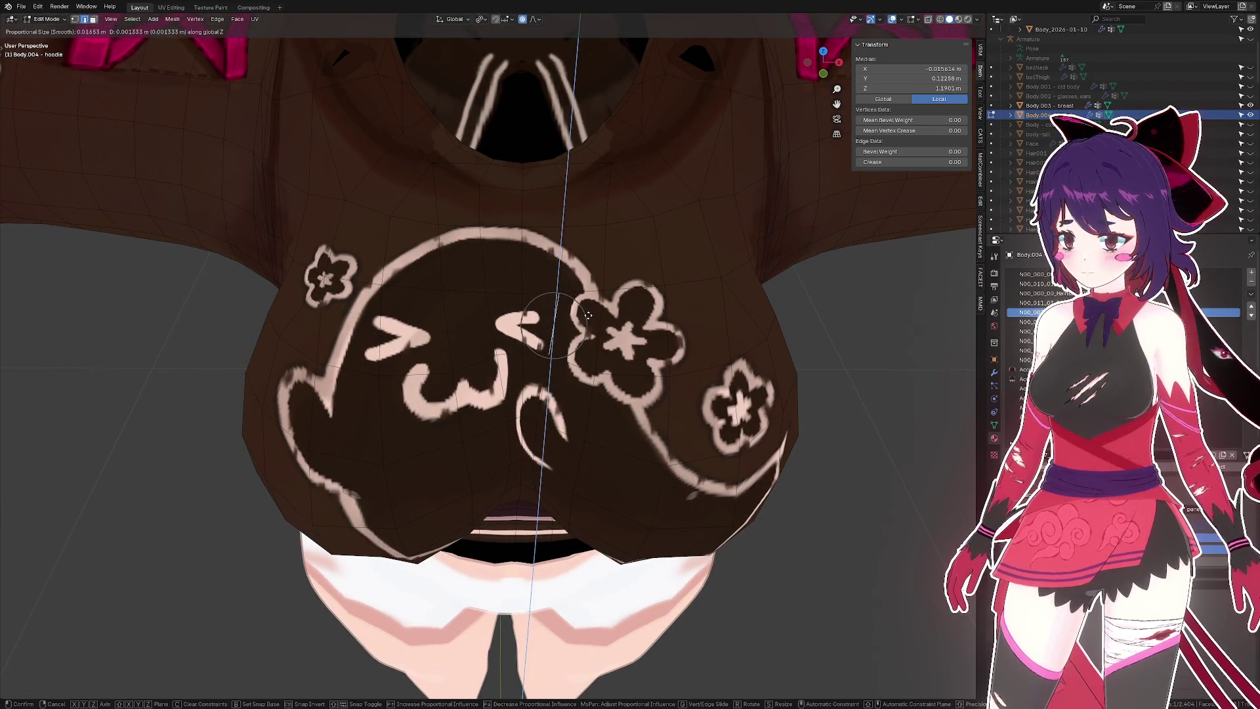
pyautogui.click(588, 316)
# - Return to Object Mode and view the hoodie torso from the front
pyautogui.moveTo(588, 316); pyautogui.dragTo(590, 321)
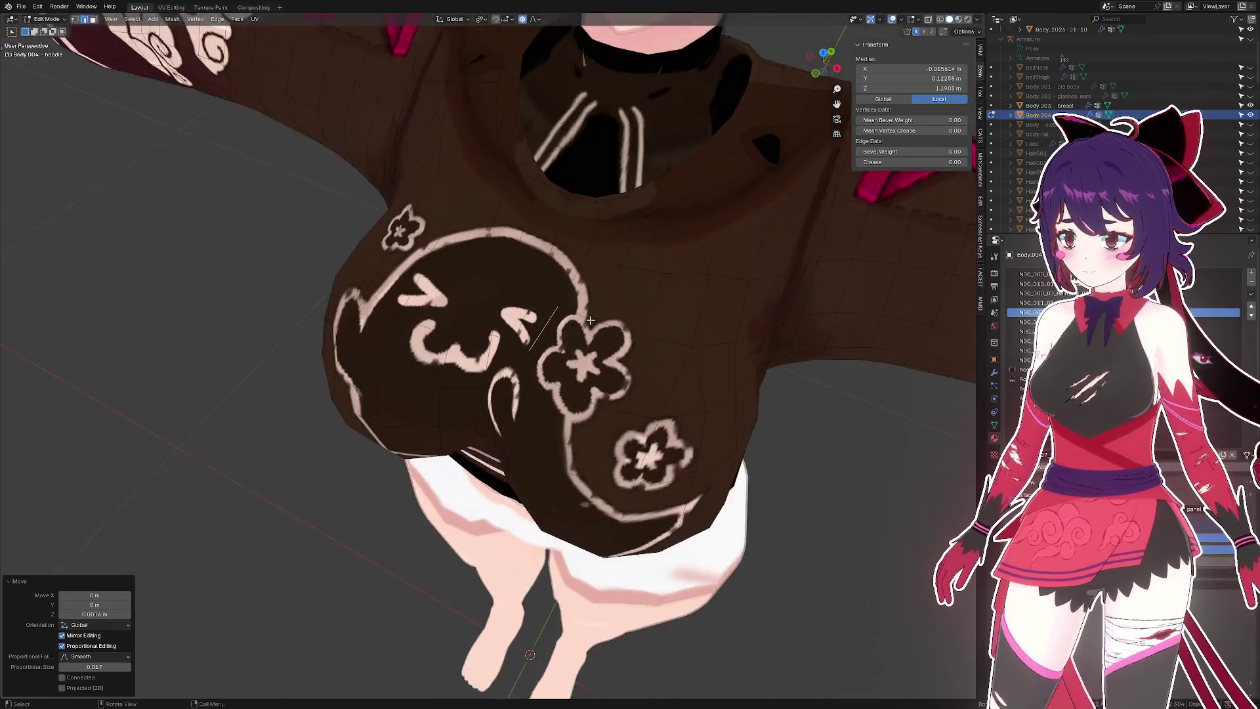
pyautogui.press('Tab')
pyautogui.scroll(-3)
pyautogui.moveTo(681, 403); pyautogui.dragTo(676, 394)
pyautogui.scroll(3)
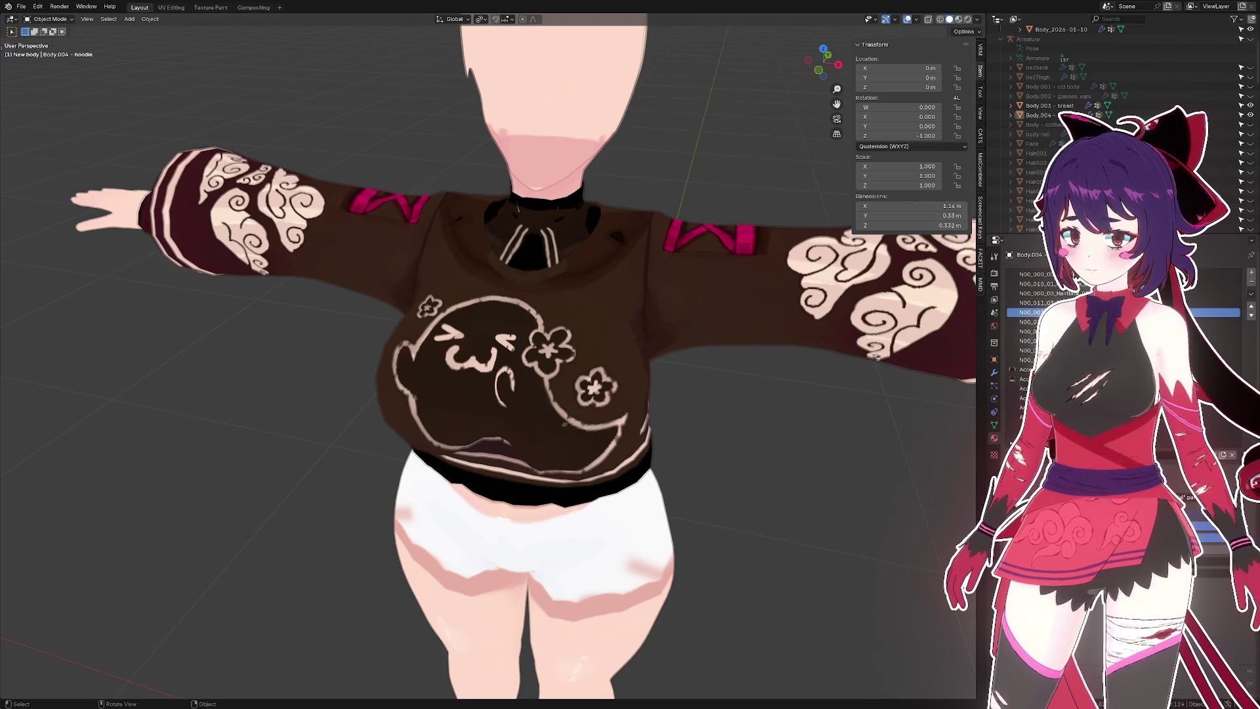
# - In Edit Mode, push a path of chest edges along their normals with Shrink/Fatten
pyautogui.moveTo(512, 393); pyautogui.dragTo(518, 381)
pyautogui.press('Tab')
pyautogui.scroll(3)
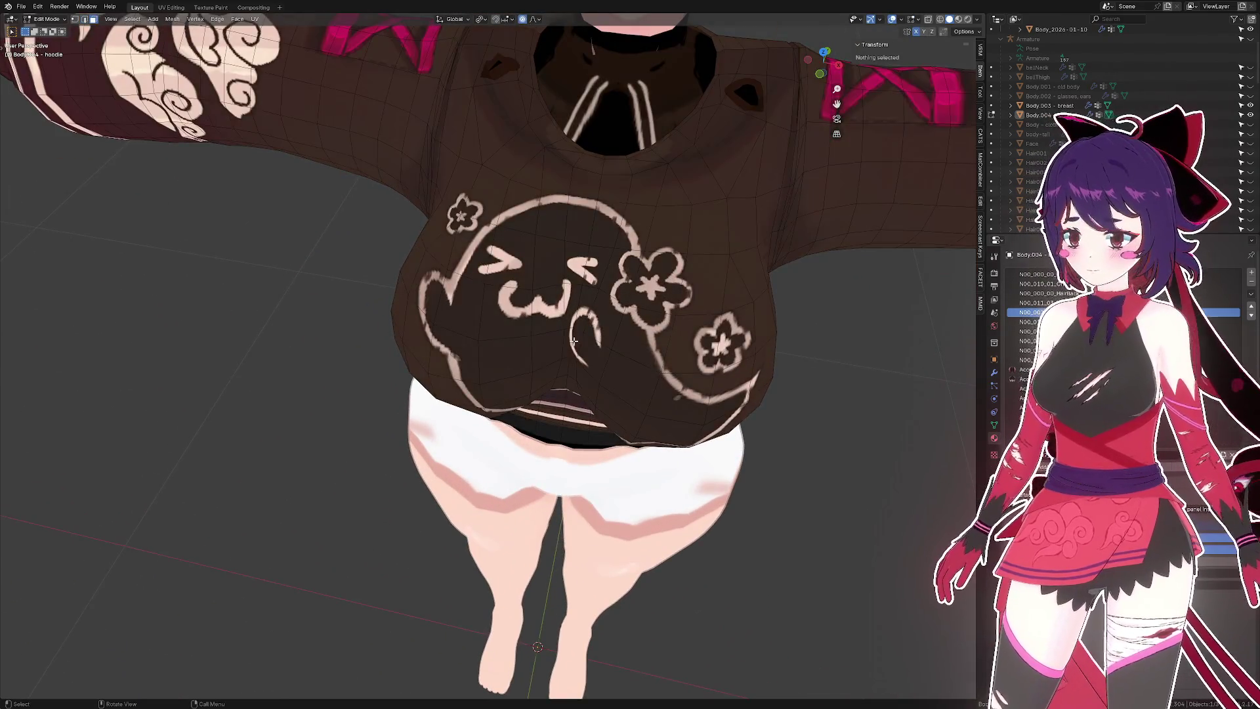
pyautogui.click(576, 332)
pyautogui.moveTo(576, 322); pyautogui.dragTo(567, 289)
pyautogui.press('2')
pyautogui.click(576, 332)
pyautogui.moveTo(576, 331); pyautogui.dragTo(568, 426)
pyautogui.scroll(-3)
pyautogui.click(542, 375)
pyautogui.hotkey('alt', 's')
pyautogui.click(582, 373)
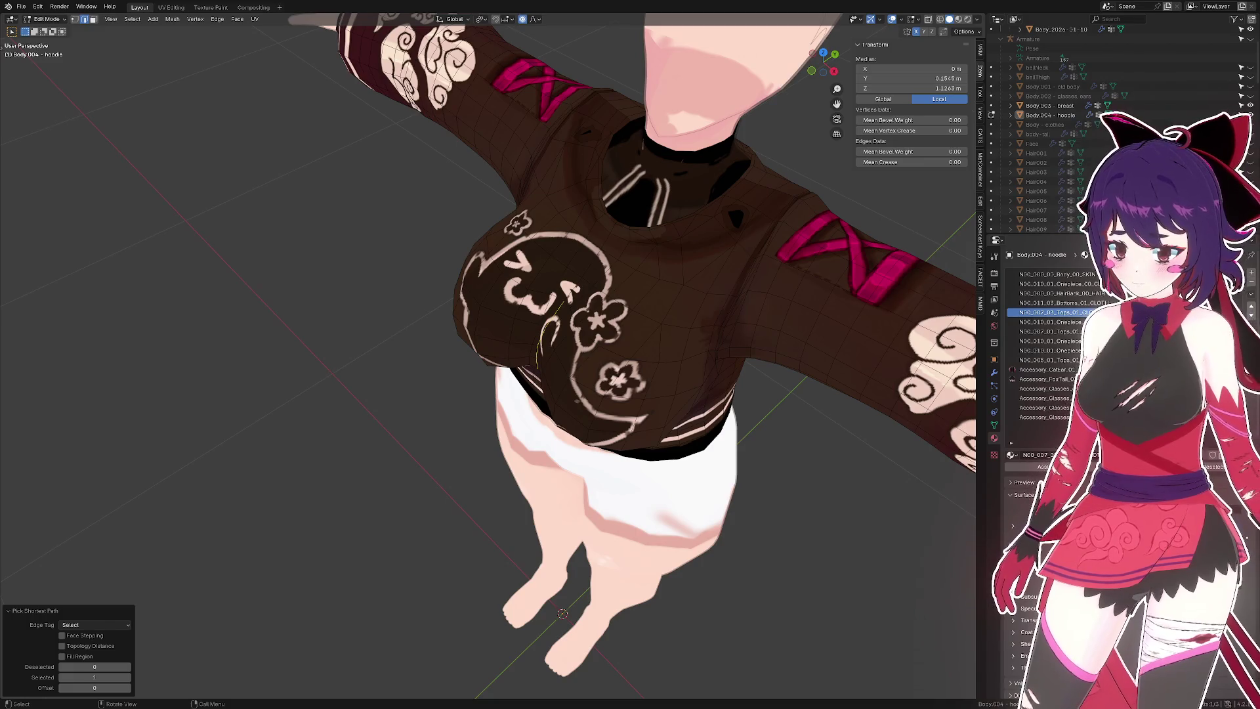
# - Move the selected chest vertices front-to-back along Y with proportional falloff
pyautogui.moveTo(532, 315); pyautogui.dragTo(507, 366)
pyautogui.press('g')
pyautogui.press('y')
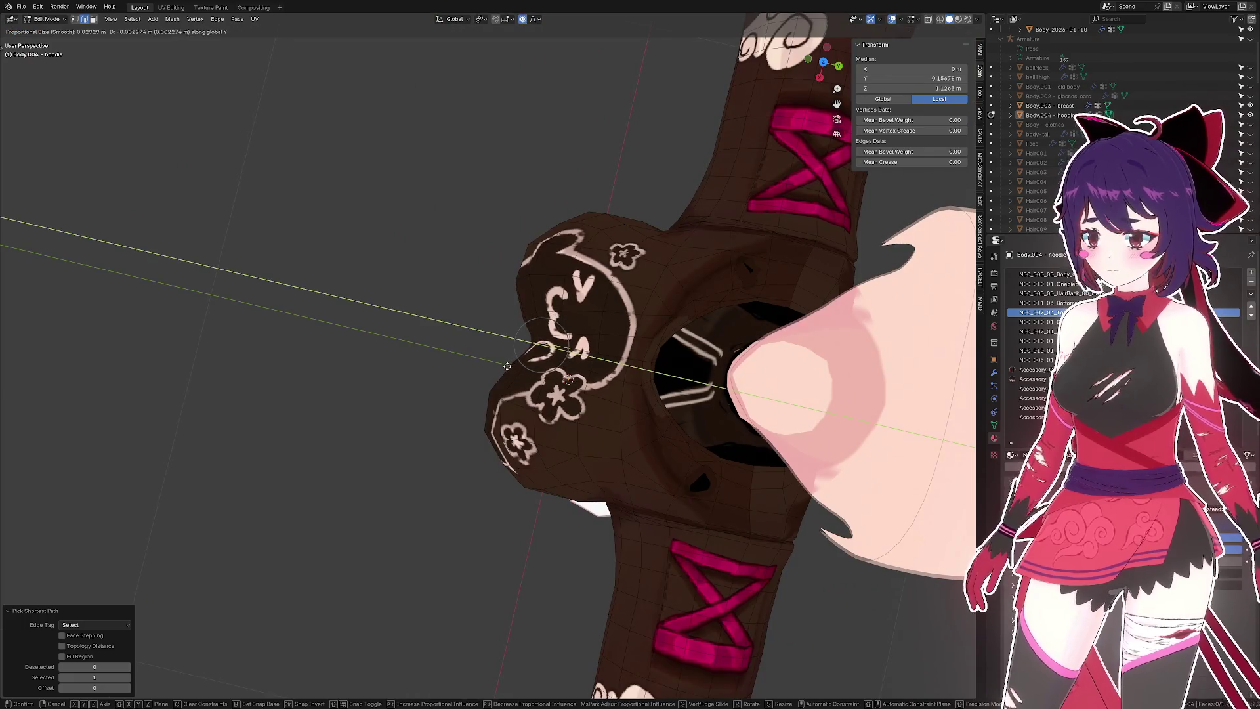
pyautogui.click(501, 363)
# - Vertex Slide a single vertex on the chest print along its edges
pyautogui.moveTo(501, 363); pyautogui.dragTo(513, 278)
pyautogui.scroll(3)
pyautogui.scroll(-3)
pyautogui.press('1')
pyautogui.click(513, 278)
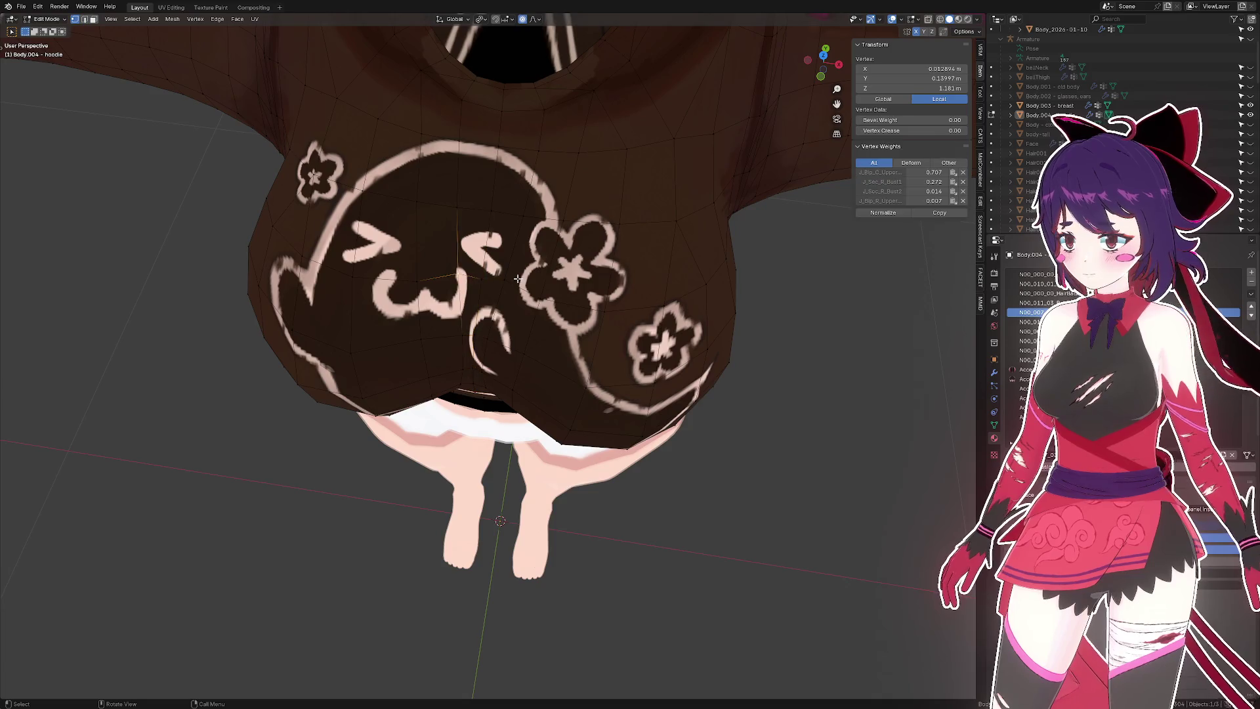
pyautogui.hotkey('shift', 'v')
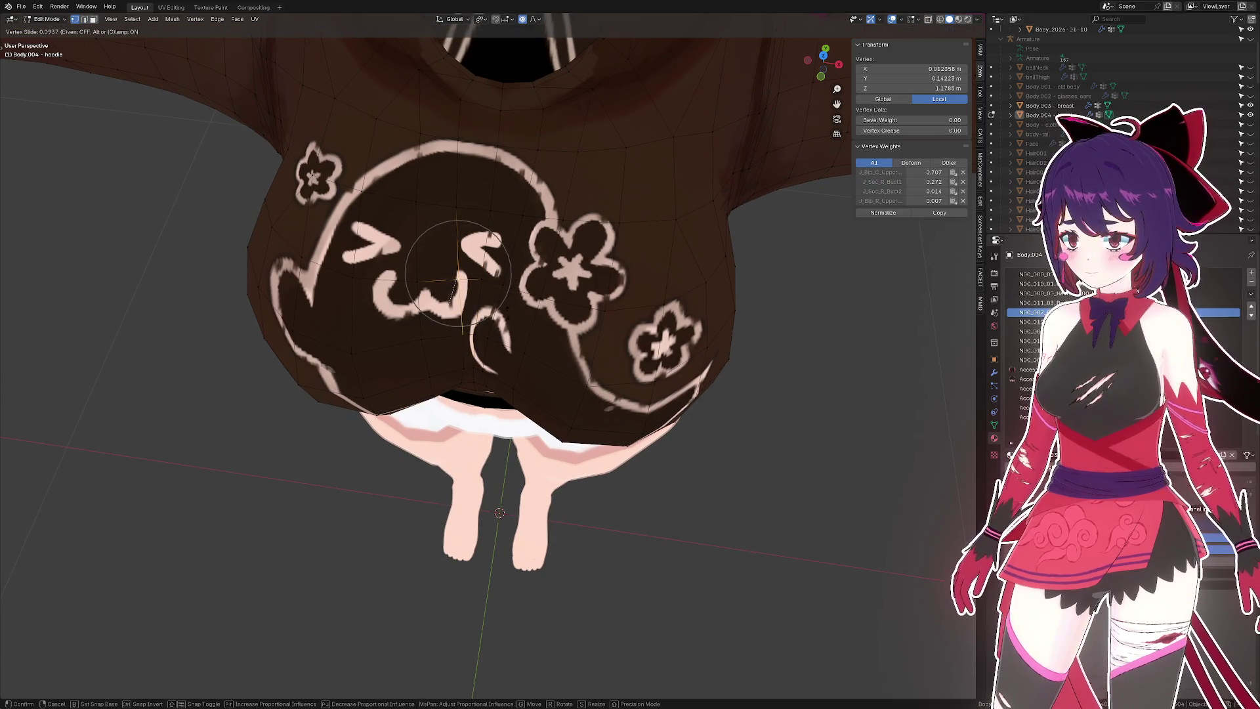
pyautogui.click(459, 282)
# - Fatten the chest from a centre-line vertex by 0.00199 m along normals, then save
pyautogui.moveTo(459, 282); pyautogui.dragTo(397, 296)
pyautogui.click(467, 266)
pyautogui.hotkey('alt', 's')
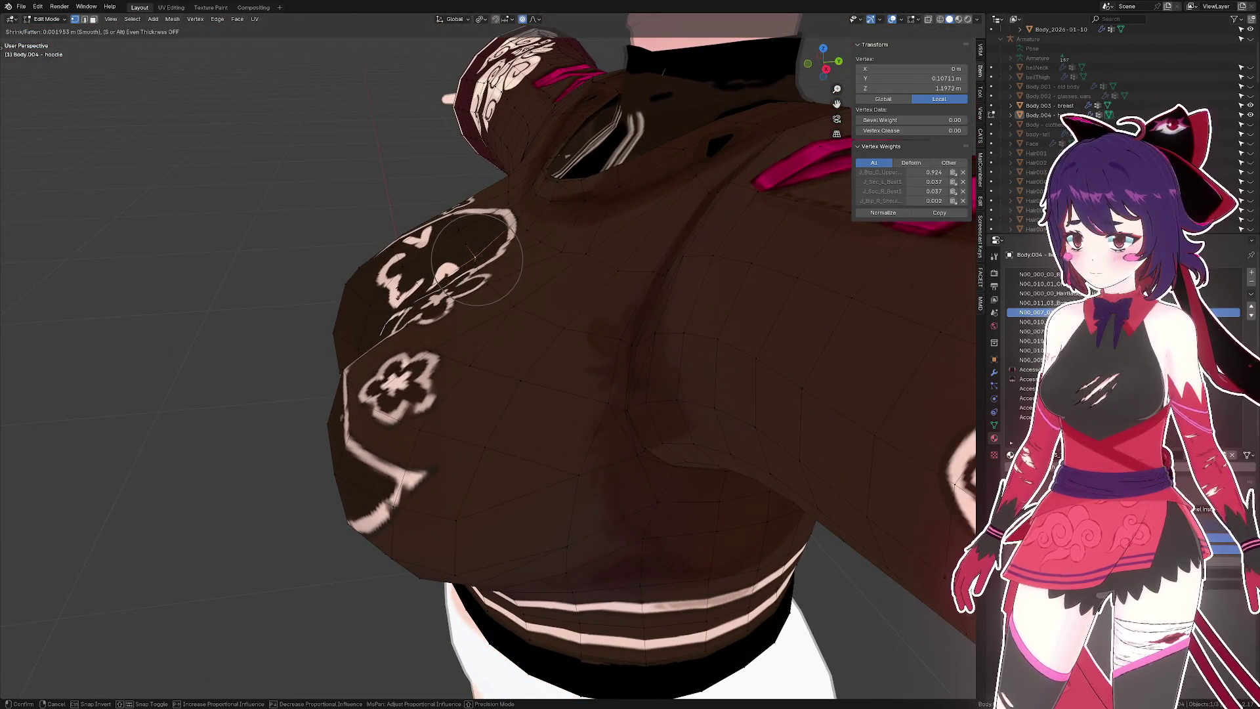
pyautogui.click(473, 252)
pyautogui.moveTo(472, 252); pyautogui.dragTo(495, 325)
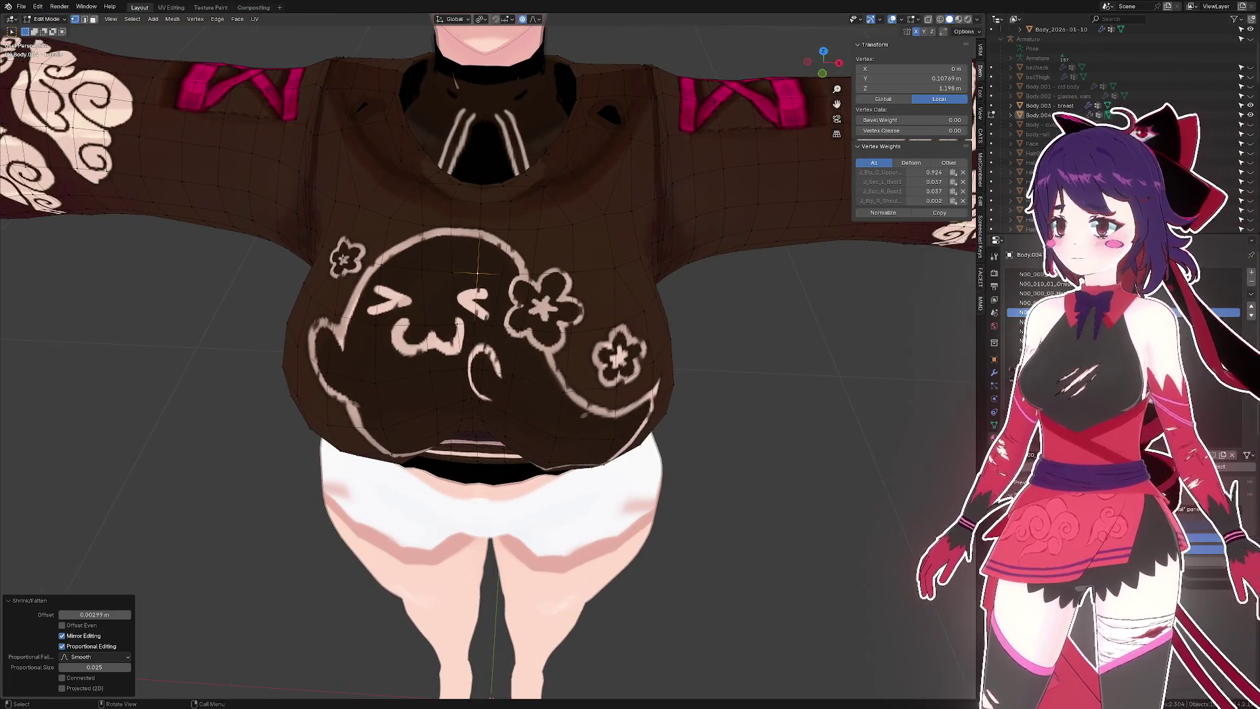
pyautogui.scroll(-3)
pyautogui.click(577, 342)
pyautogui.moveTo(578, 341); pyautogui.dragTo(603, 326)
pyautogui.hotkey('ctrl', 's')
# - Move the vertices around the print's face along Z, return to Object Mode and save seacucumbo 2.blend
pyautogui.moveTo(496, 299); pyautogui.dragTo(533, 341)
pyautogui.scroll(3)
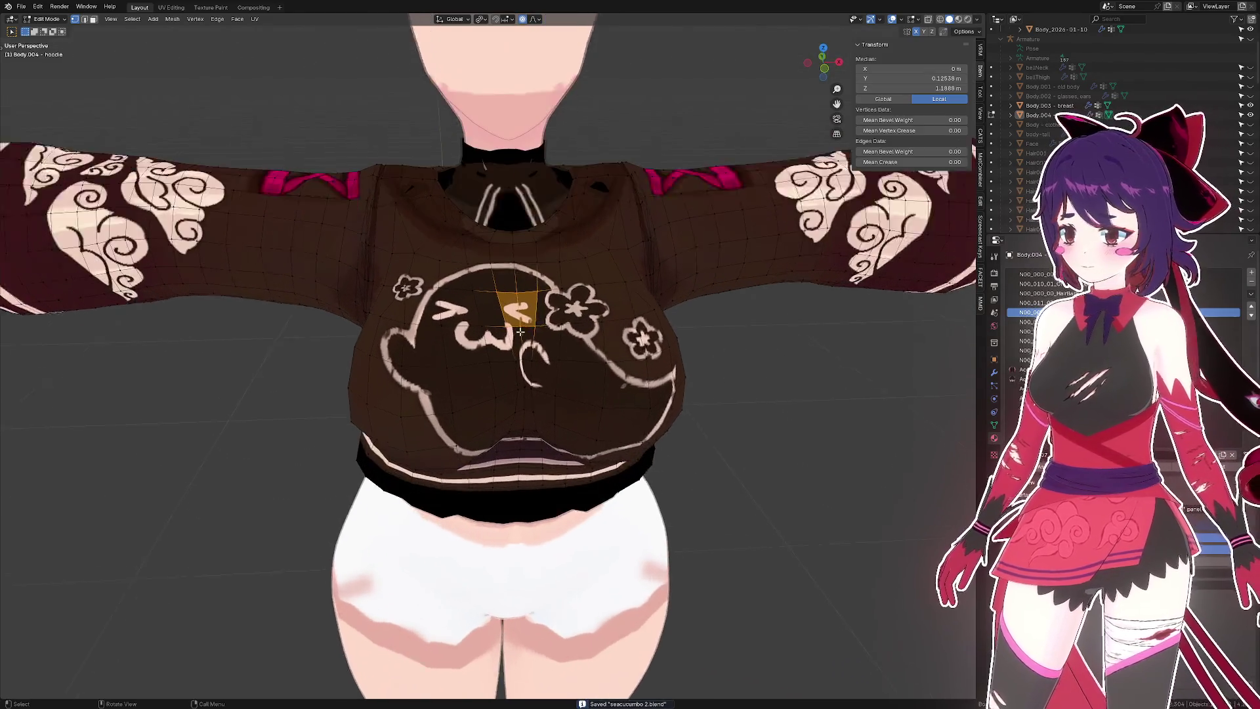
pyautogui.moveTo(538, 367); pyautogui.dragTo(545, 373)
pyautogui.press('g')
pyautogui.press('z')
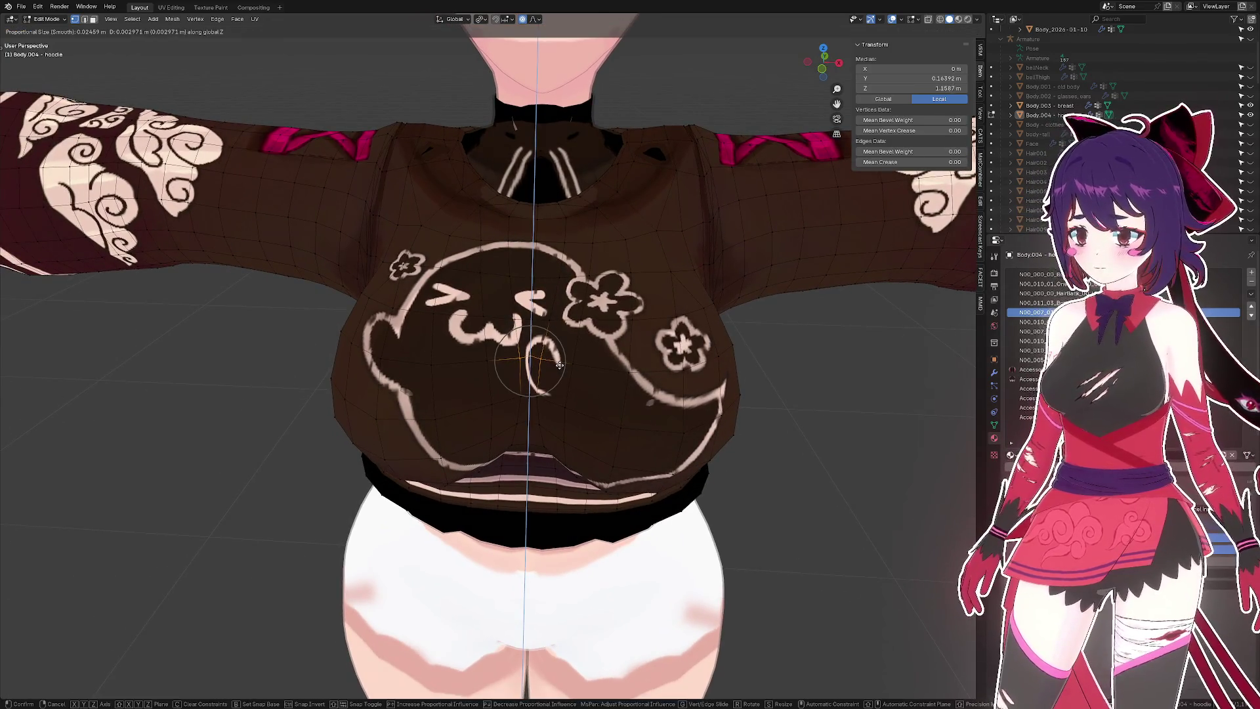
pyautogui.click(553, 365)
pyautogui.press('Tab')
pyautogui.moveTo(557, 364); pyautogui.dragTo(611, 373)
pyautogui.scroll(-3)
pyautogui.hotkey('ctrl', 's')
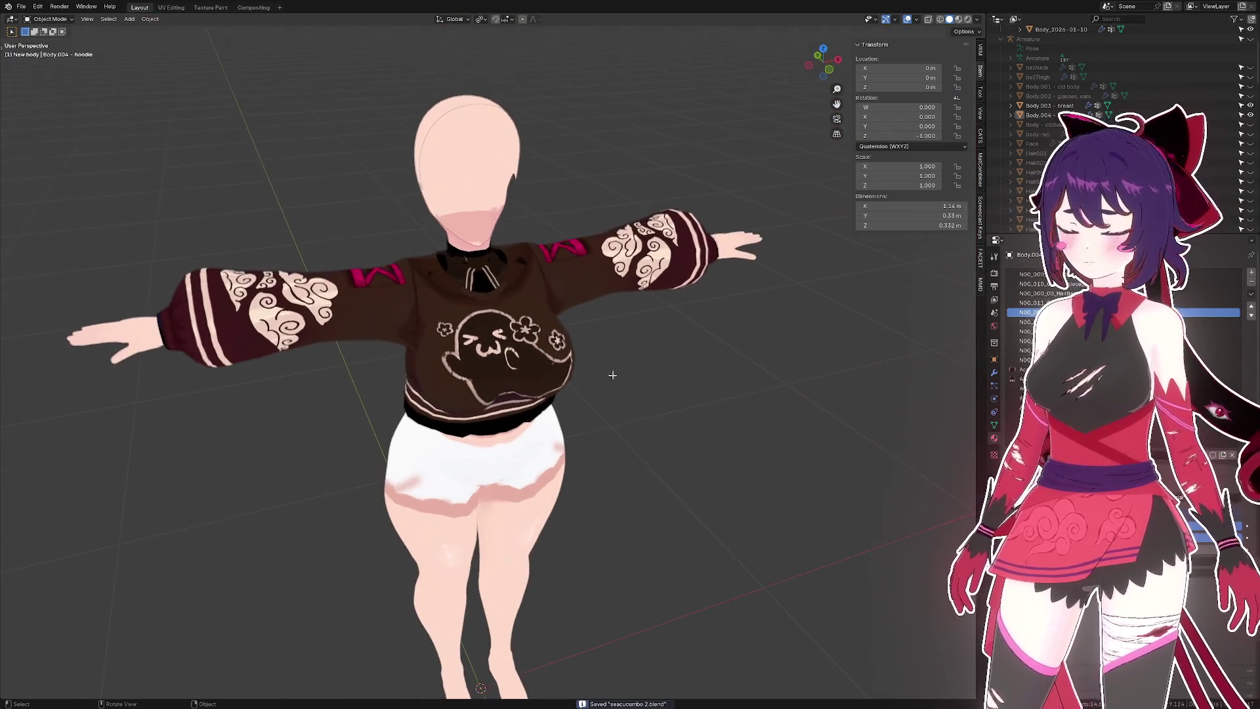
# - Save, orbit around the figure, reselect the hoodie and enter Edit Mode on its mesh
pyautogui.click(571, 313)
pyautogui.moveTo(571, 313); pyautogui.dragTo(584, 348)
pyautogui.hotkey('ctrl', 's')
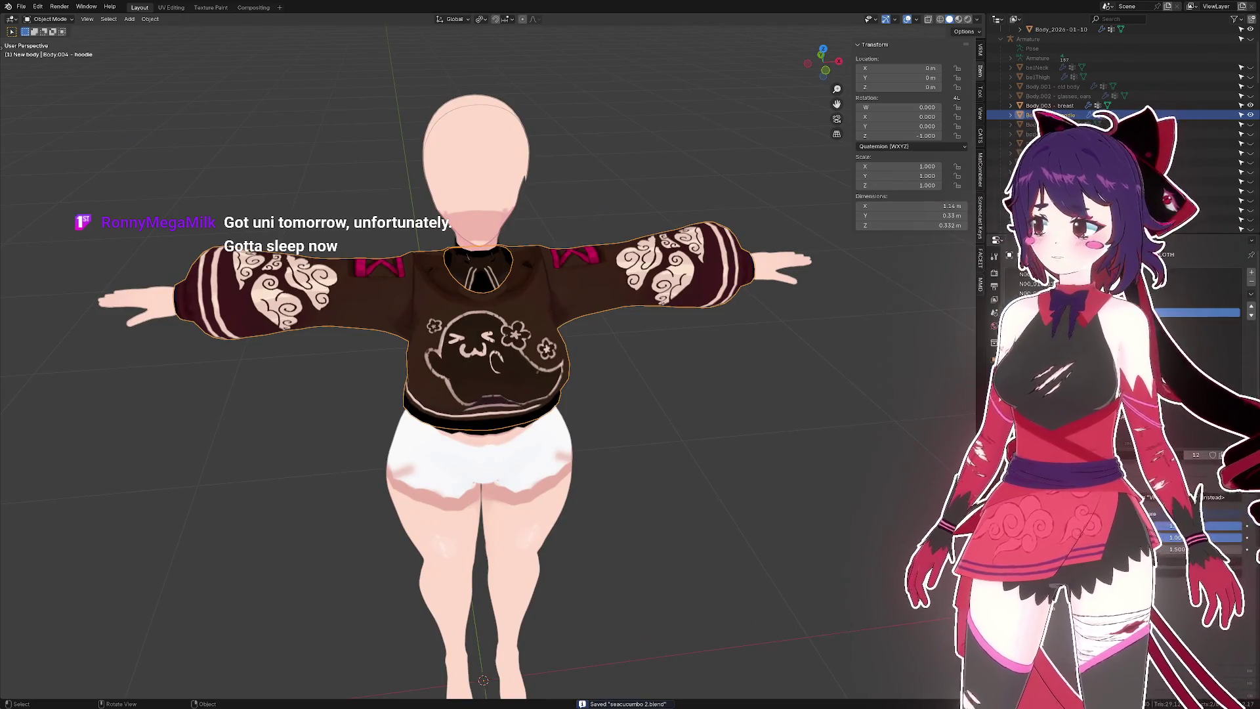
pyautogui.click(654, 371)
pyautogui.moveTo(655, 370); pyautogui.dragTo(632, 397)
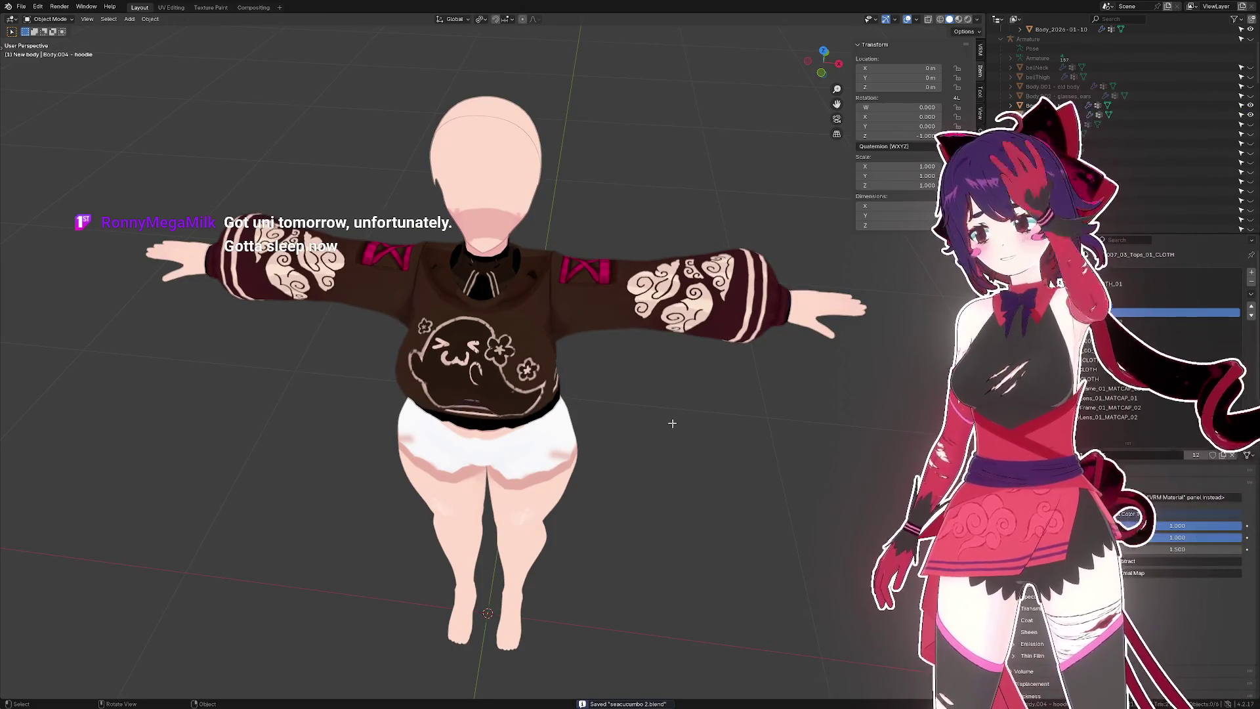
pyautogui.moveTo(606, 332); pyautogui.dragTo(471, 401)
pyautogui.click(574, 355)
pyautogui.press('Tab')
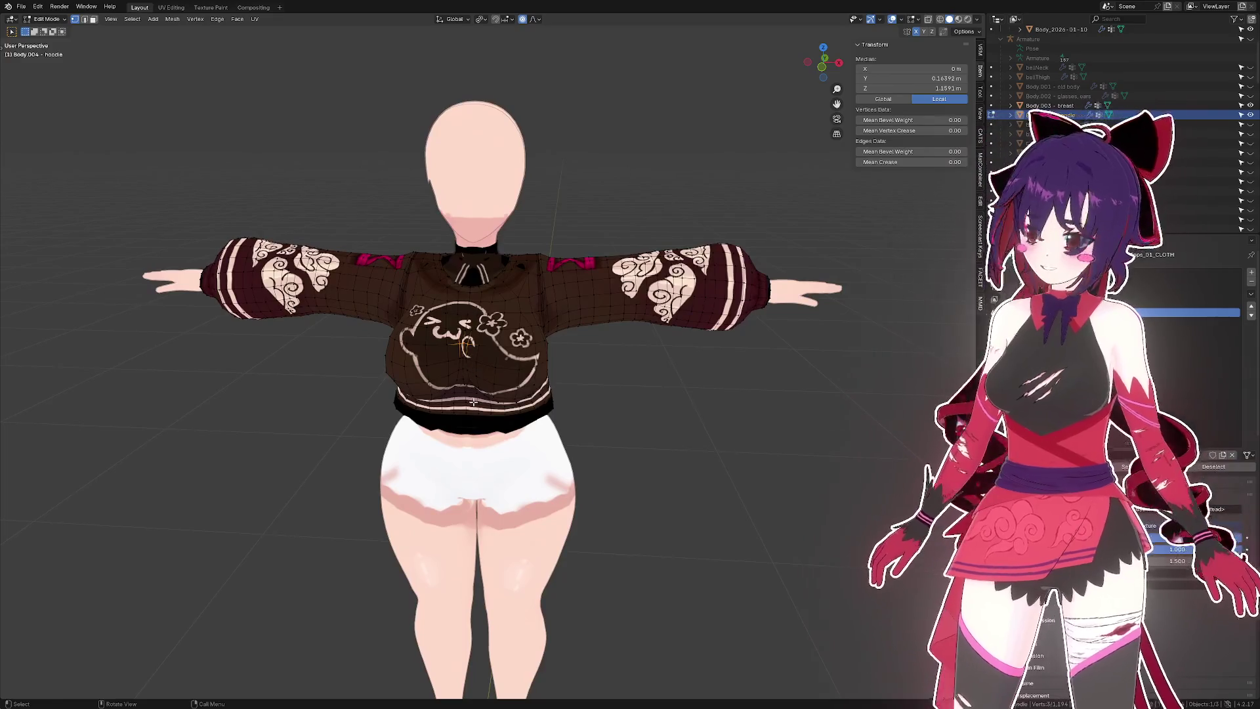
# - Centre on a hoodie vertex and offset the surrounding mesh along normals with Smooth proportional falloff
pyautogui.press('KP_Decimal')
pyautogui.scroll(-3)
pyautogui.scroll(3)
pyautogui.scroll(-3)
pyautogui.click(513, 347)
pyautogui.scroll(-3)
pyautogui.moveTo(514, 343); pyautogui.dragTo(588, 275)
pyautogui.click(530, 19)
pyautogui.click(531, 20)
pyautogui.hotkey('alt', 's')
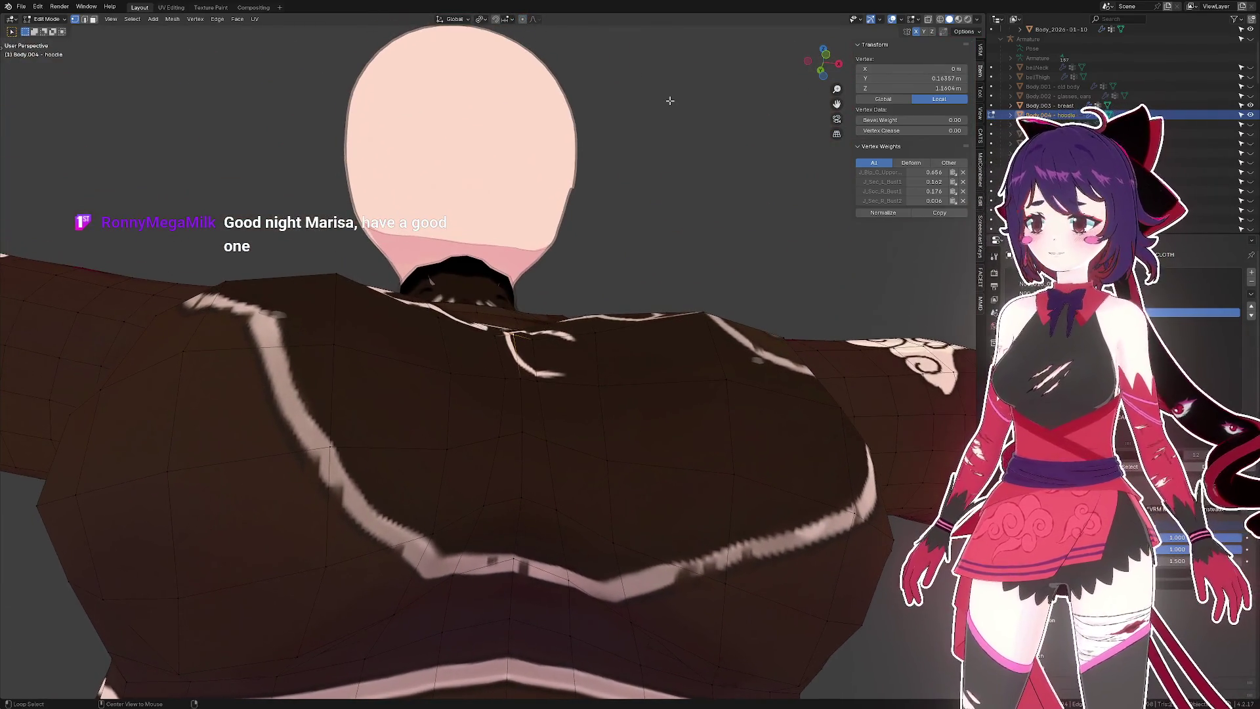
pyautogui.click(666, 126)
pyautogui.moveTo(666, 125); pyautogui.dragTo(620, 245)
# - Vertex Slide a front vertex, then offset a selection of chest faces along their normals
pyautogui.hotkey('shift', 'v')
pyautogui.click(639, 236)
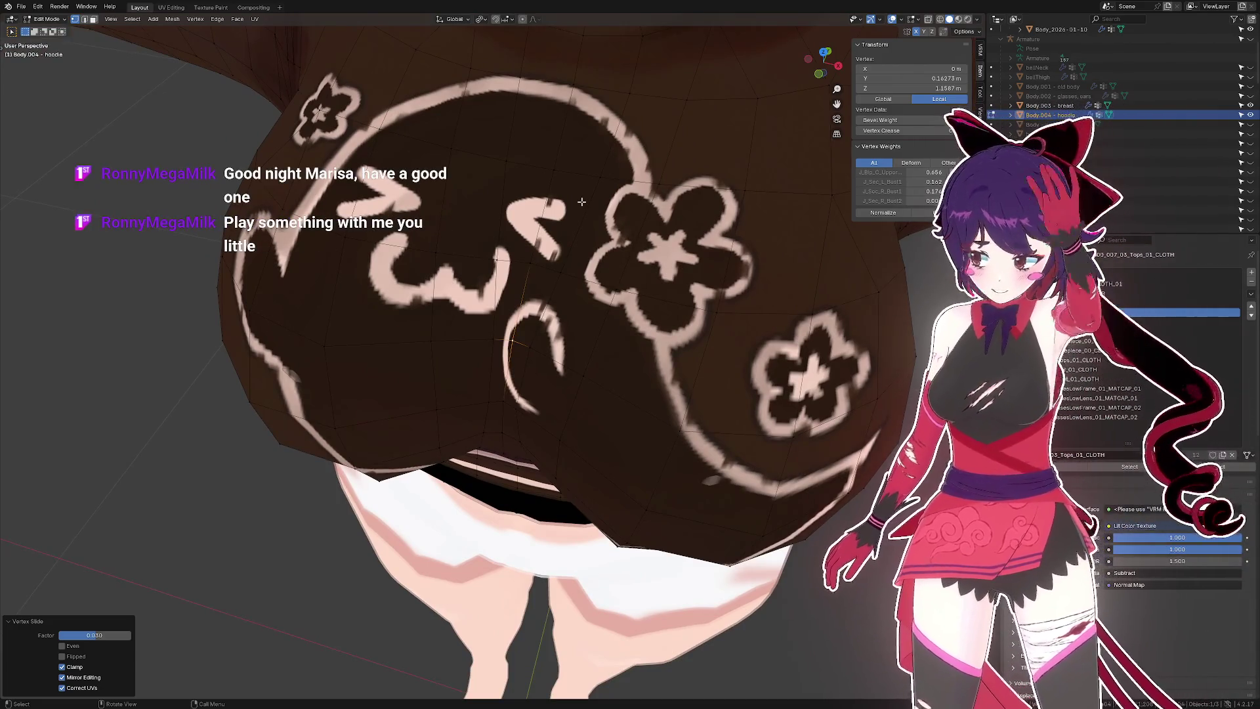
pyautogui.moveTo(662, 221); pyautogui.dragTo(571, 248)
pyautogui.press('2')
pyautogui.click(507, 325)
pyautogui.press('3')
pyautogui.click(499, 330)
pyautogui.click(485, 427)
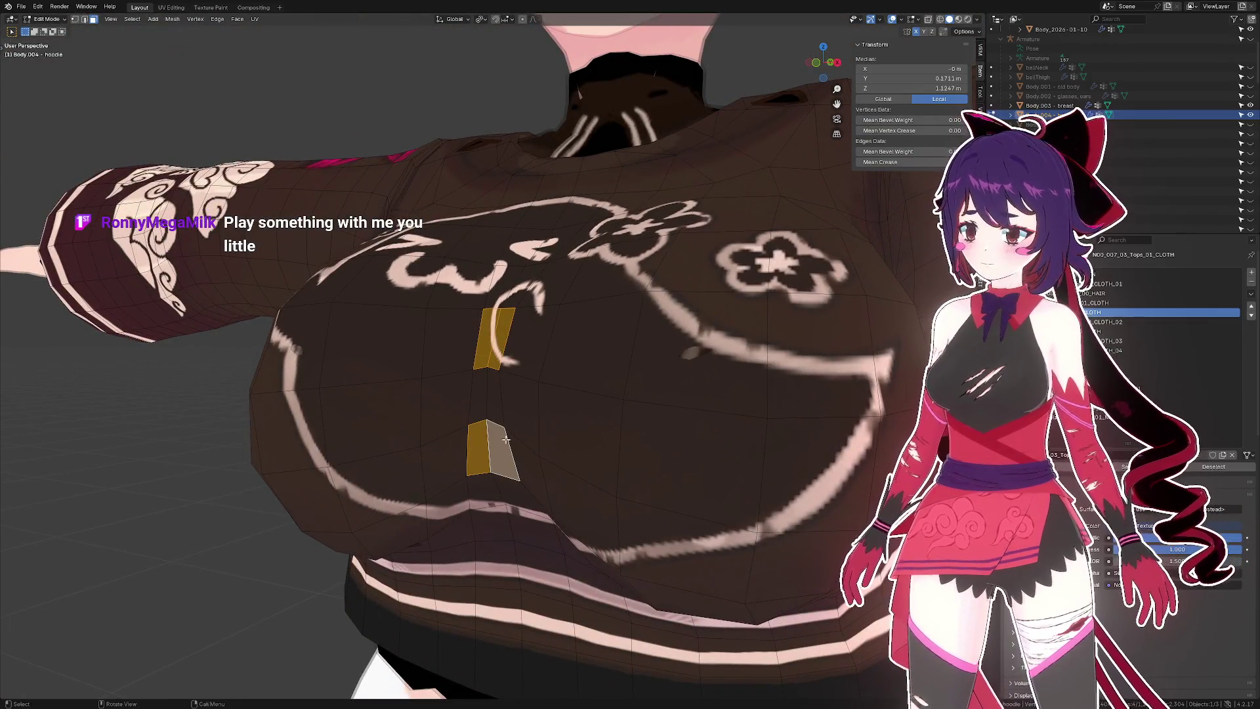
pyautogui.moveTo(516, 390); pyautogui.dragTo(568, 257)
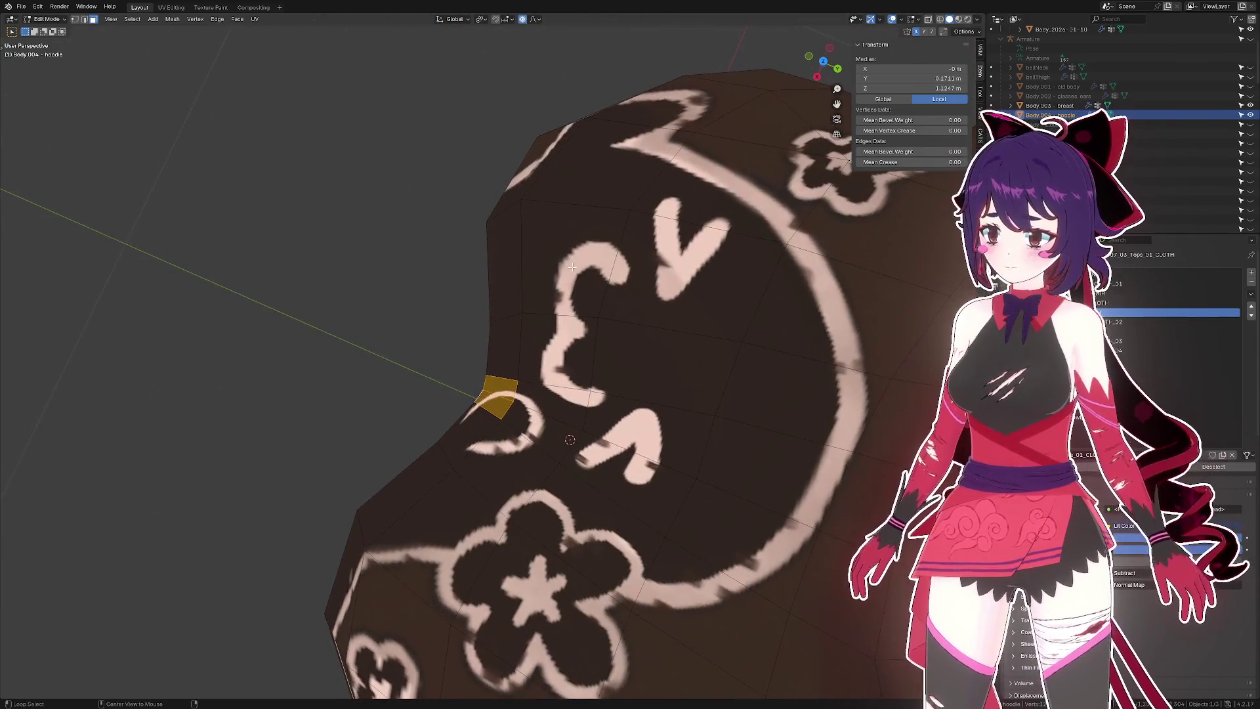
pyautogui.hotkey('alt', 's')
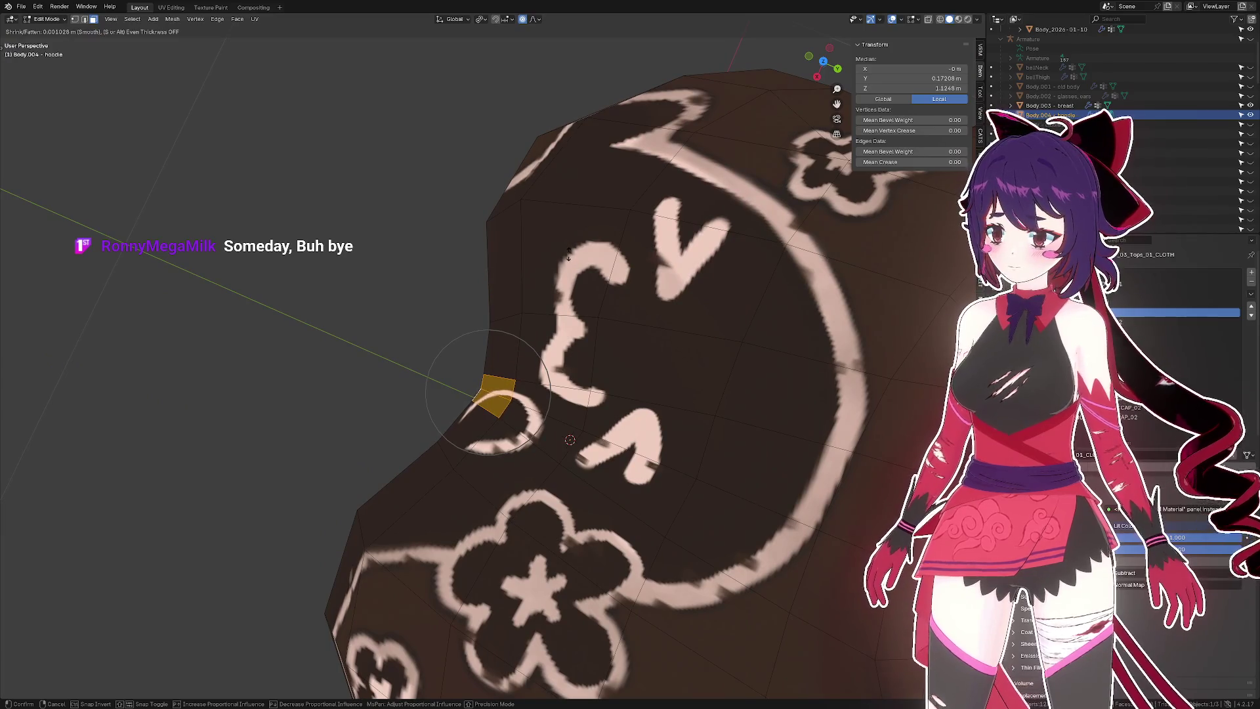
pyautogui.click(568, 257)
# - Deselect everything and switch out of and back into Edit Mode on the hoodie
pyautogui.moveTo(568, 257); pyautogui.dragTo(460, 229)
pyautogui.click(388, 295)
pyautogui.press('Tab')
pyautogui.scroll(-3)
pyautogui.press('Tab')
pyautogui.scroll(3)
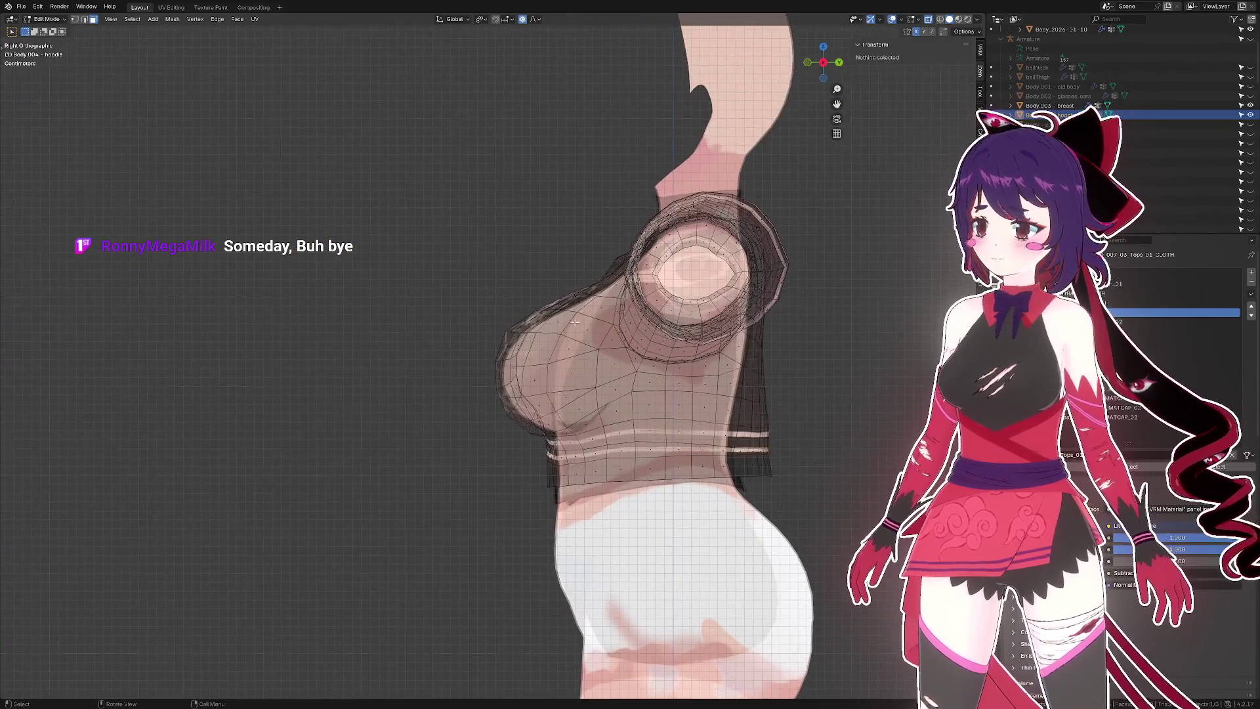
pyautogui.scroll(3)
# - Nudge a chest-outline vertex slightly front-to-back along Y, then down along Z
pyautogui.click(516, 313)
pyautogui.press('g')
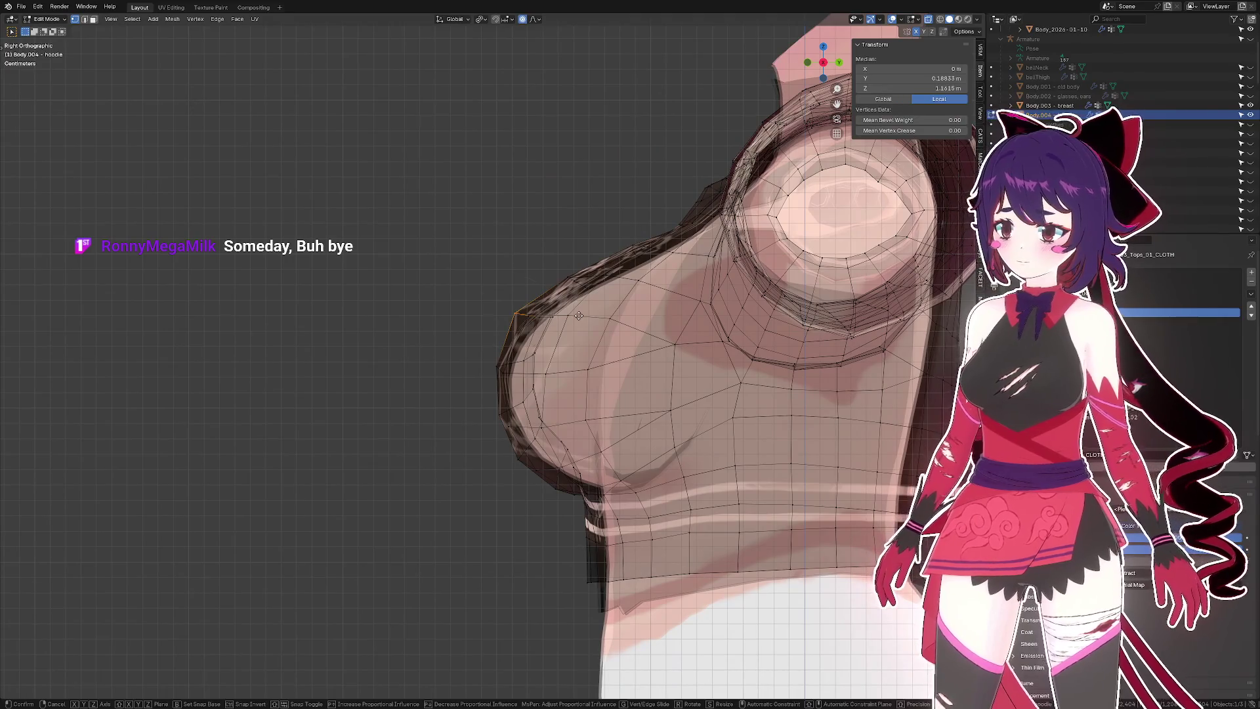
pyautogui.press('y')
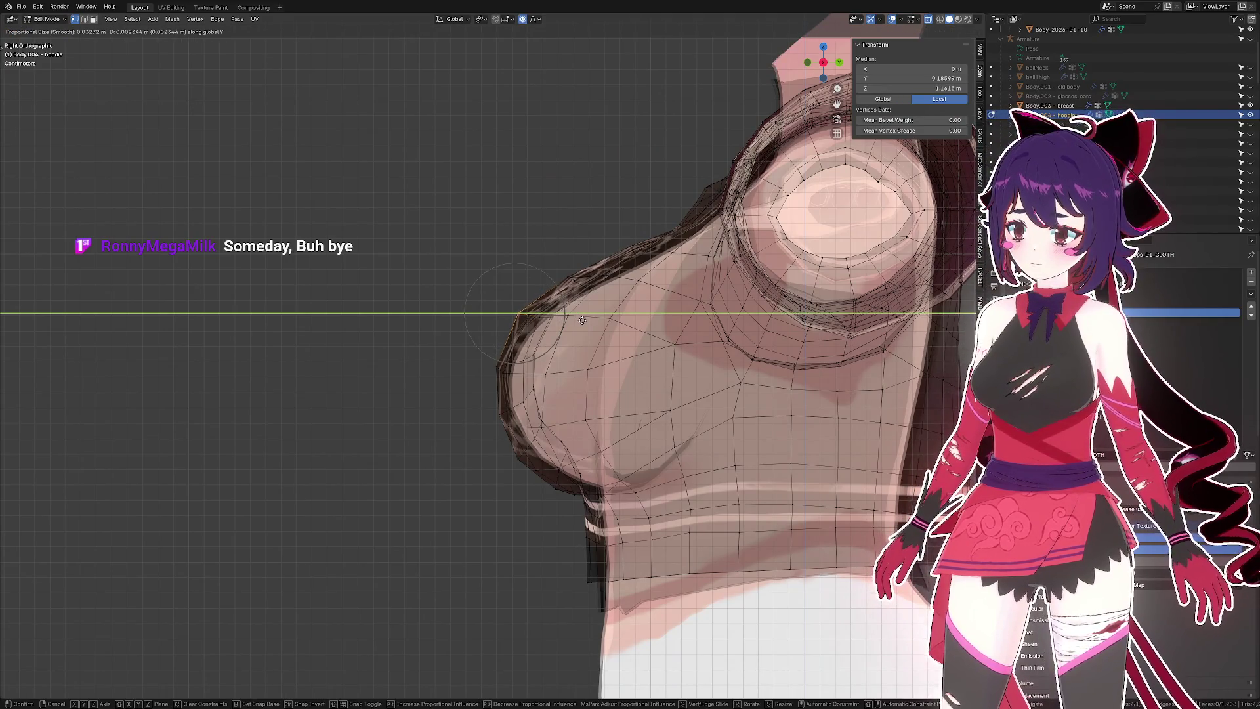
pyautogui.click(583, 319)
pyautogui.press('g')
pyautogui.press('z')
pyautogui.click(581, 322)
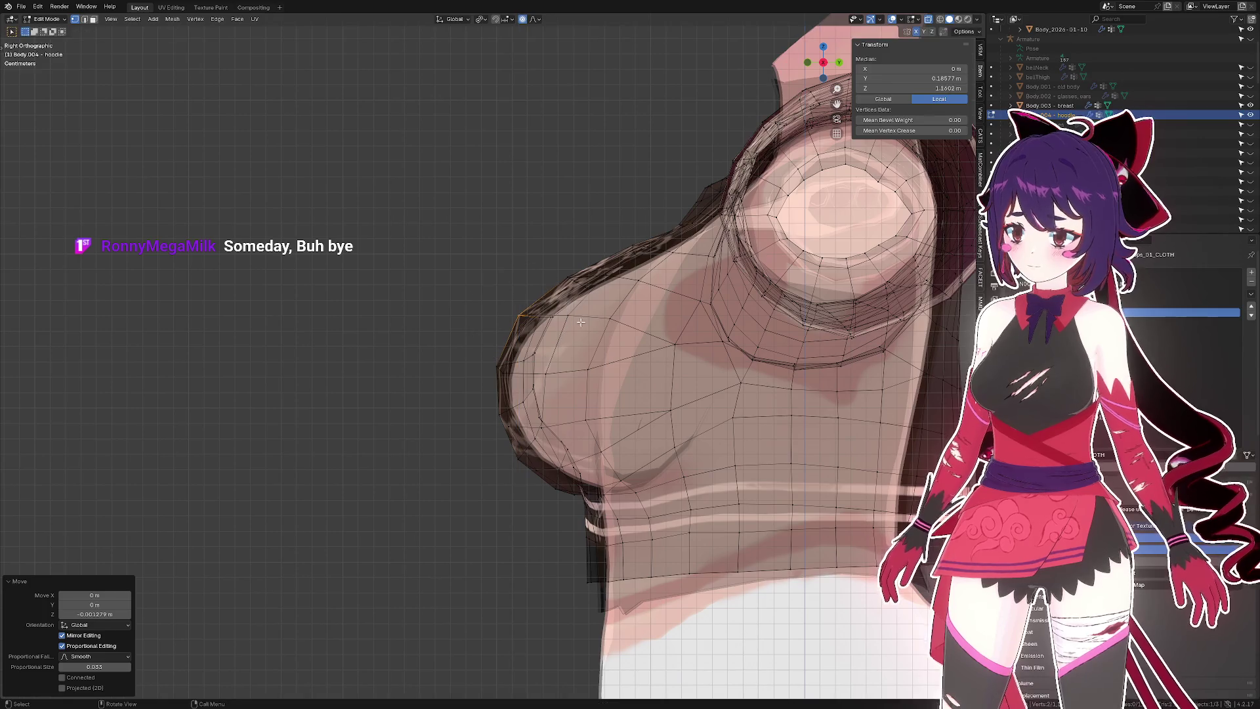
# - Move three sets of chest-outline edges vertically along Z to follow the bust
pyautogui.moveTo(481, 252); pyautogui.dragTo(567, 307)
pyautogui.press('g')
pyautogui.press('z')
pyautogui.scroll(-3)
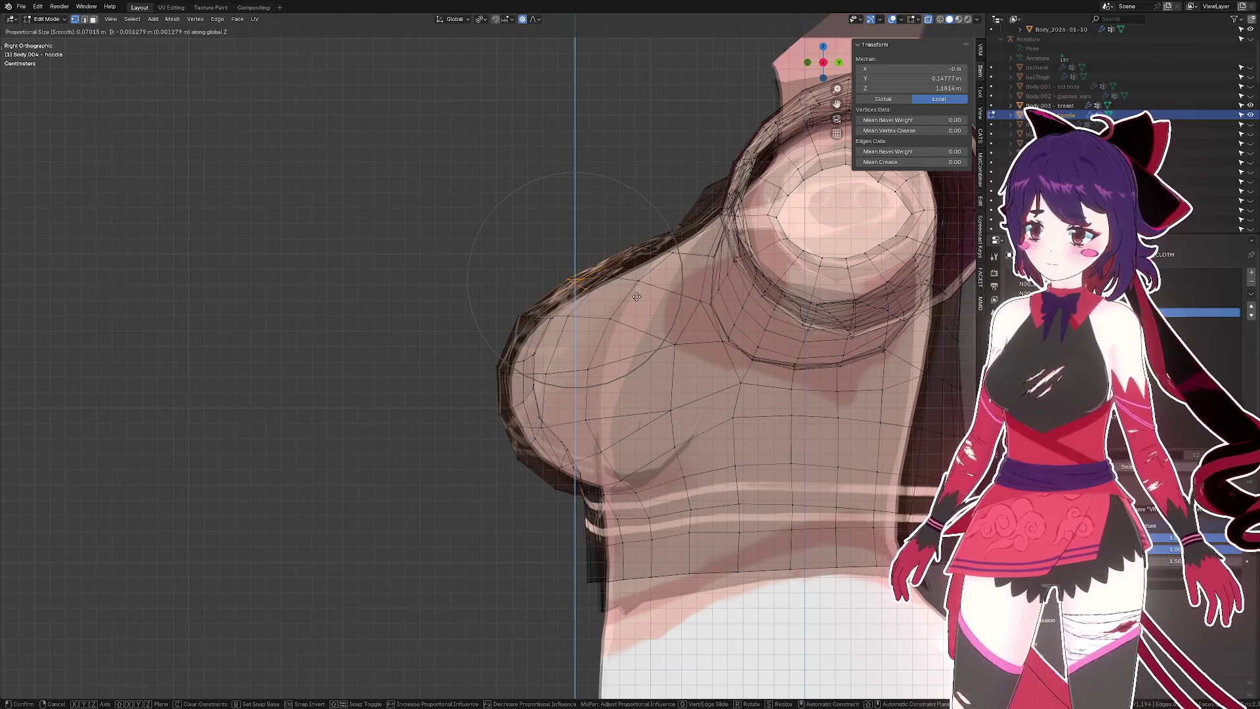
pyautogui.click(636, 297)
pyautogui.moveTo(613, 234); pyautogui.dragTo(643, 259)
pyautogui.press('g')
pyautogui.press('z')
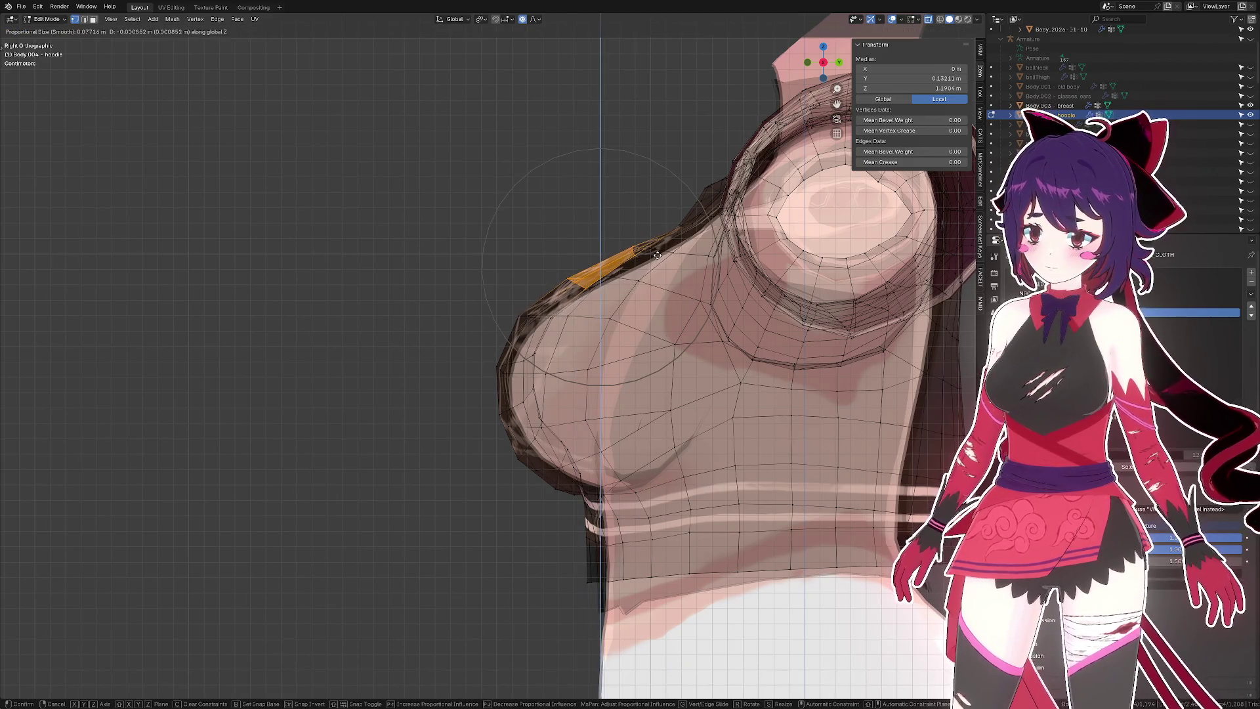
pyautogui.click(657, 257)
pyautogui.moveTo(490, 280); pyautogui.dragTo(535, 356)
pyautogui.press('g')
pyautogui.press('z')
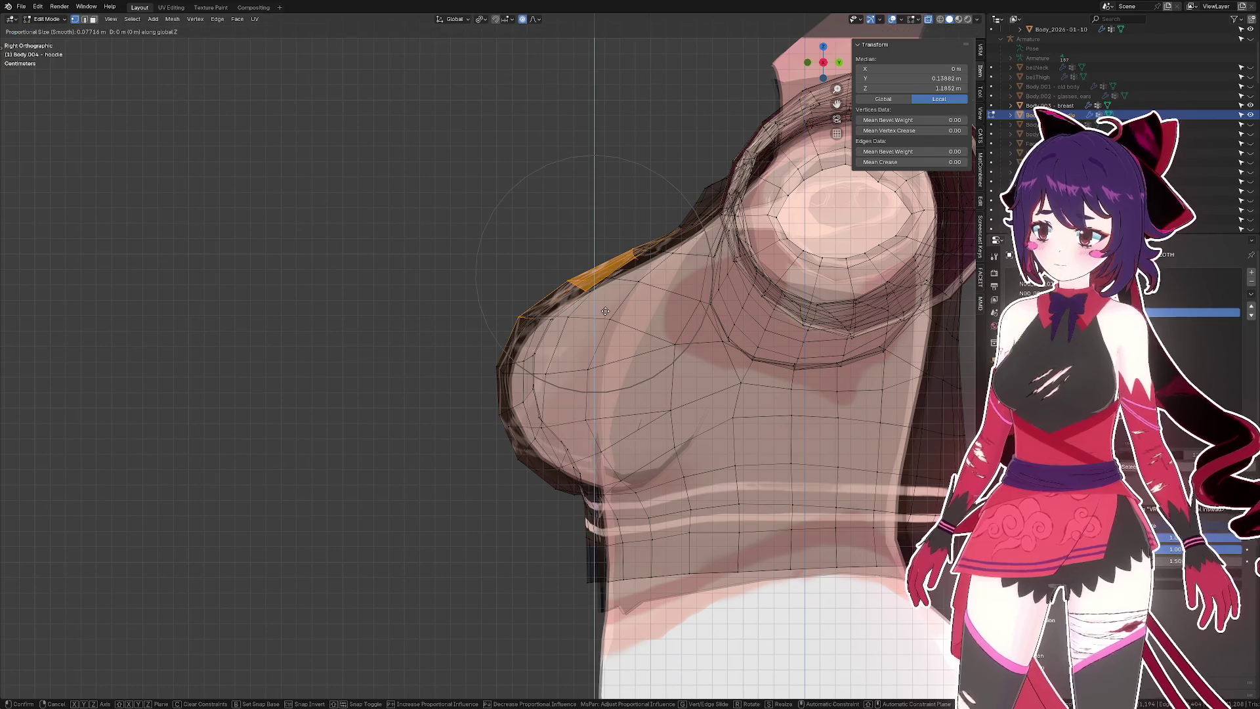
pyautogui.click(598, 307)
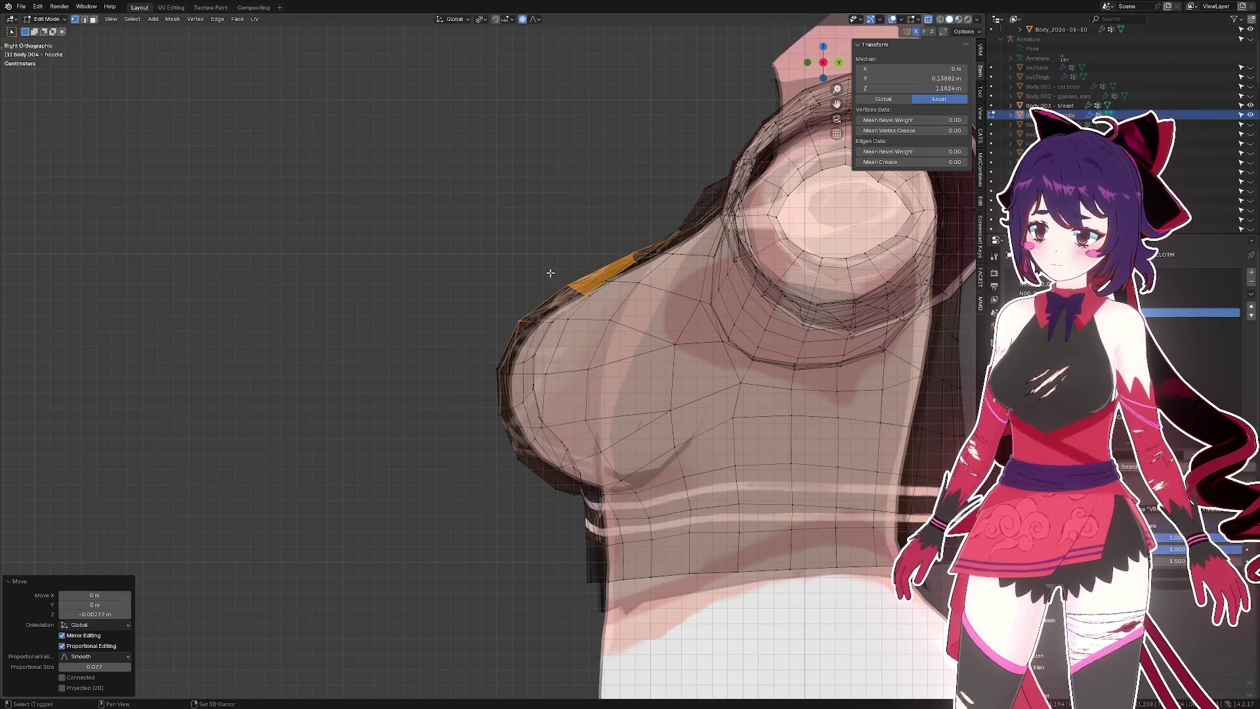
# - Shift those edges along Y, then lower the underbust edges by 0.002557 m along Z
pyautogui.press('g')
pyautogui.press('z')
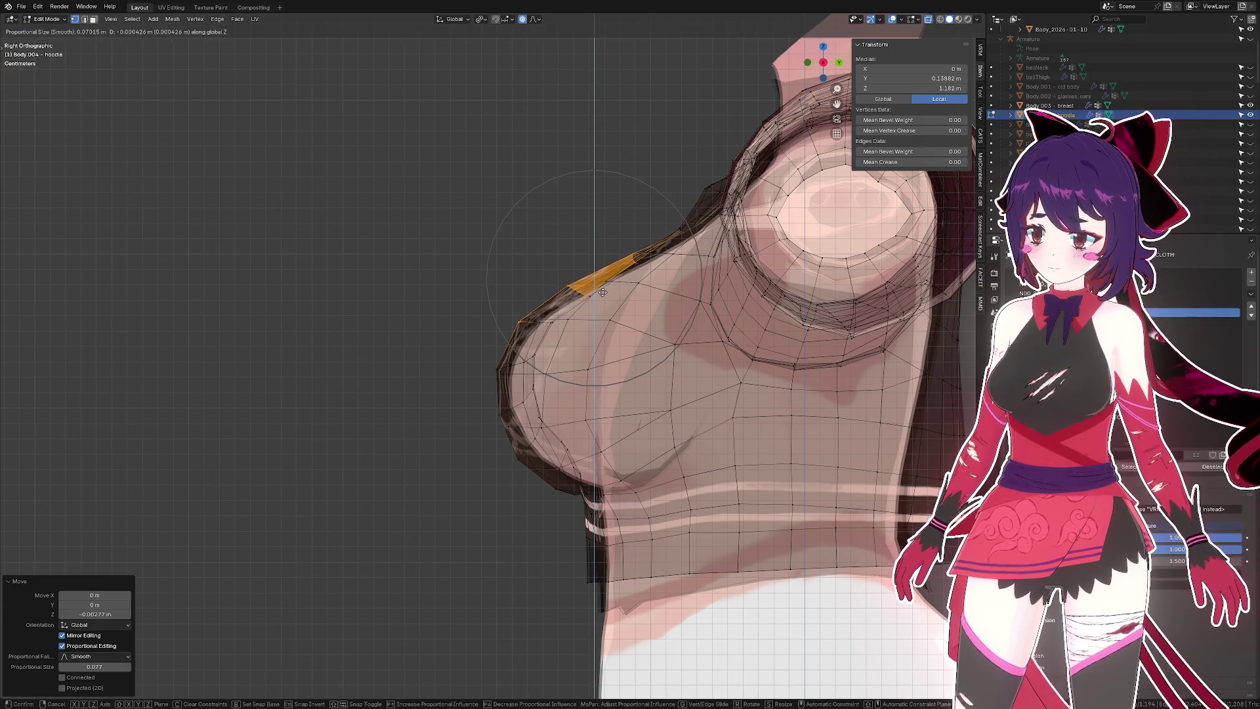
pyautogui.press('y')
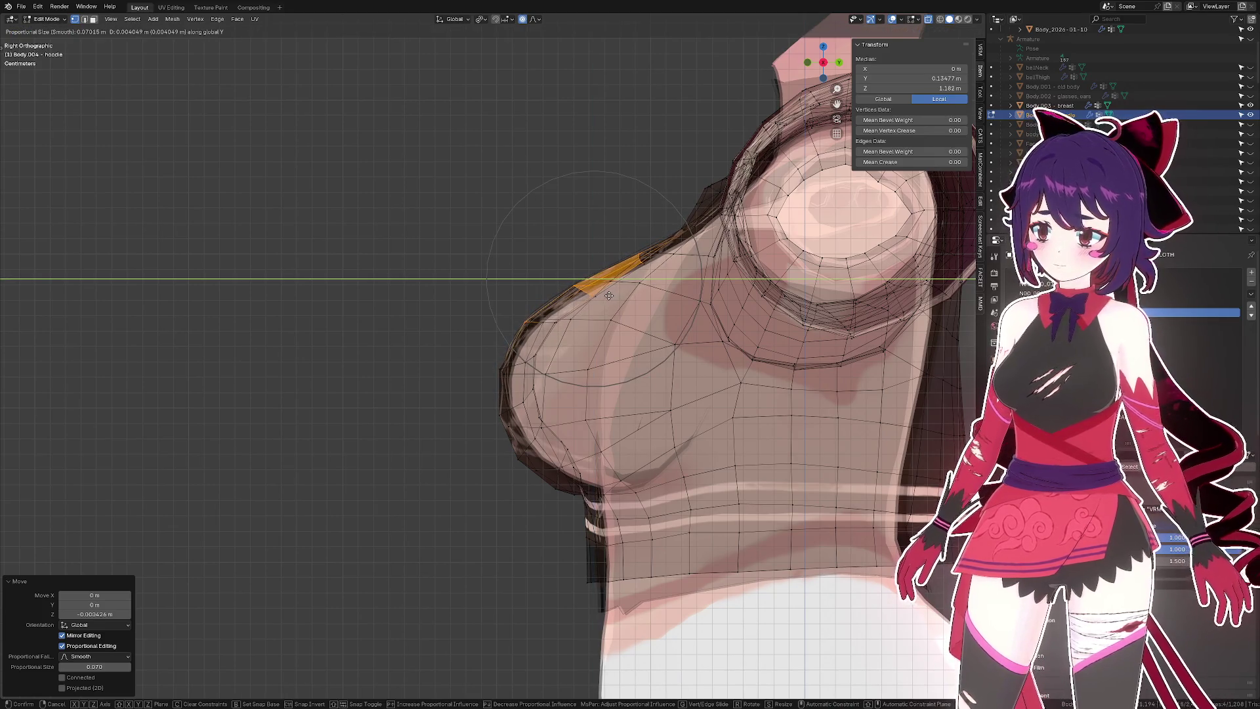
pyautogui.click(609, 296)
pyautogui.moveTo(510, 450); pyautogui.dragTo(561, 514)
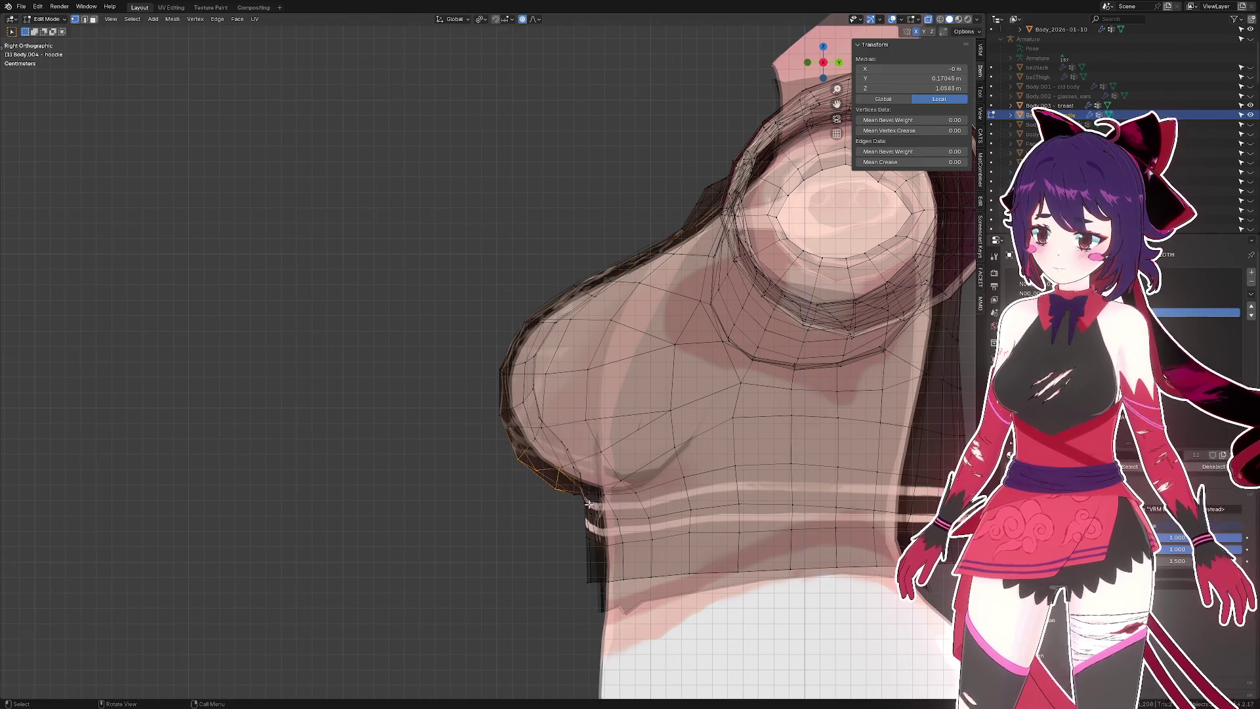
pyautogui.press('g')
pyautogui.press('z')
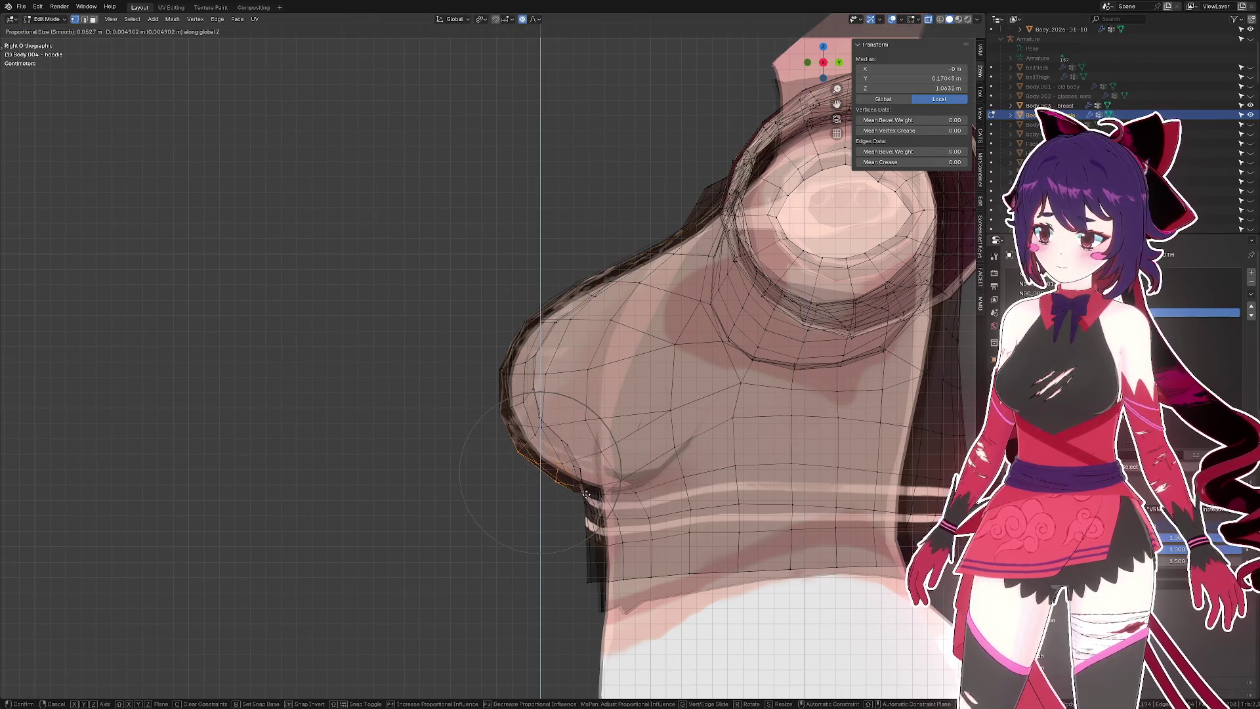
pyautogui.click(586, 494)
pyautogui.click(582, 491)
pyautogui.press('g')
pyautogui.press('z')
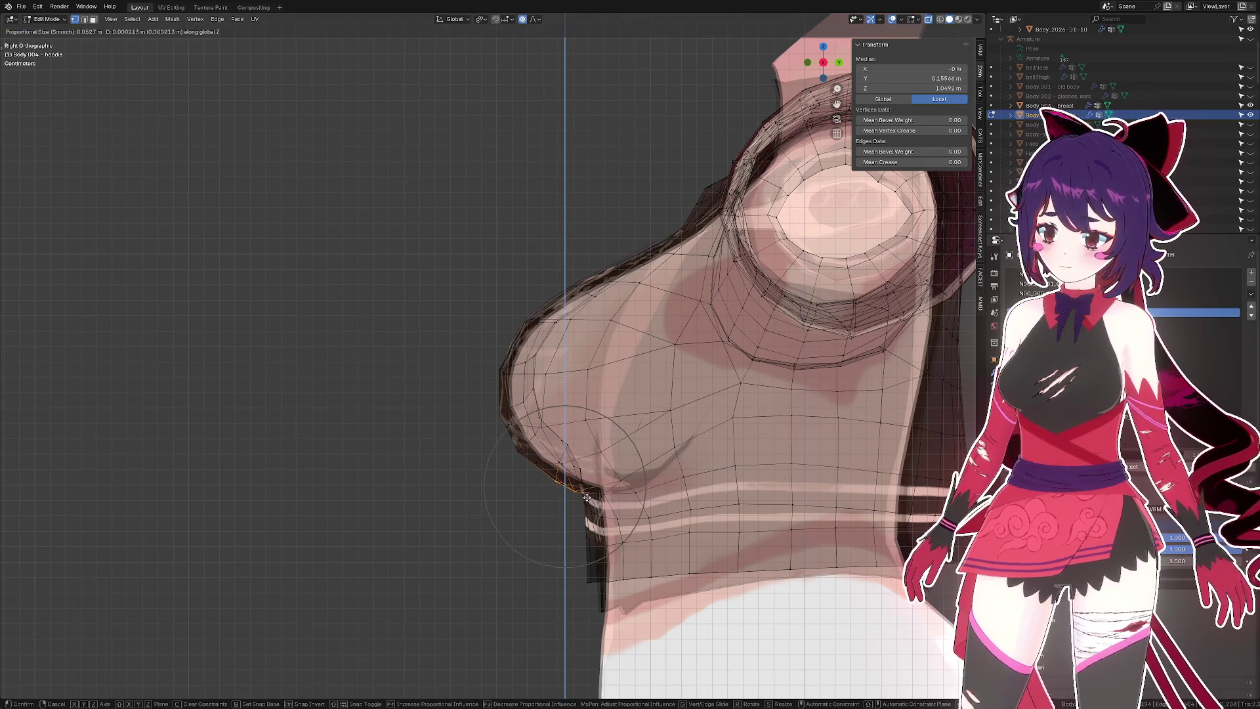
pyautogui.click(586, 495)
# - View the hoodie in Right Ortho with X-ray, reworking the chest selection with undo and clear
pyautogui.moveTo(600, 490); pyautogui.dragTo(824, 57)
pyautogui.moveTo(824, 56); pyautogui.dragTo(730, 354)
pyautogui.press('KP_3')
pyautogui.scroll(3)
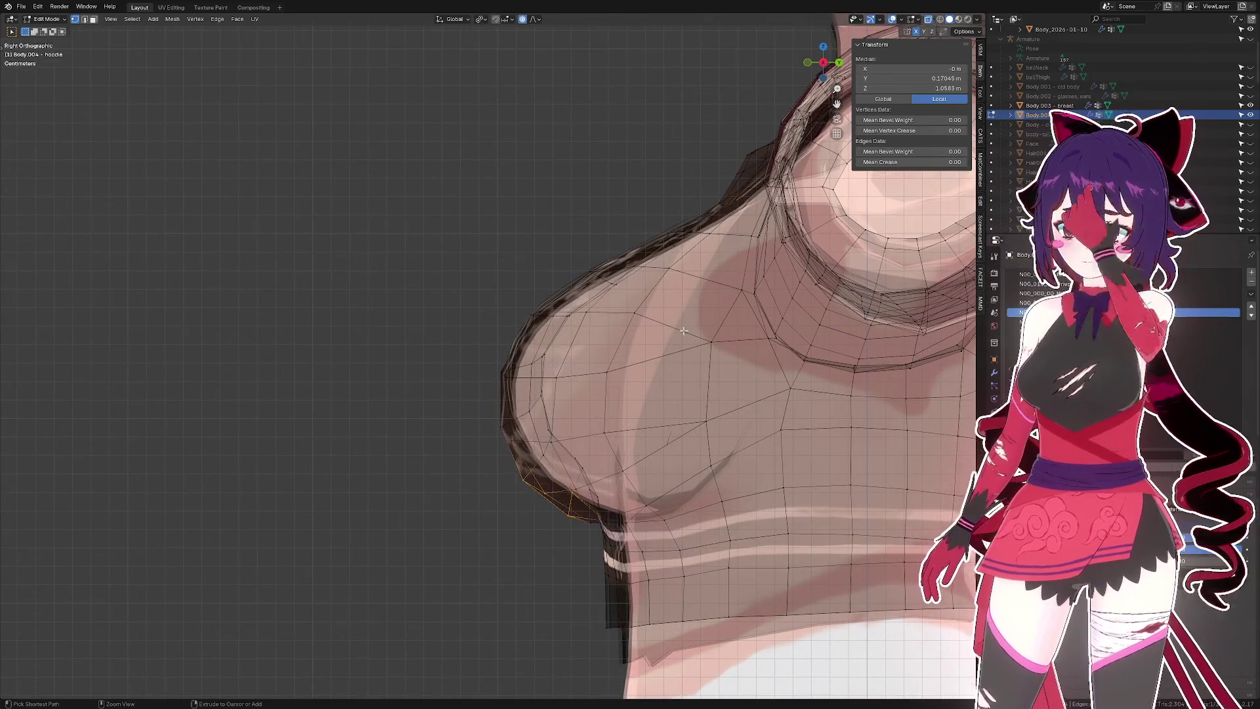
pyautogui.hotkey('ctrl', 'z')
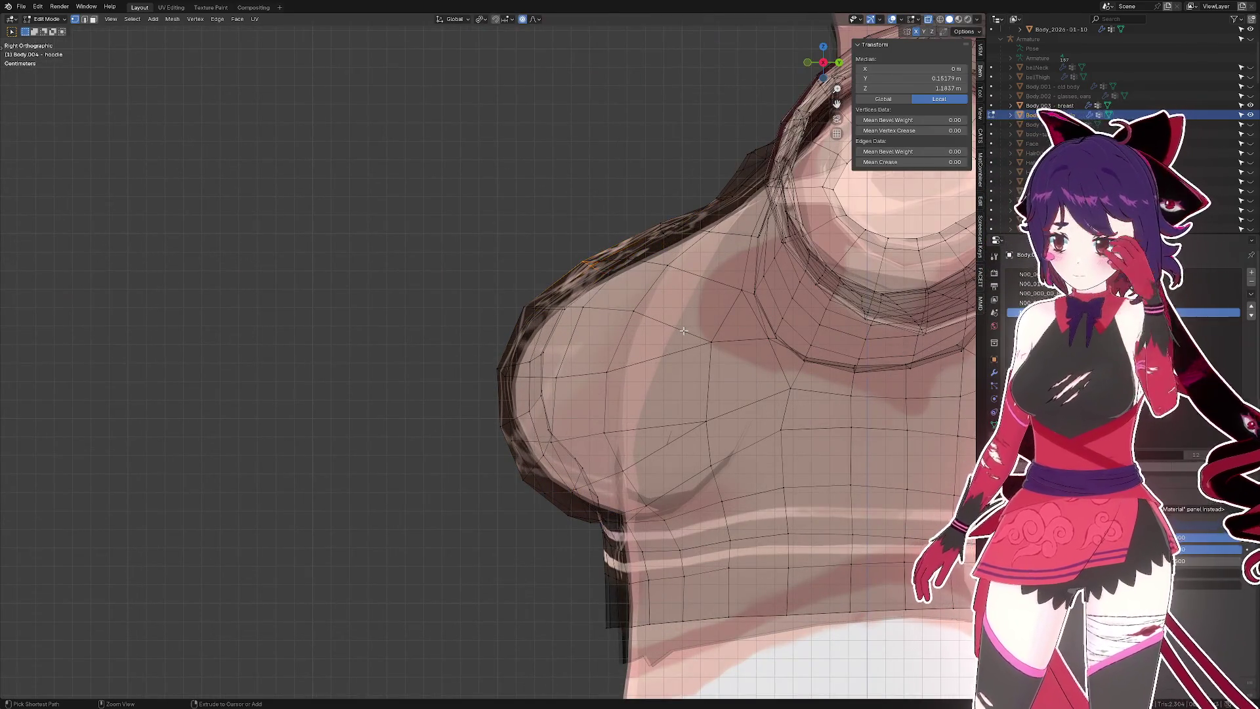
pyautogui.hotkey('alt', 'a')
pyautogui.hotkey('alt', 'z')
pyautogui.hotkey('ctrl', 'z')
pyautogui.hotkey('ctrl', 'shift', 'z')
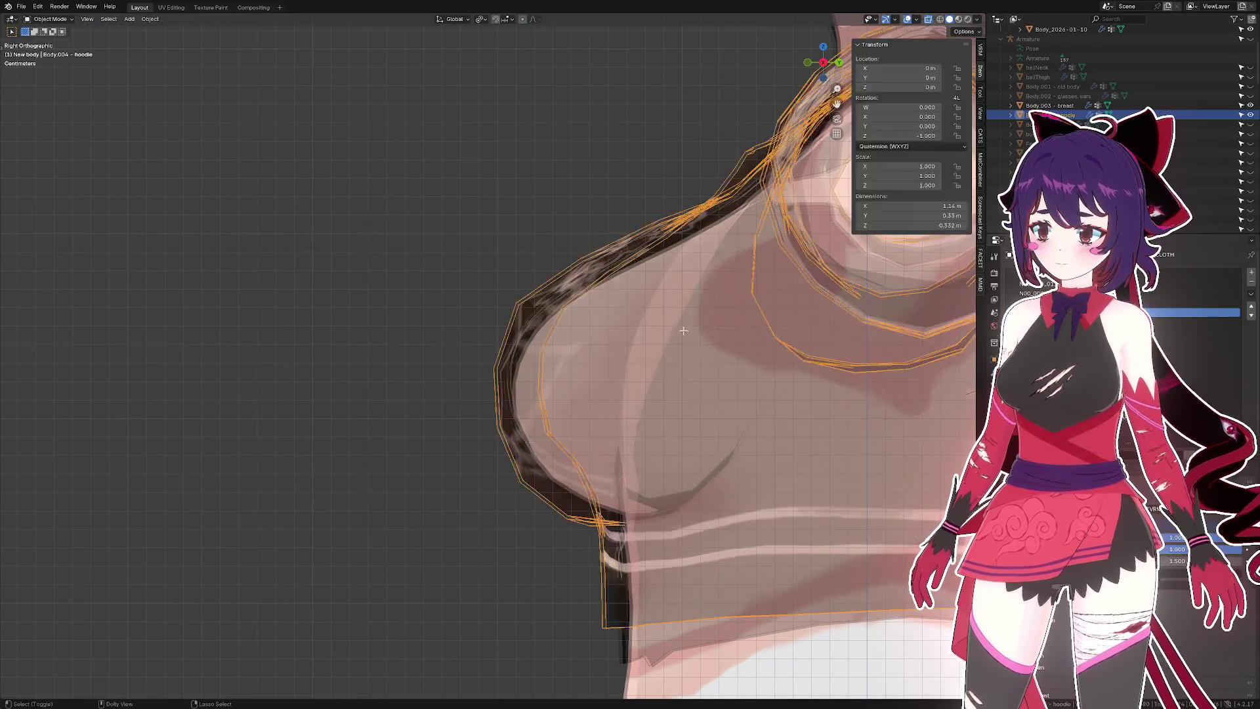
# - Push the lower chest-edge vertices of the hoodie outward along the Y axis
pyautogui.press('1')
pyautogui.moveTo(485, 360); pyautogui.dragTo(518, 460)
pyautogui.press('g')
pyautogui.press('y')
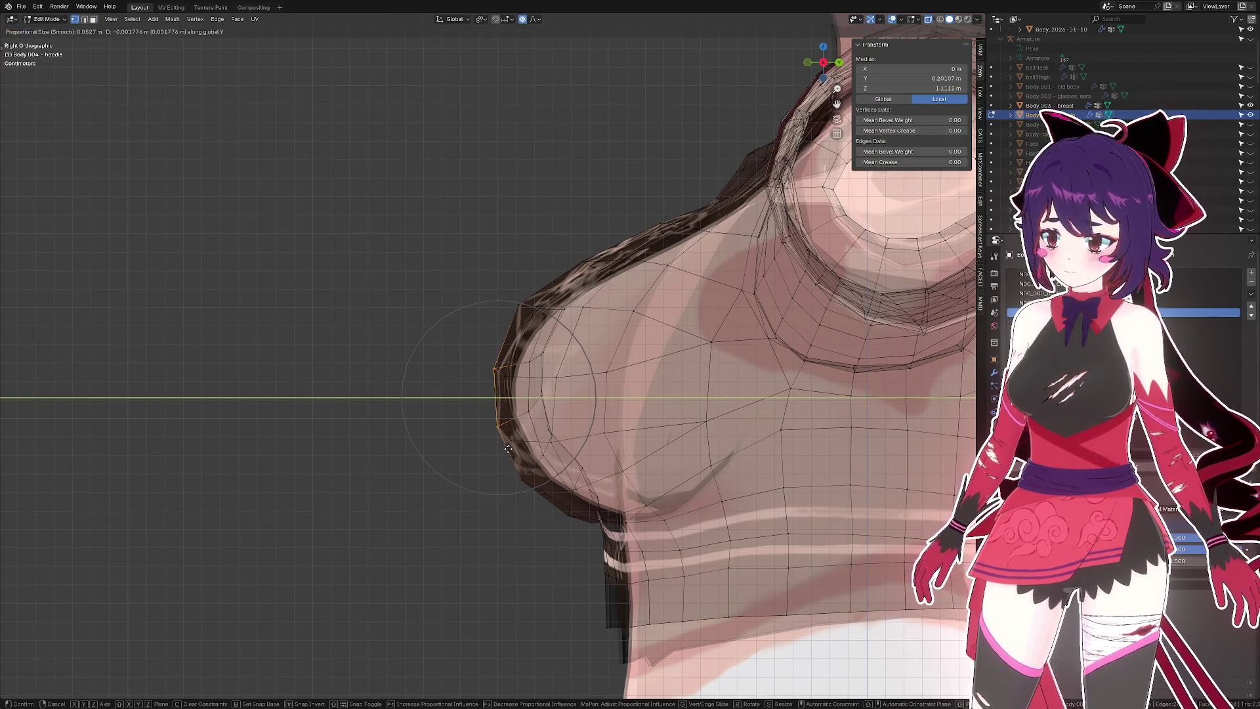
pyautogui.click(507, 449)
# - Reselect the chest-edge vertices and push them further out along Y
pyautogui.click(555, 379)
pyautogui.press('g')
pyautogui.press('y')
pyautogui.press('Escape')
pyautogui.moveTo(486, 359); pyautogui.dragTo(525, 435)
pyautogui.press('g')
pyautogui.press('y')
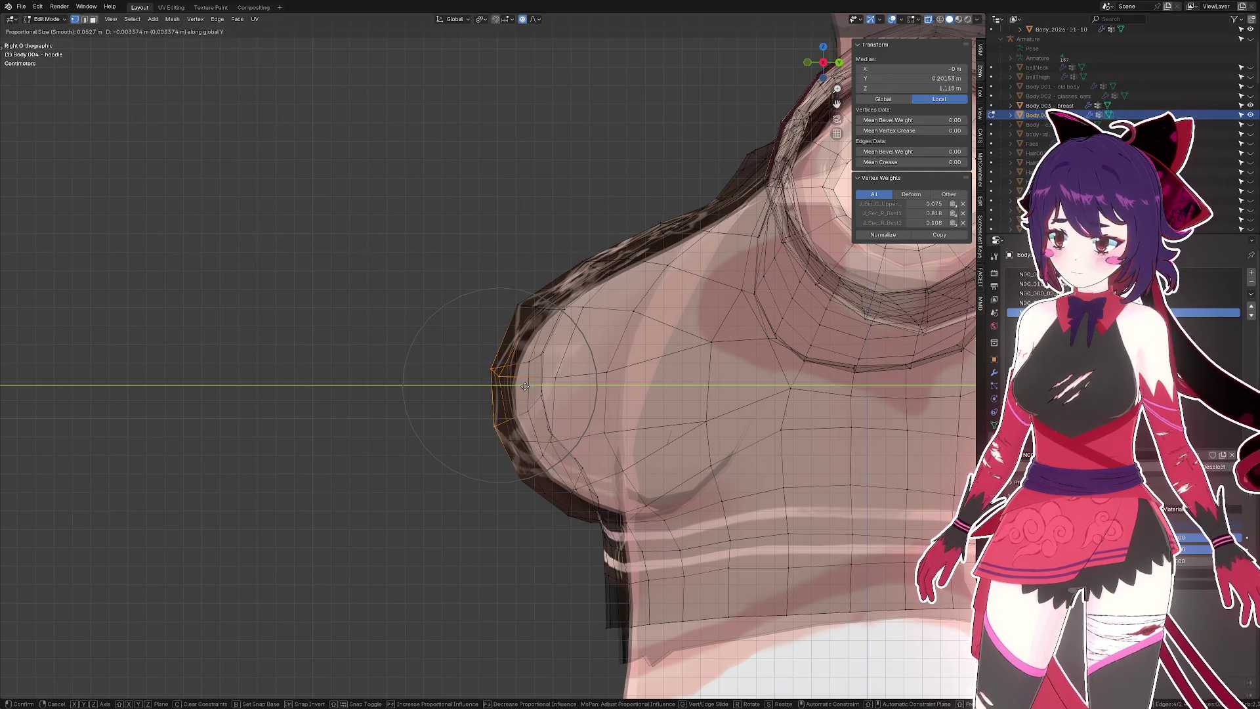
pyautogui.click(521, 387)
# - Push the vertices higher up on the chest outward along Y
pyautogui.moveTo(492, 292); pyautogui.dragTo(528, 315)
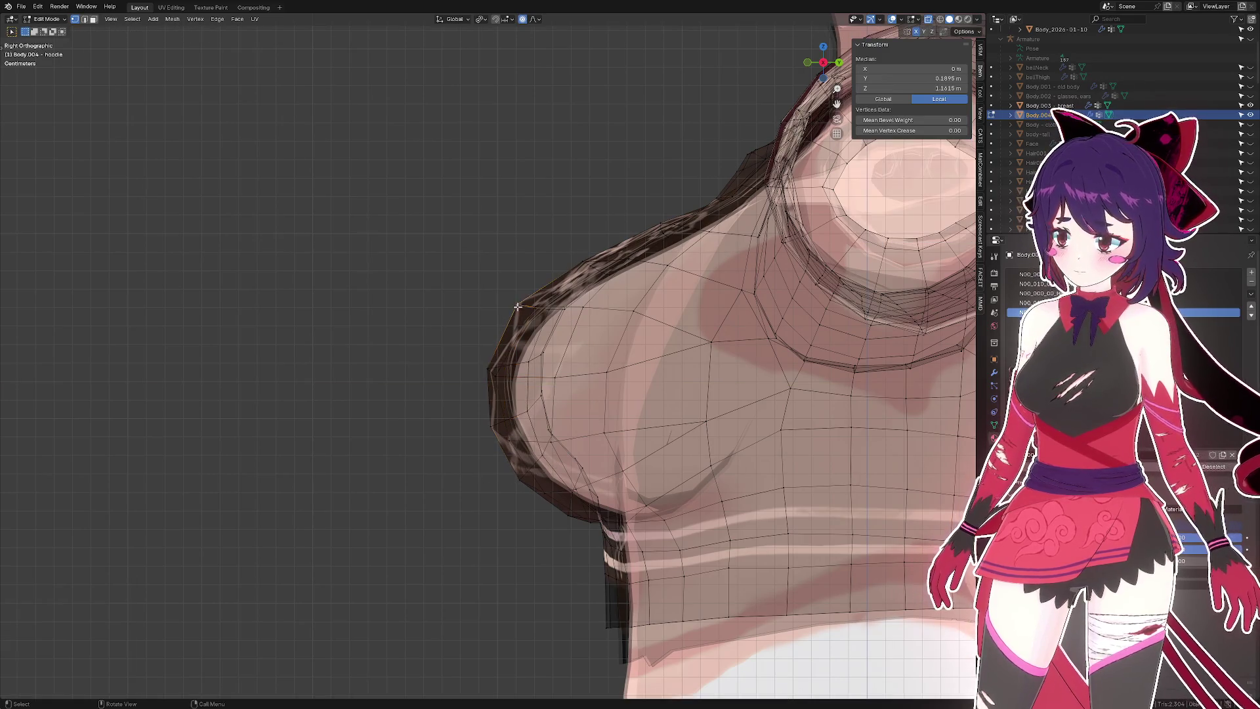
pyautogui.press('g')
pyautogui.press('y')
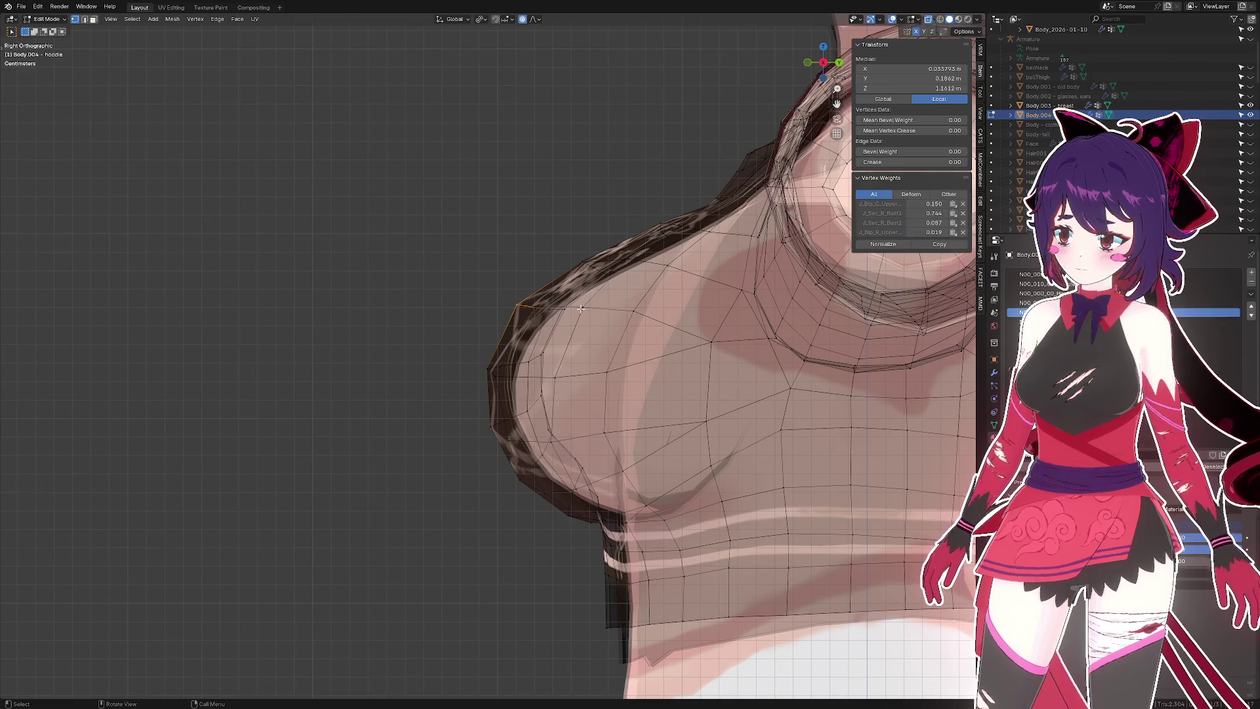
pyautogui.click(582, 308)
# - Return to Object Mode, view the hoodie from the front, and save
pyautogui.press('Tab')
pyautogui.scroll(-3)
pyautogui.moveTo(450, 292); pyautogui.dragTo(586, 346)
pyautogui.hotkey('ctrl', 's')
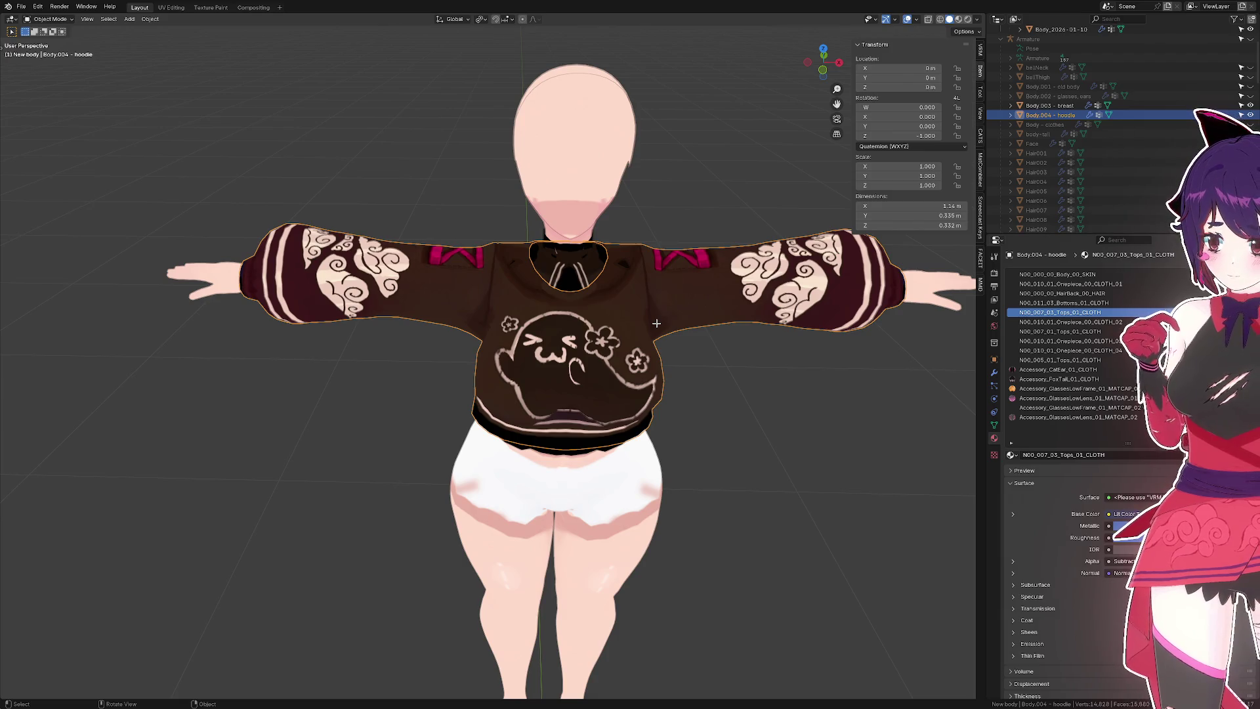
# - Enter Edit Mode on the hoodie from the side with see-through view, zoomed to the hem
pyautogui.moveTo(656, 322); pyautogui.dragTo(693, 301)
pyautogui.press('Tab')
pyautogui.hotkey('ctrl', 's')
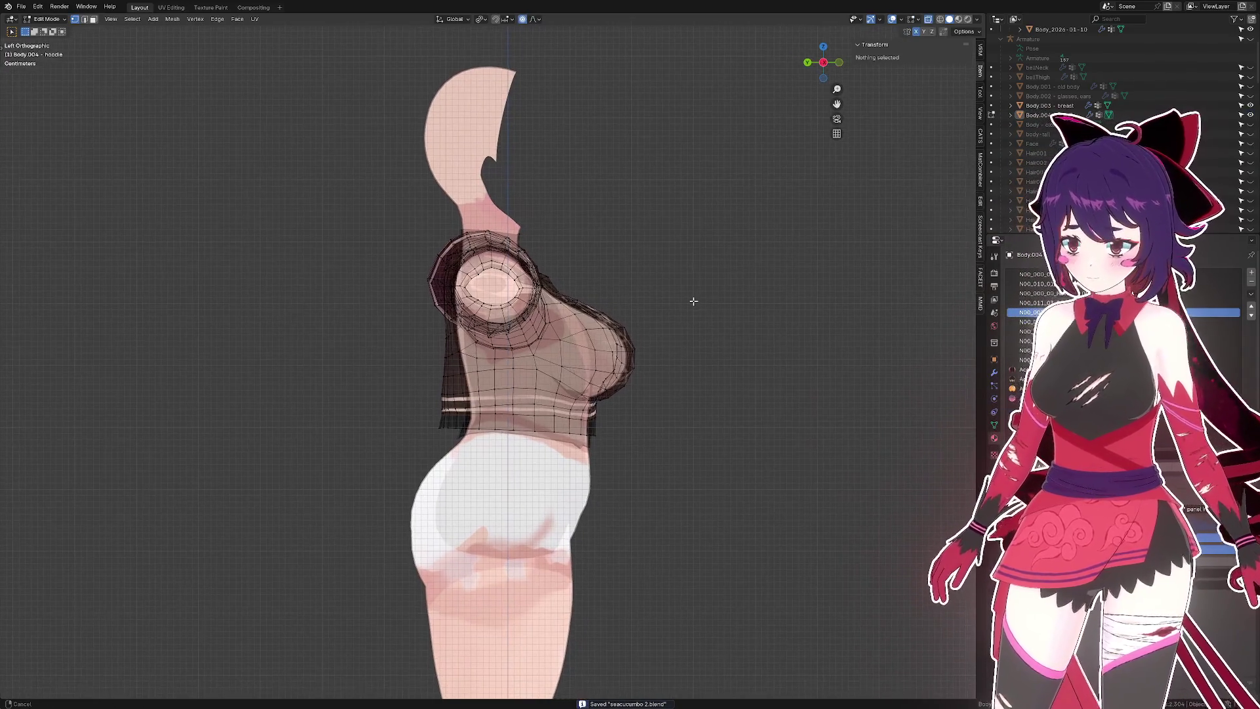
pyautogui.hotkey('alt', 'z')
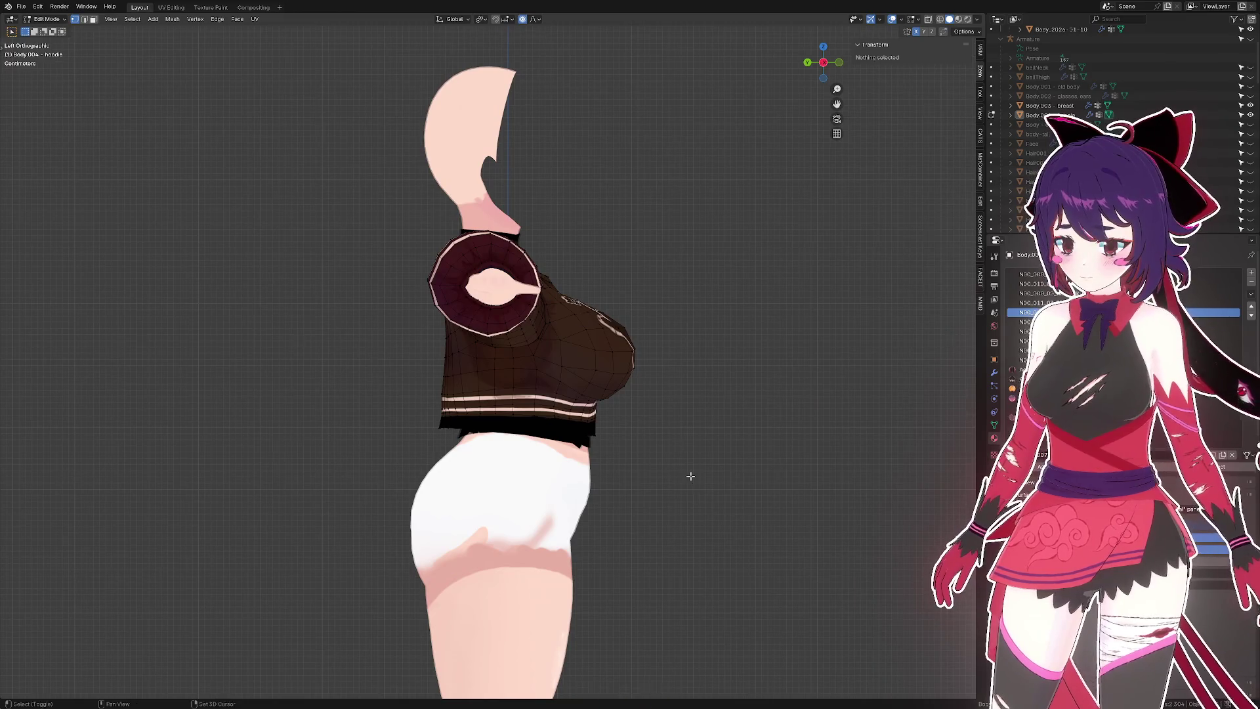
pyautogui.scroll(3)
pyautogui.hotkey('alt', 'z')
pyautogui.scroll(3)
# - Move the lower front hem vertices along Y and push them out with Shrink/Fatten
pyautogui.moveTo(608, 434); pyautogui.dragTo(530, 343)
pyautogui.press('g')
pyautogui.press('y')
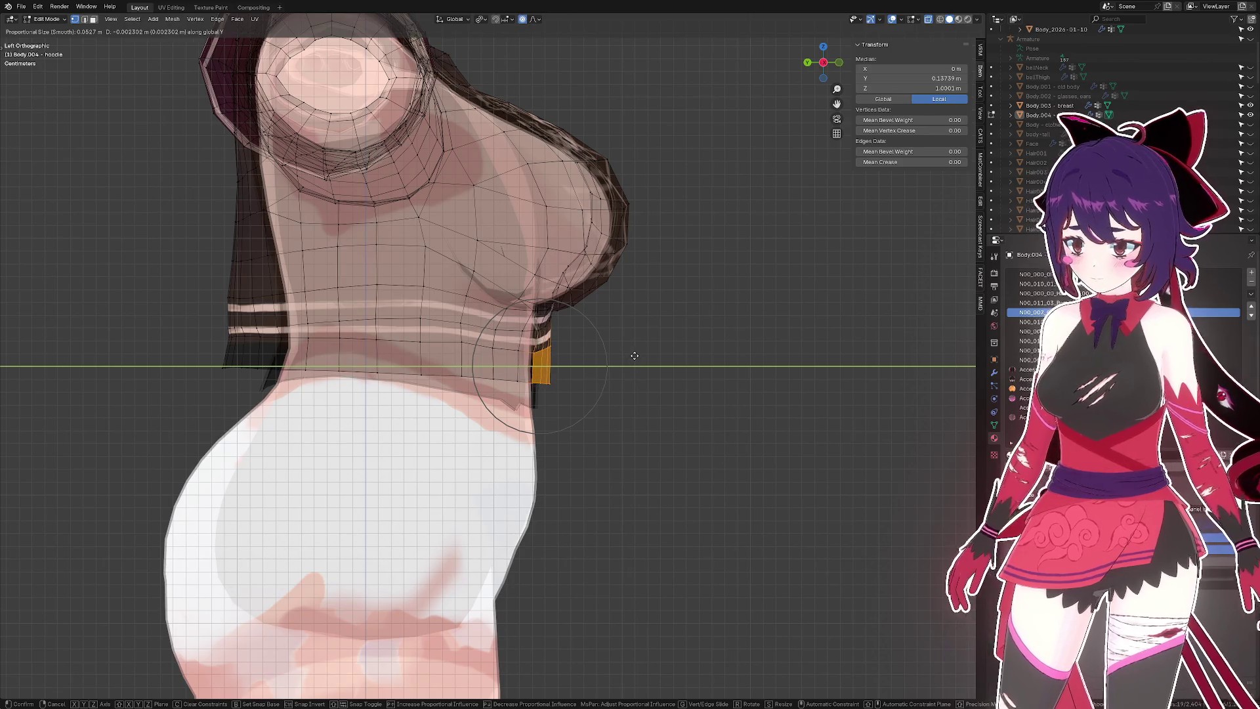
pyautogui.click(633, 356)
pyautogui.click(531, 368)
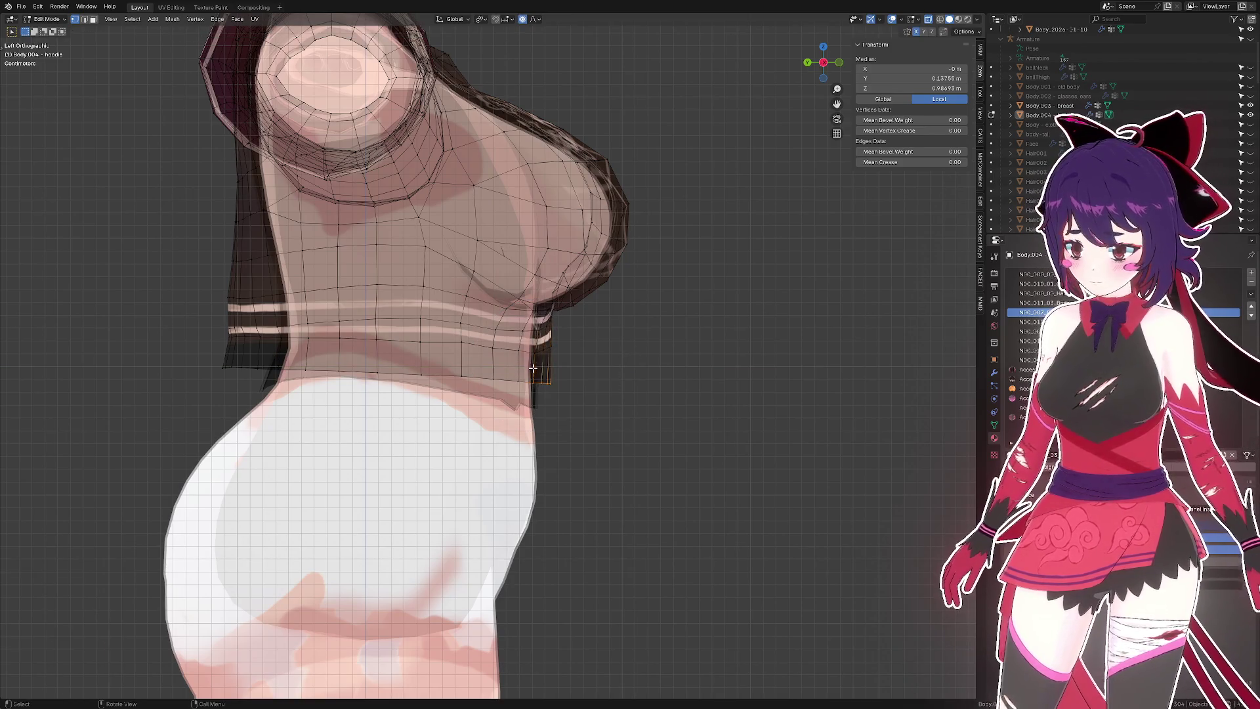
pyautogui.hotkey('alt', 's')
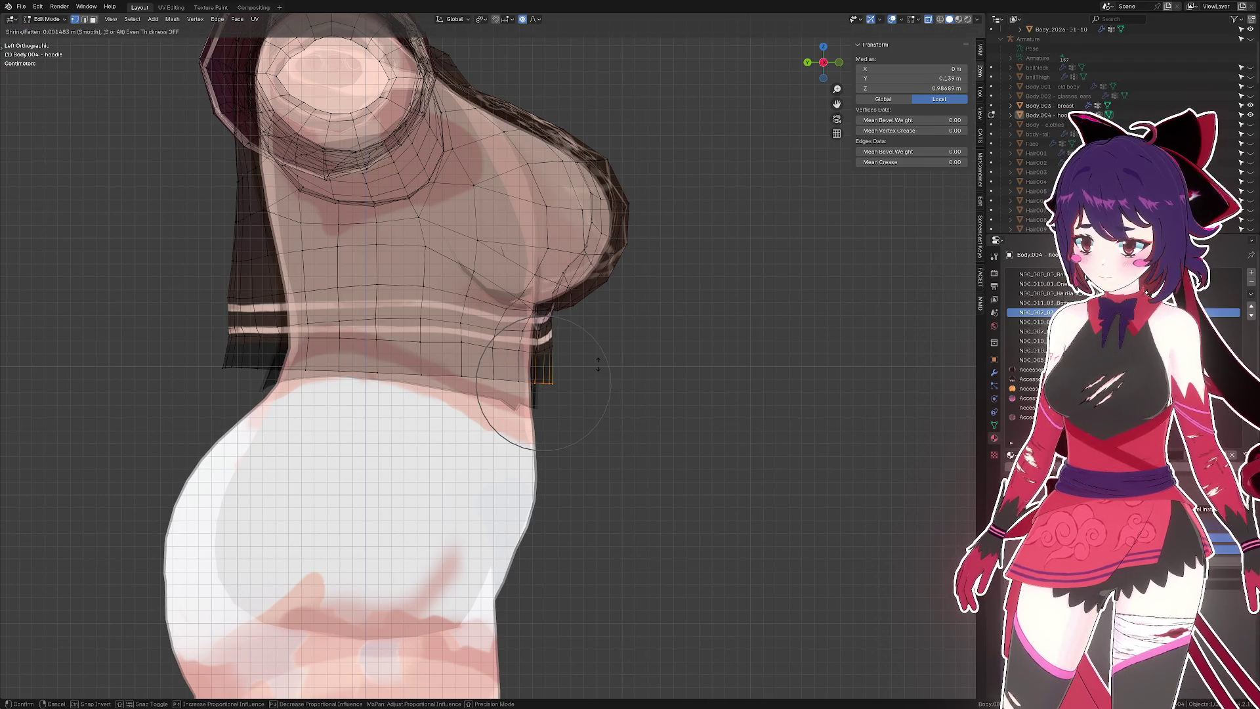
pyautogui.click(598, 364)
# - Turn off see-through, deselect all, and inspect the reshaped hem in Object Mode
pyautogui.hotkey('alt', 'z')
pyautogui.hotkey('alt', 'a')
pyautogui.moveTo(677, 361); pyautogui.dragTo(816, 231)
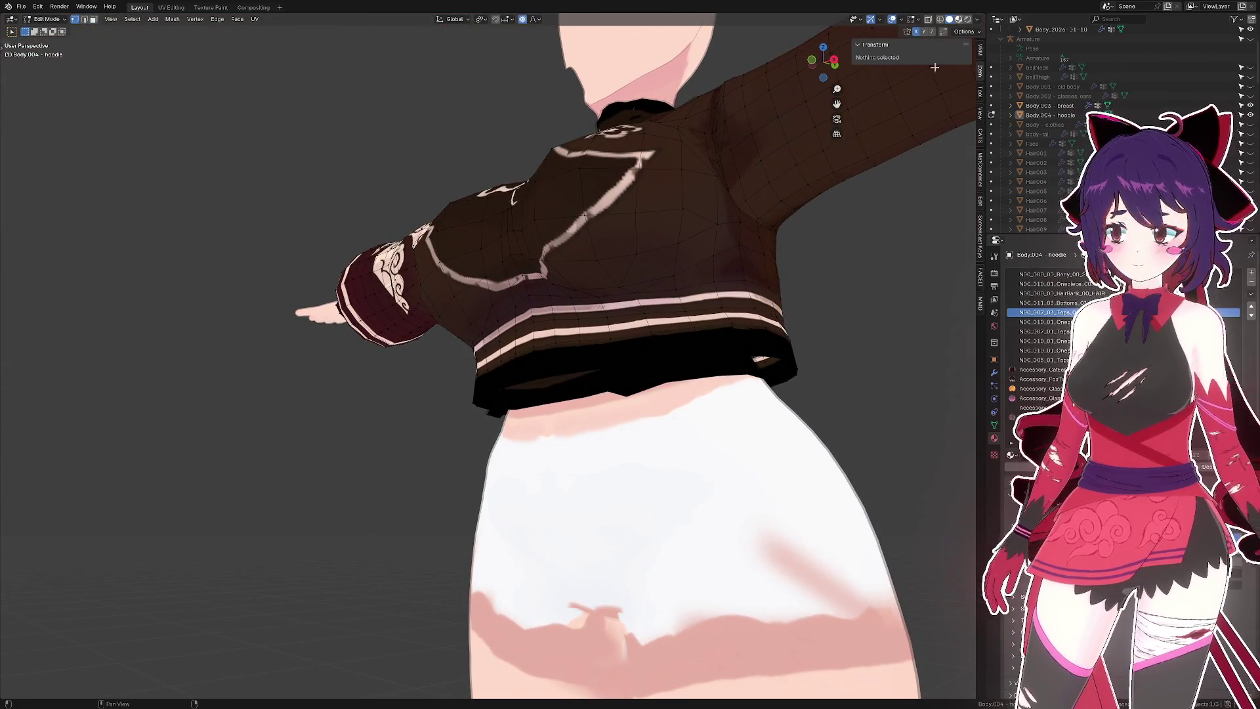
pyautogui.scroll(-3)
pyautogui.moveTo(762, 266); pyautogui.dragTo(638, 327)
pyautogui.scroll(-3)
pyautogui.press('Tab')
pyautogui.scroll(-3)
pyautogui.moveTo(610, 323); pyautogui.dragTo(682, 324)
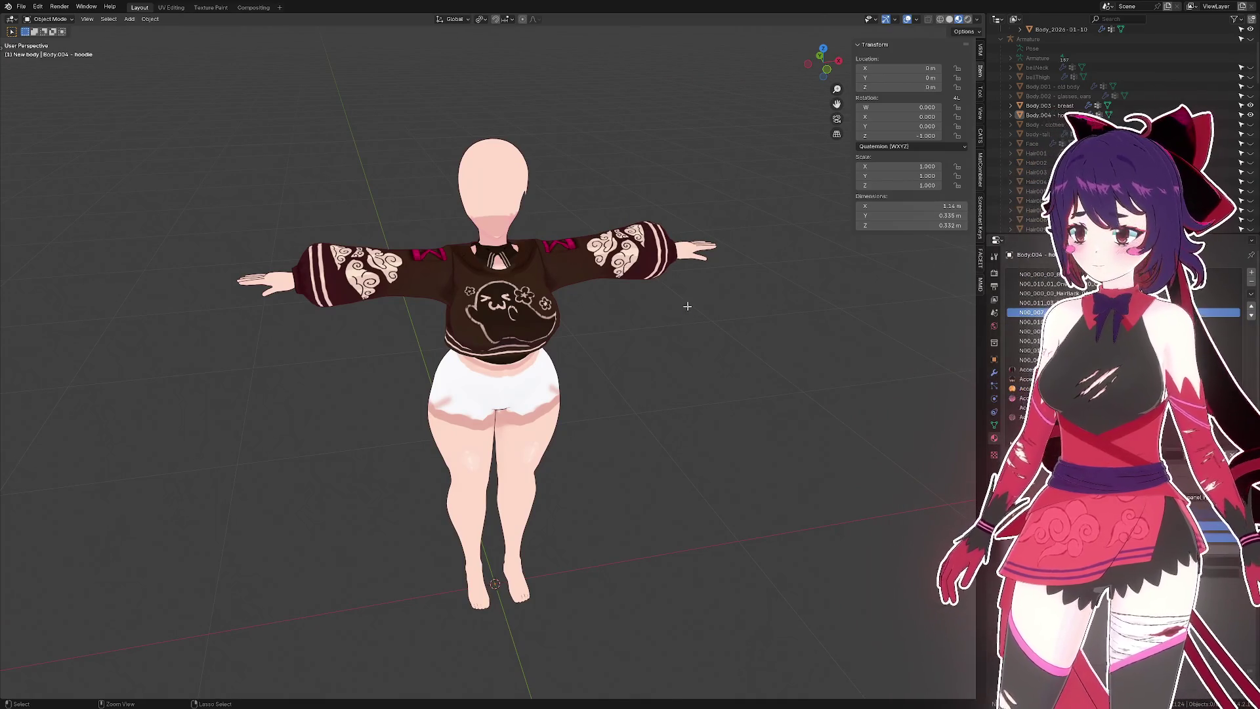
# - From a front view in Edit Mode, lower the centre hem faces along Z
pyautogui.moveTo(588, 320); pyautogui.dragTo(577, 309)
pyautogui.scroll(3)
pyautogui.press('Tab')
pyautogui.scroll(3)
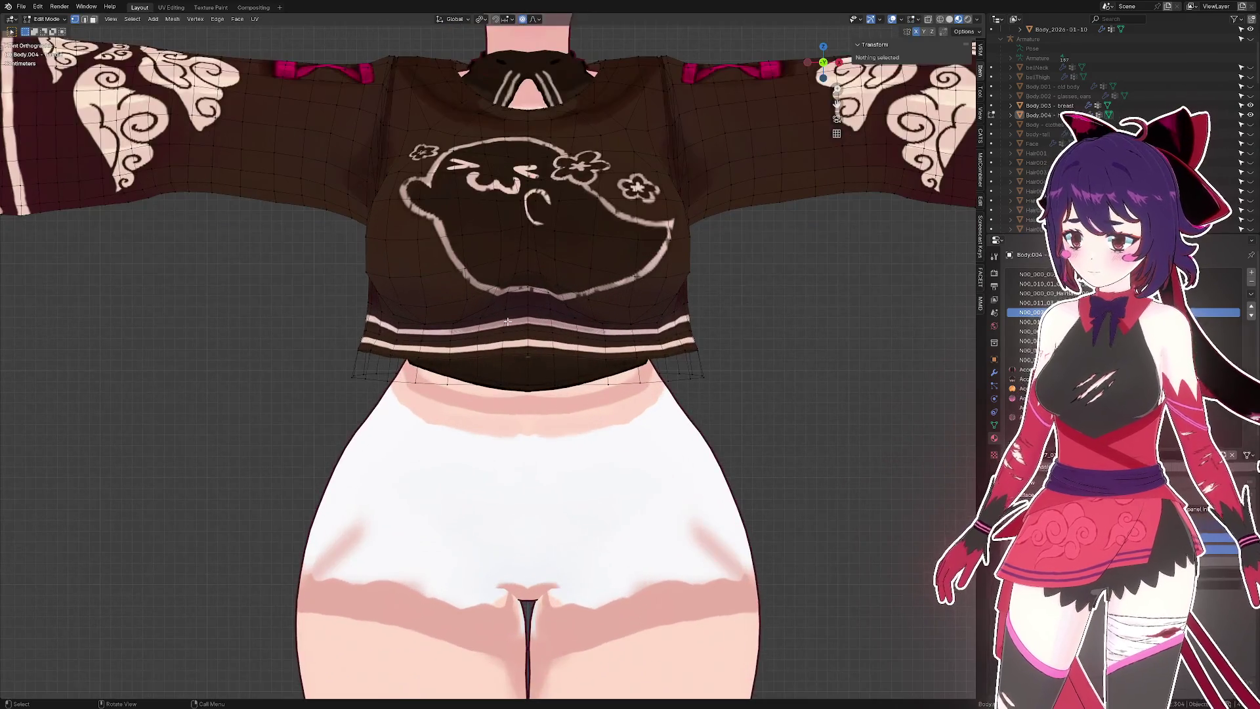
pyautogui.click(516, 319)
pyautogui.click(540, 330)
pyautogui.press('g')
pyautogui.press('z')
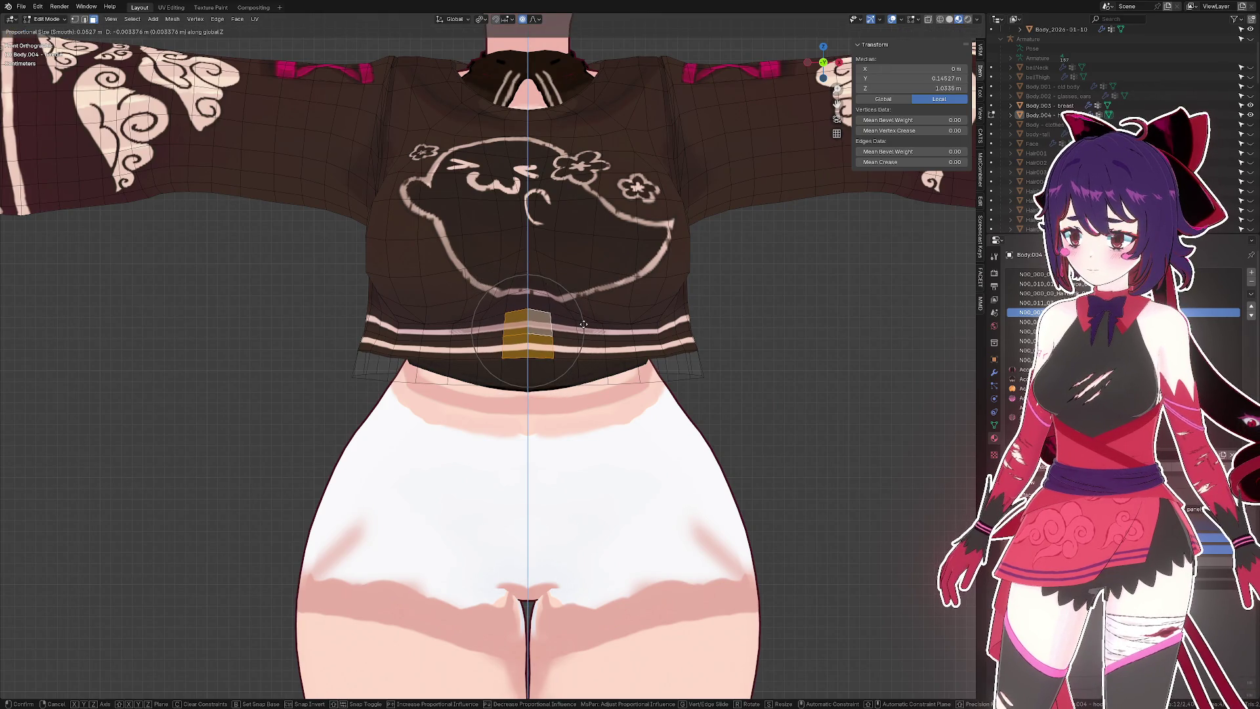
pyautogui.scroll(3)
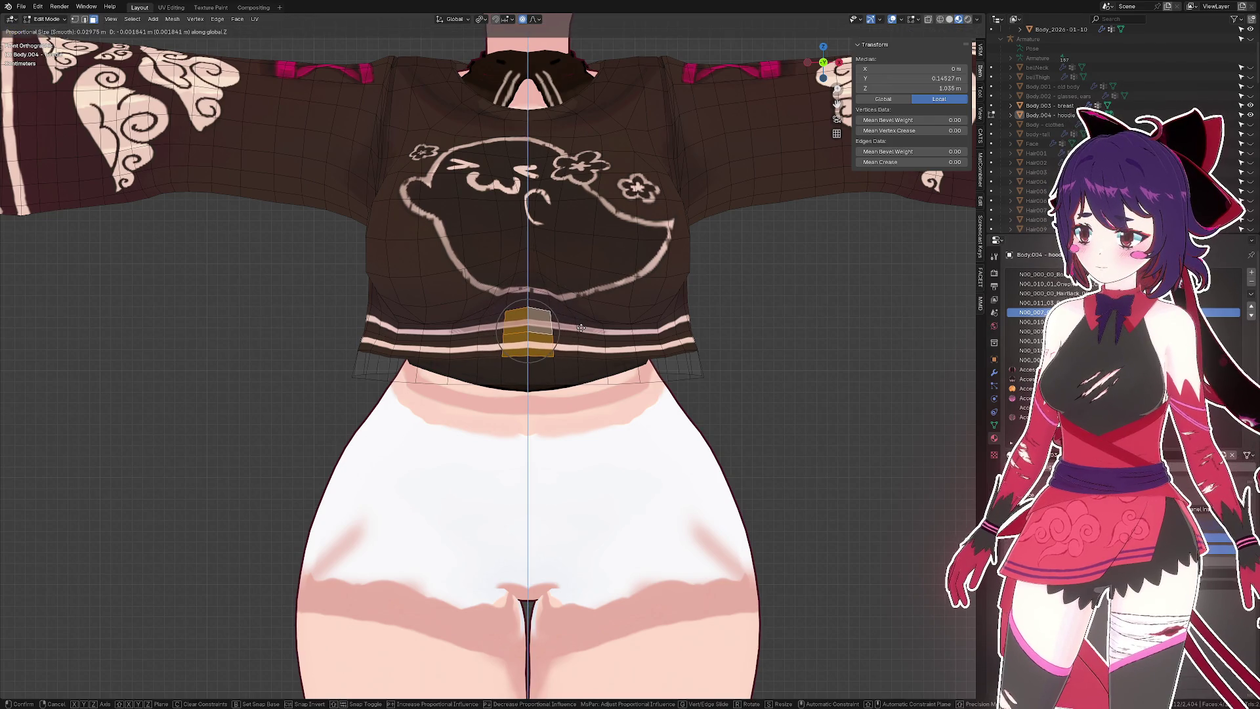
pyautogui.click(580, 328)
# - Lower the hem's centre edge along Z, then inspect the hoodie in Object Mode
pyautogui.click(528, 339)
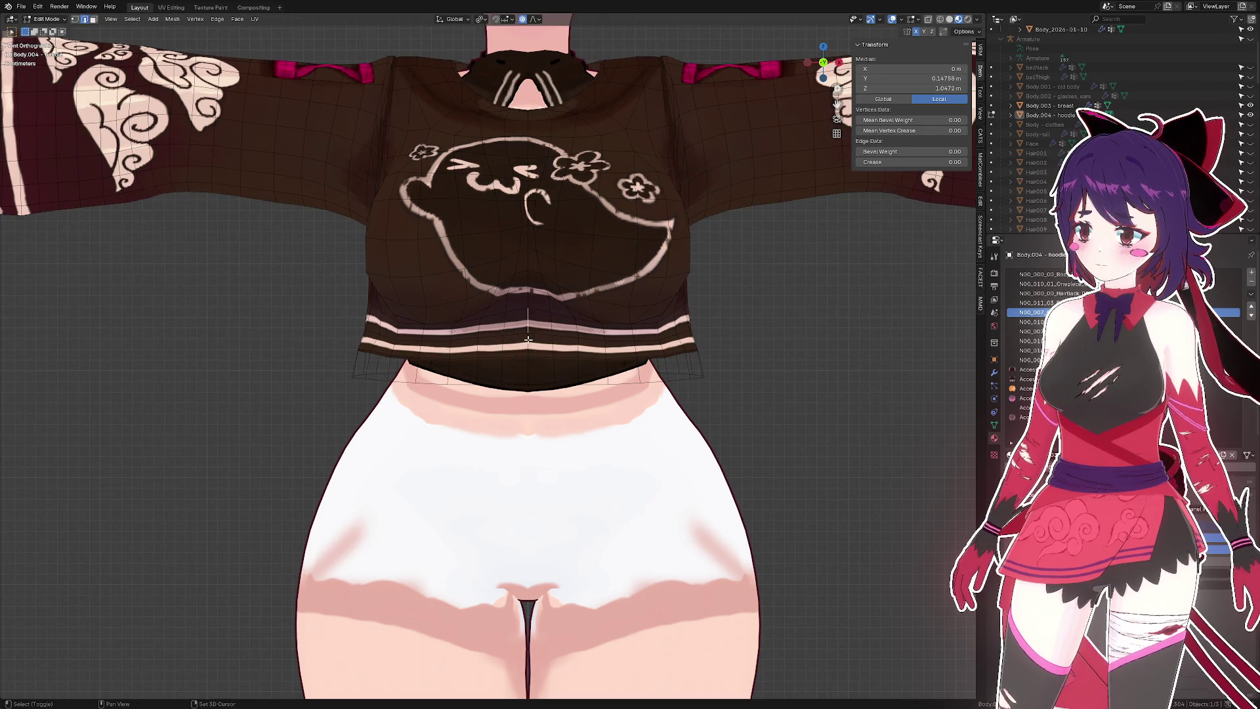
pyautogui.press('g')
pyautogui.press('z')
pyautogui.click(548, 344)
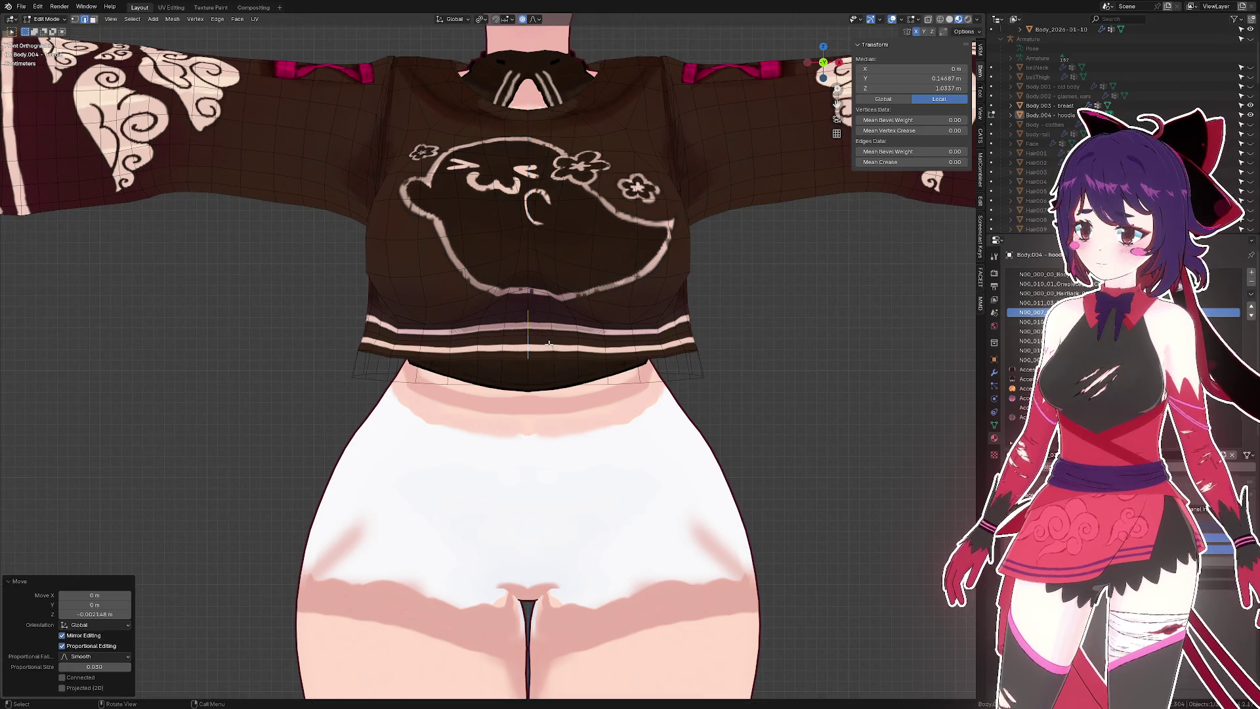
pyautogui.press('Tab')
pyautogui.scroll(-3)
pyautogui.moveTo(577, 328); pyautogui.dragTo(503, 300)
# - Check individual hem vertices in Edit Mode, then return to Object Mode and save seacucumbo 2.blend
pyautogui.press('Tab')
pyautogui.scroll(3)
pyautogui.press('1')
pyautogui.click(503, 300)
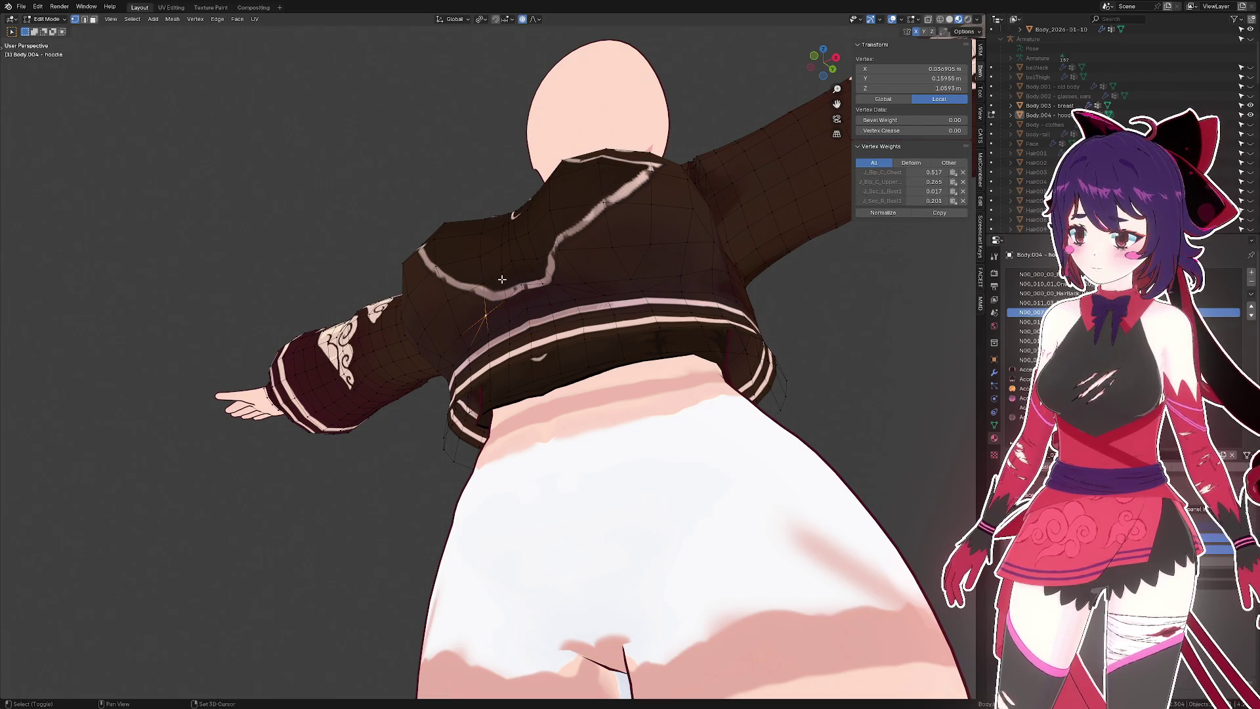
pyautogui.click(498, 289)
pyautogui.moveTo(533, 283); pyautogui.dragTo(678, 286)
pyautogui.hotkey('ctrl', 's')
pyautogui.press('Tab')
pyautogui.scroll(-3)
pyautogui.hotkey('ctrl', 's')
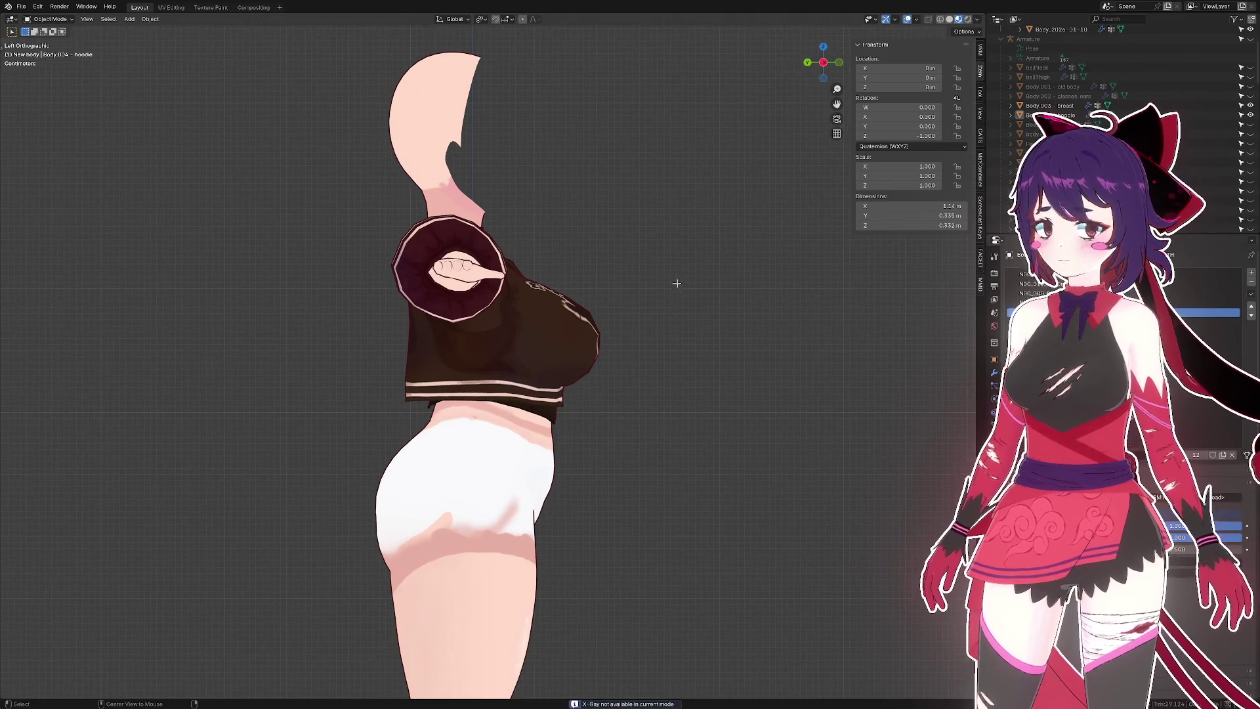
# - Check the hoodie in X-ray from front and right-side views, orbit around it, and save
pyautogui.click(950, 19)
pyautogui.hotkey('alt', 'z')
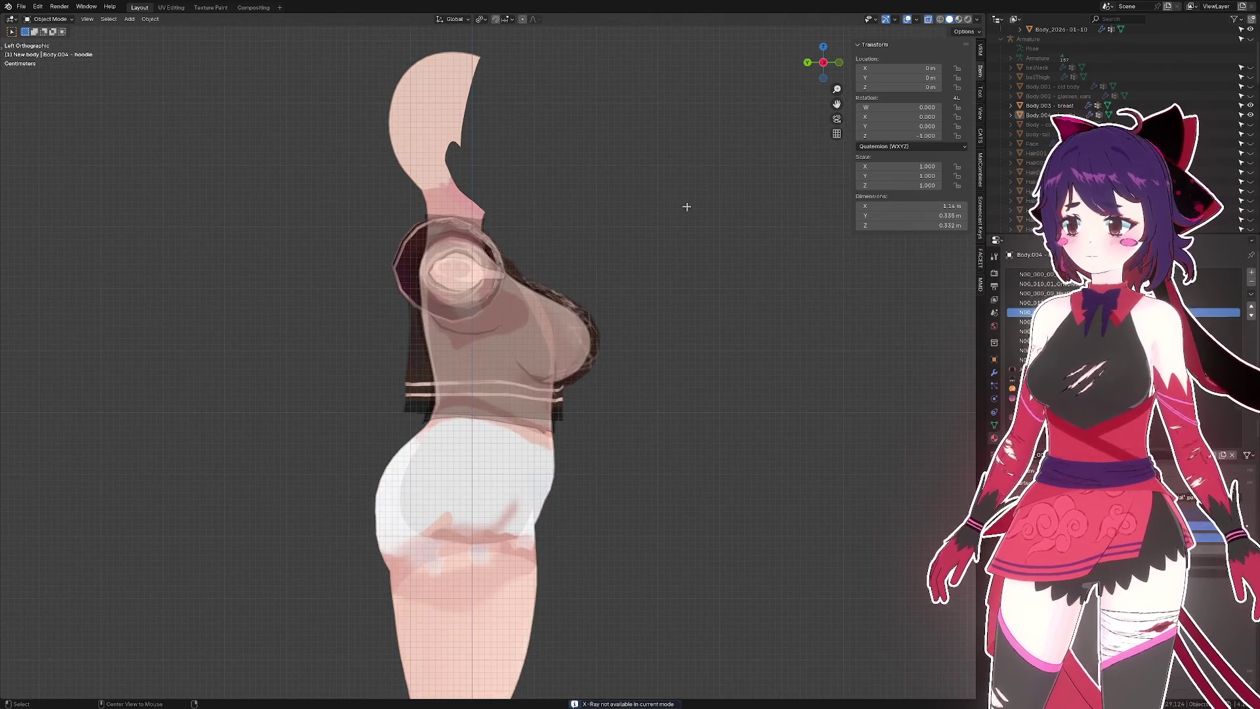
pyautogui.hotkey('alt', 'z')
pyautogui.press('KP_1')
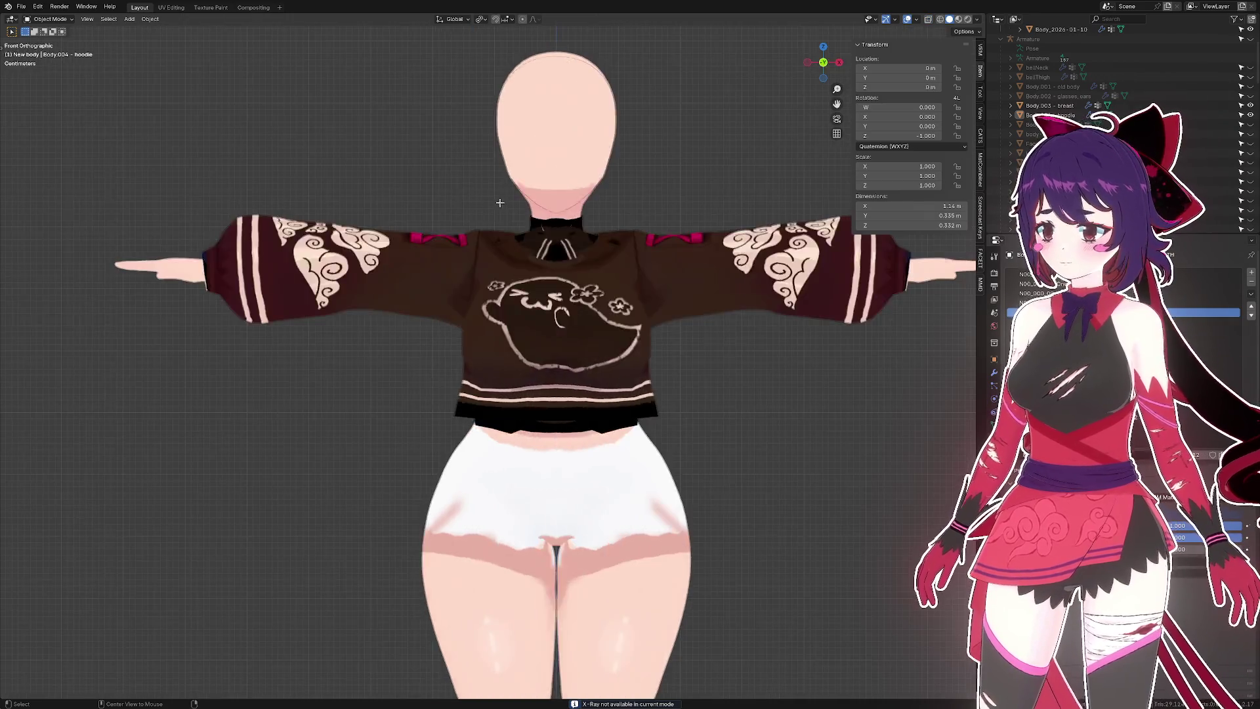
pyautogui.hotkey('alt', 'z')
pyautogui.hotkey('alt', 'z')
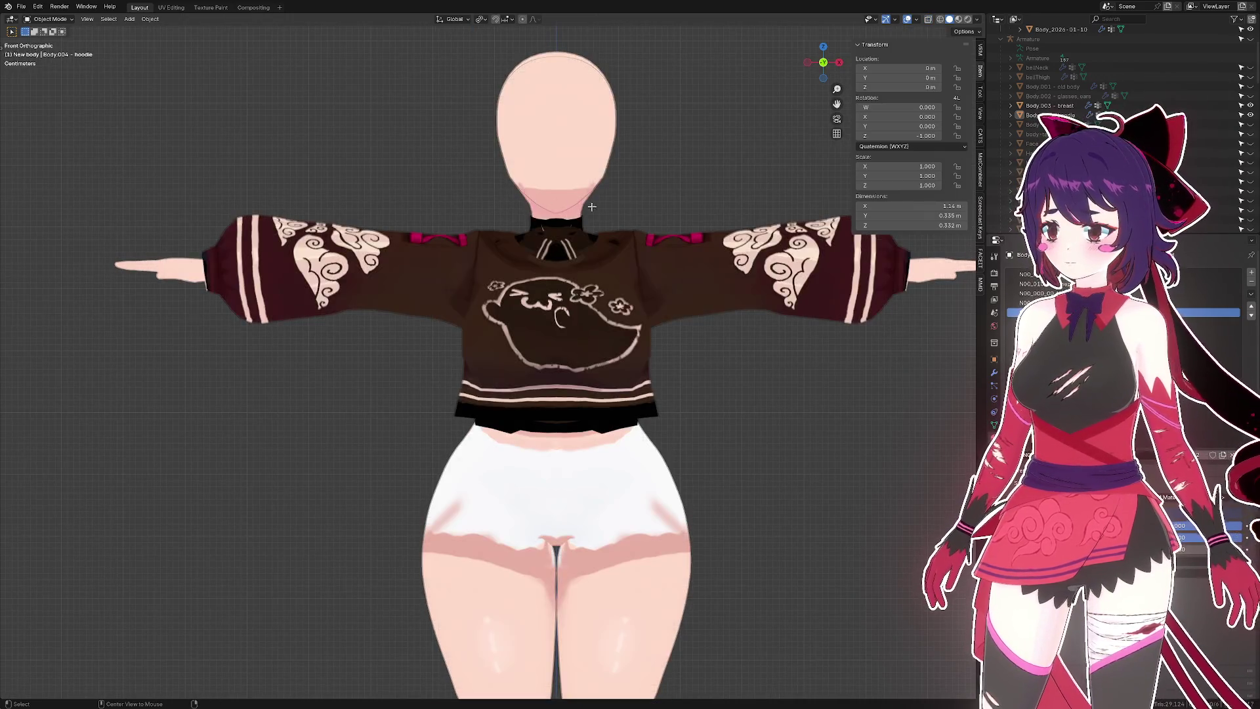
pyautogui.press('KP_3')
pyautogui.hotkey('alt', 'z')
pyautogui.hotkey('alt', 'z')
pyautogui.moveTo(523, 201); pyautogui.dragTo(608, 200)
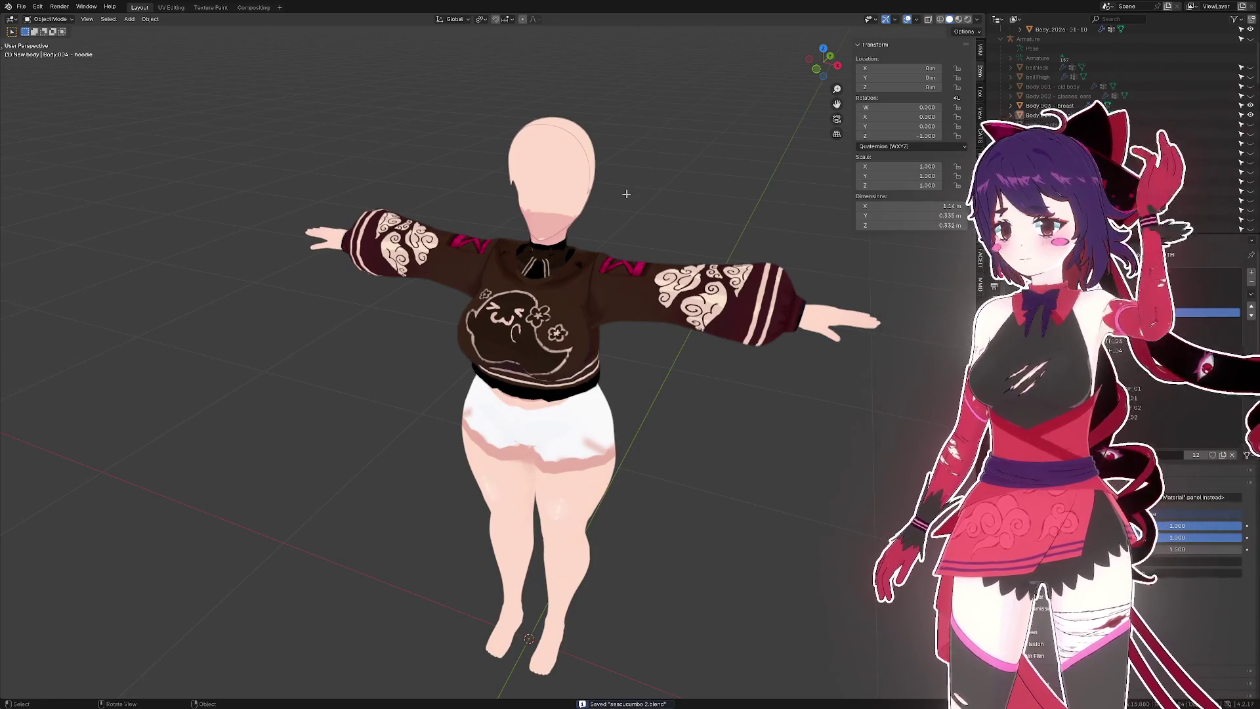
pyautogui.moveTo(626, 193); pyautogui.dragTo(581, 305)
pyautogui.hotkey('ctrl', 's')
# - Unhide the Body - clothes mesh in the Outliner, select it, and view the outfit from several angles
pyautogui.moveTo(480, 370); pyautogui.dragTo(704, 293)
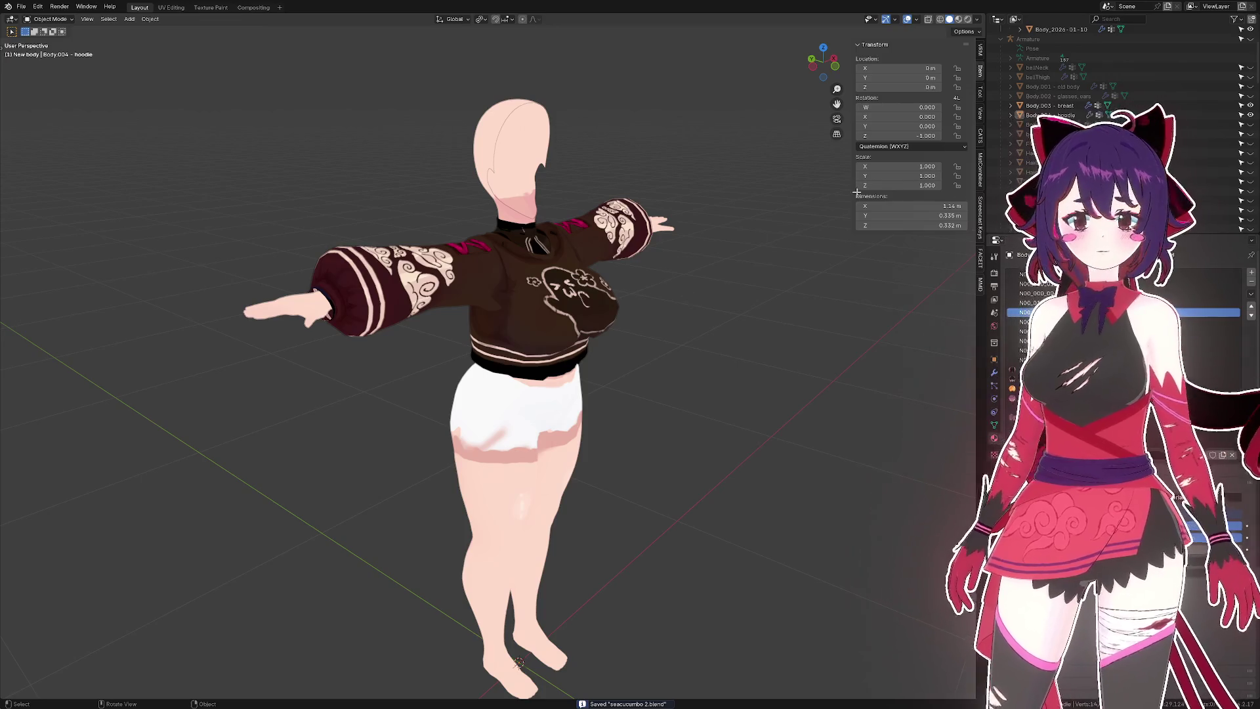
pyautogui.click(1252, 124)
pyautogui.click(538, 393)
pyautogui.moveTo(590, 367); pyautogui.dragTo(661, 361)
pyautogui.moveTo(625, 307); pyautogui.dragTo(543, 360)
pyautogui.click(565, 360)
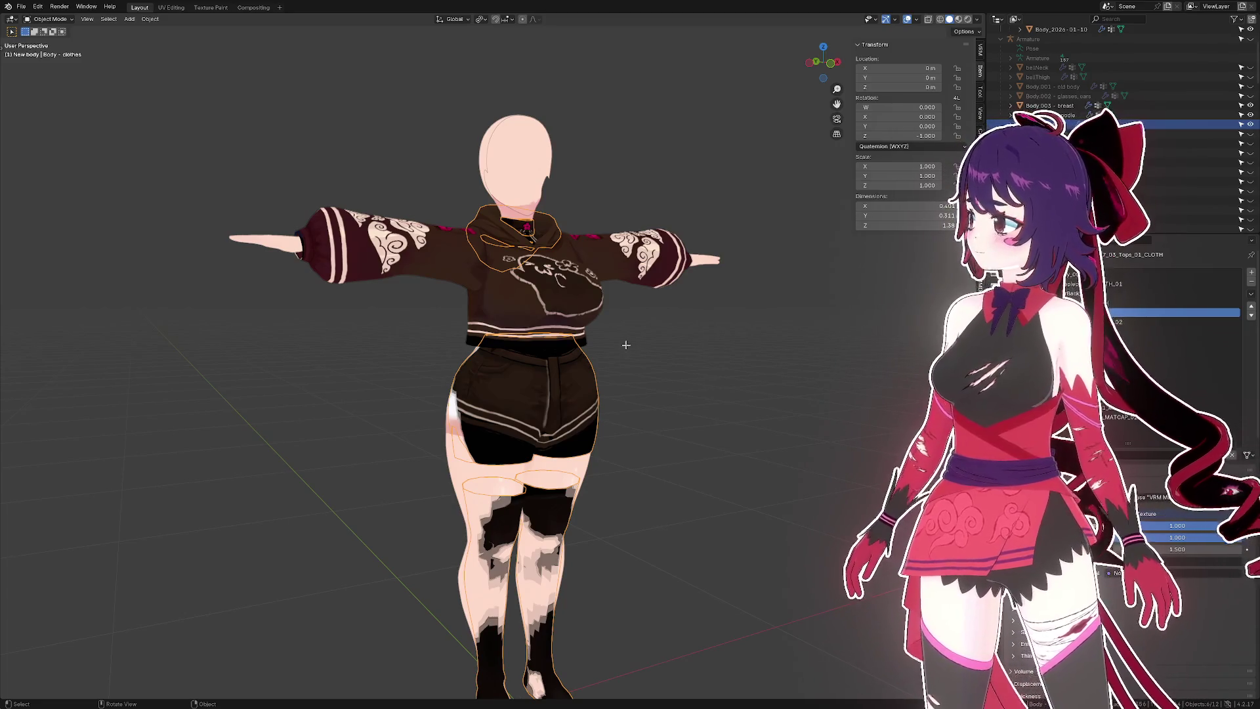
pyautogui.moveTo(669, 352); pyautogui.dragTo(704, 354)
pyautogui.hotkey('ctrl', 's')
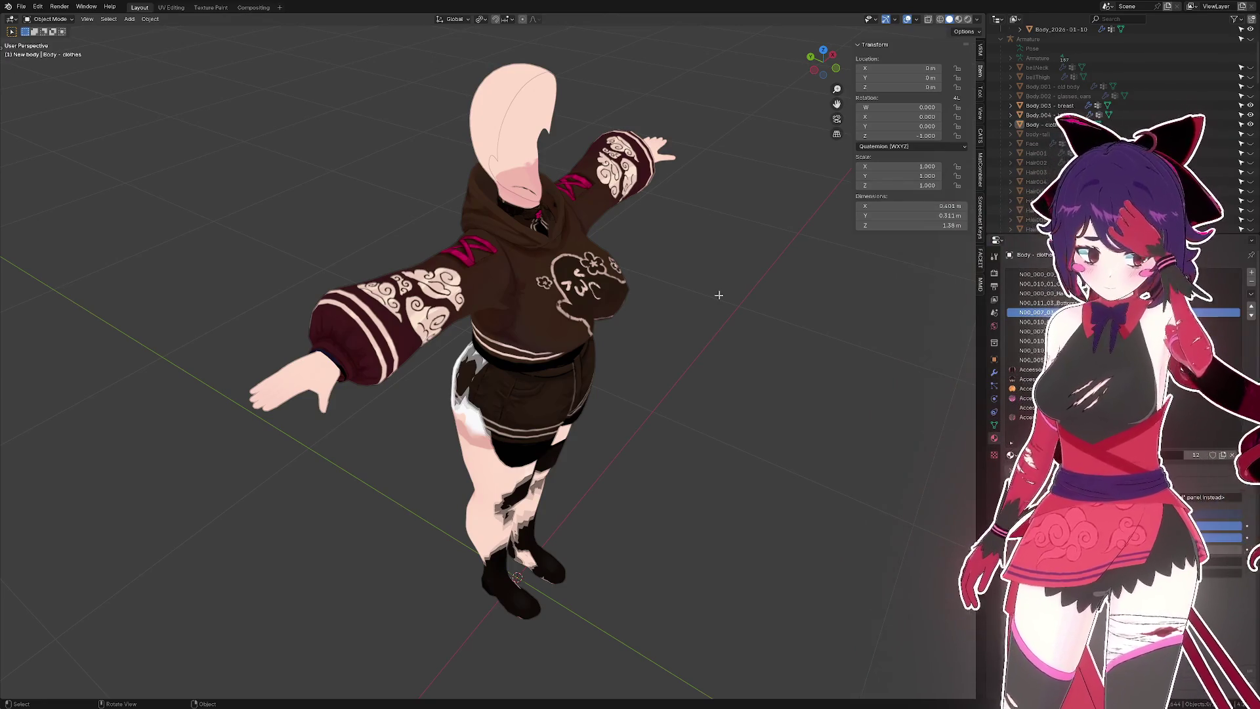
pyautogui.moveTo(713, 256); pyautogui.dragTo(701, 318)
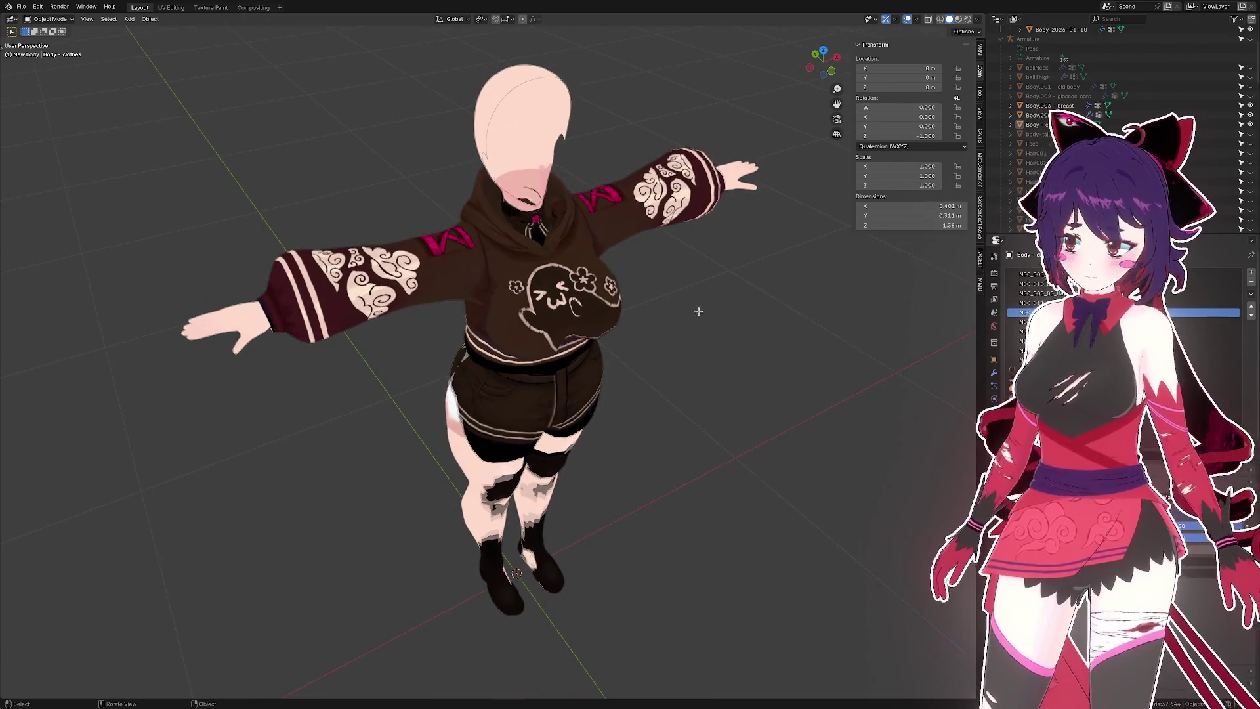
pyautogui.moveTo(683, 298); pyautogui.dragTo(650, 273)
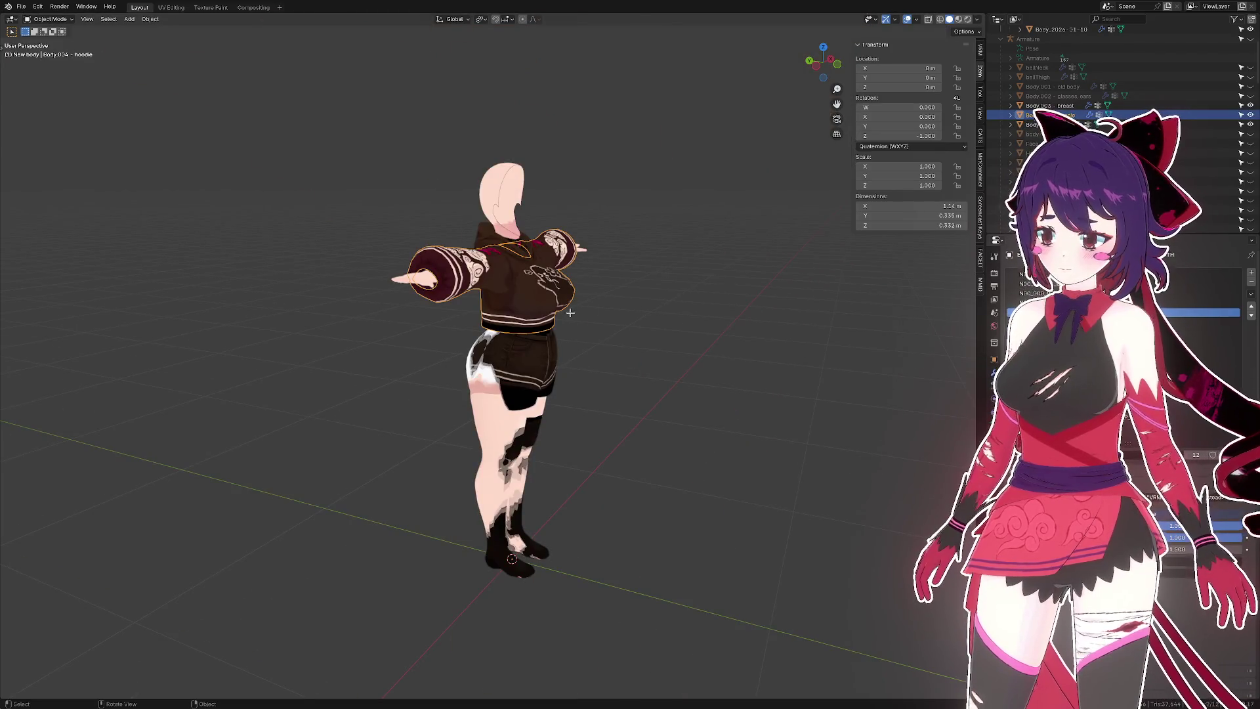
pyautogui.scroll(3)
pyautogui.moveTo(573, 338); pyautogui.dragTo(578, 369)
pyautogui.press('KP_1')
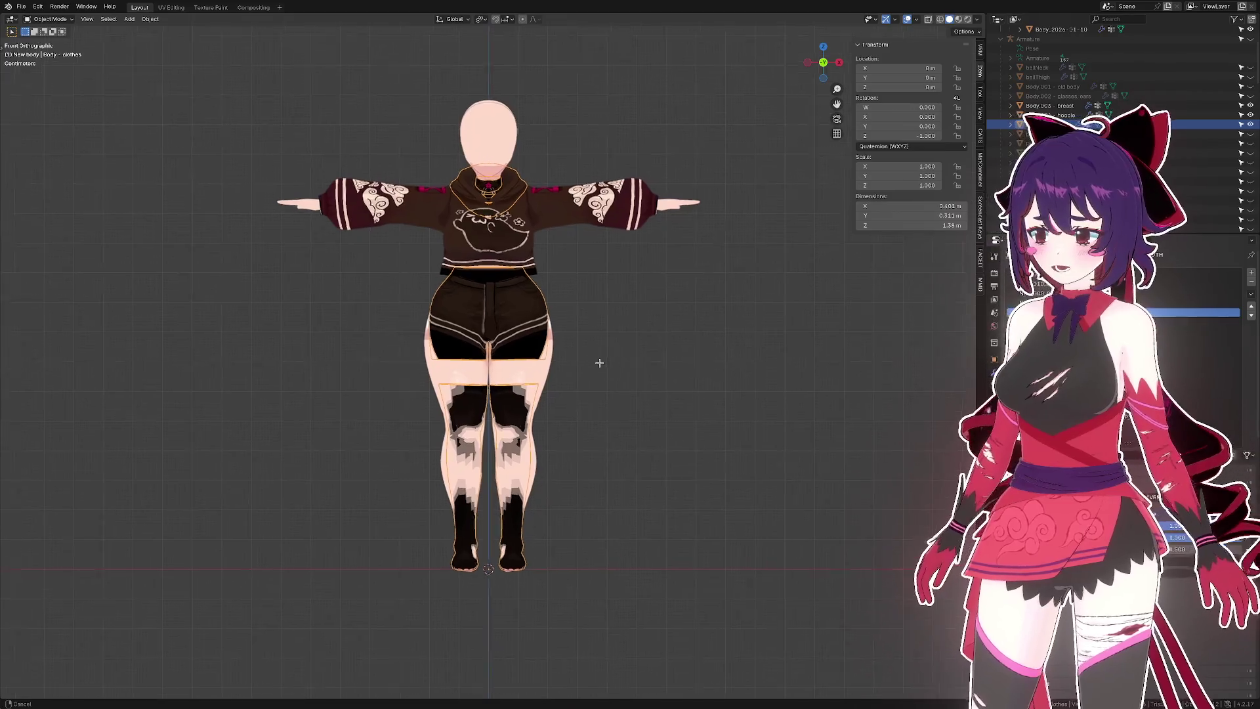
pyautogui.press('ctrl+KP_3')
pyautogui.moveTo(681, 373); pyautogui.dragTo(634, 398)
pyautogui.hotkey('ctrl', 's')
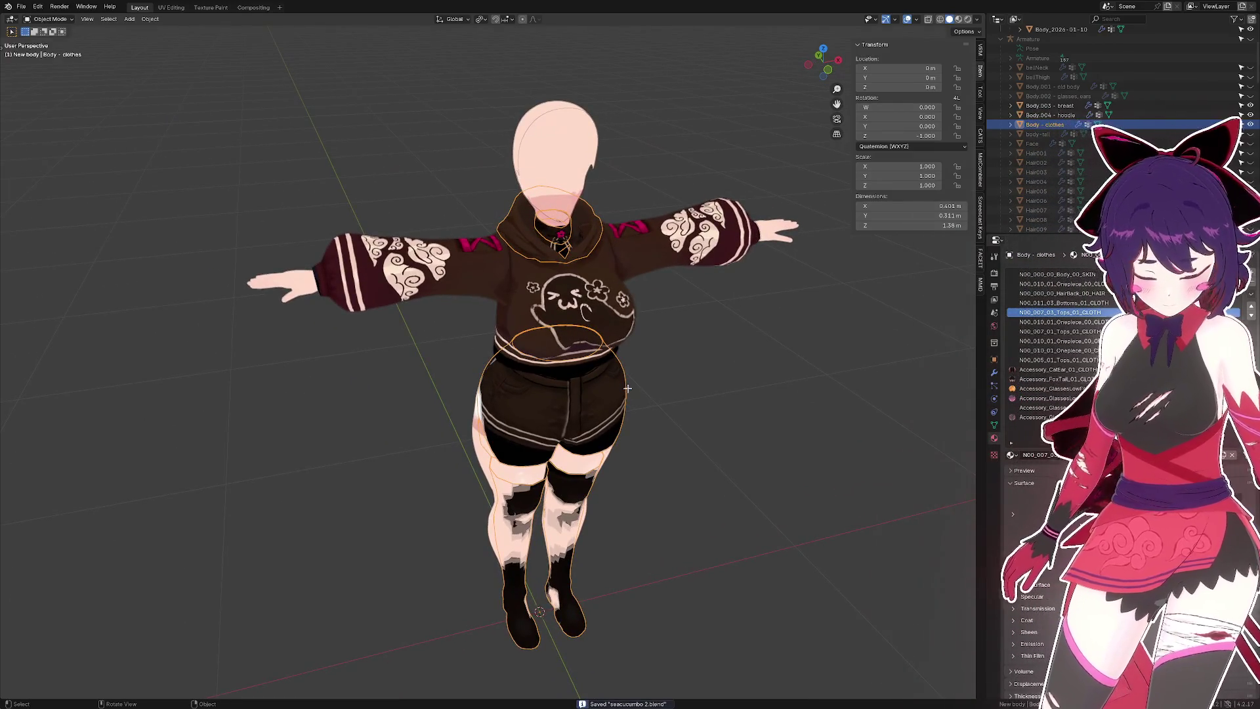